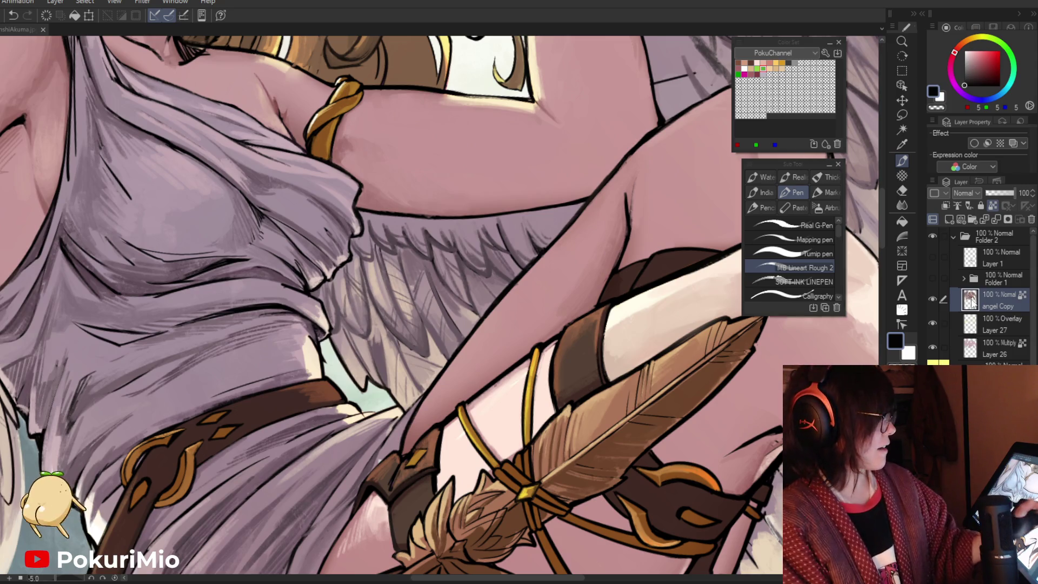
# Zoom in on the arm and ink a short black stroke where the wing meets it
pyautogui.press('/')
pyautogui.moveTo(611, 416)
pyautogui.mouseDown()
pyautogui.moveTo(562, 416)
pyautogui.moveTo(611, 416)
pyautogui.mouseUp()
pyautogui.click(611, 416)
pyautogui.press('i')
pyautogui.click(479, 352)
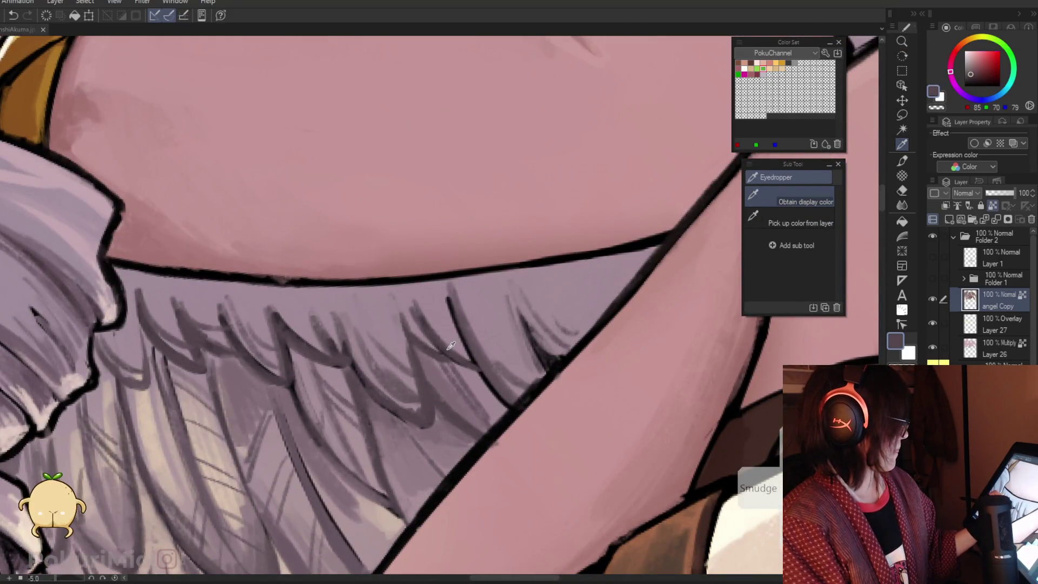
pyautogui.press('p')
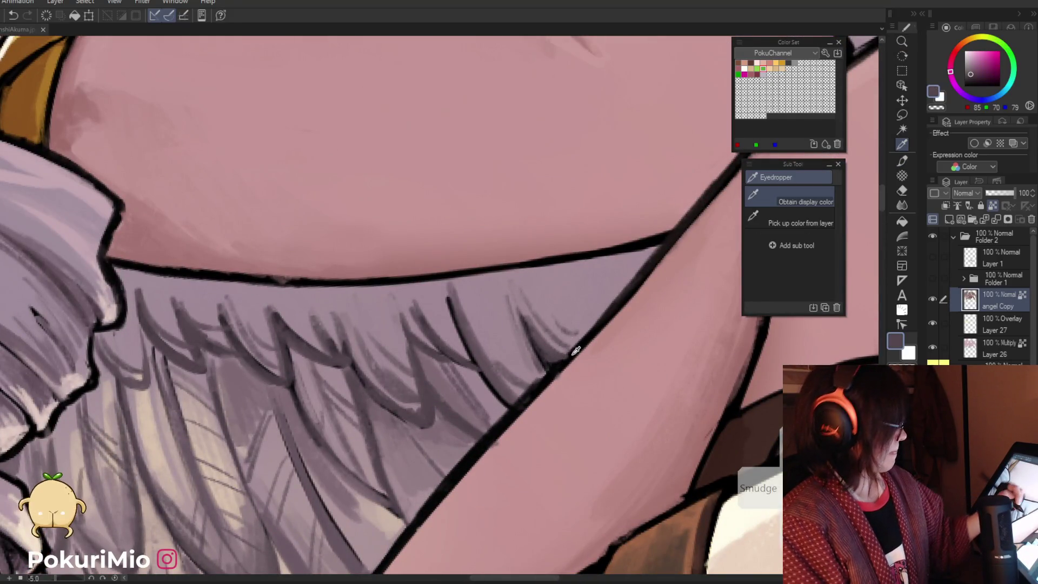
pyautogui.keyDown('alt'); pyautogui.click(574, 349); pyautogui.keyUp('alt')
pyautogui.moveTo(543, 382); pyautogui.dragTo(567, 352)
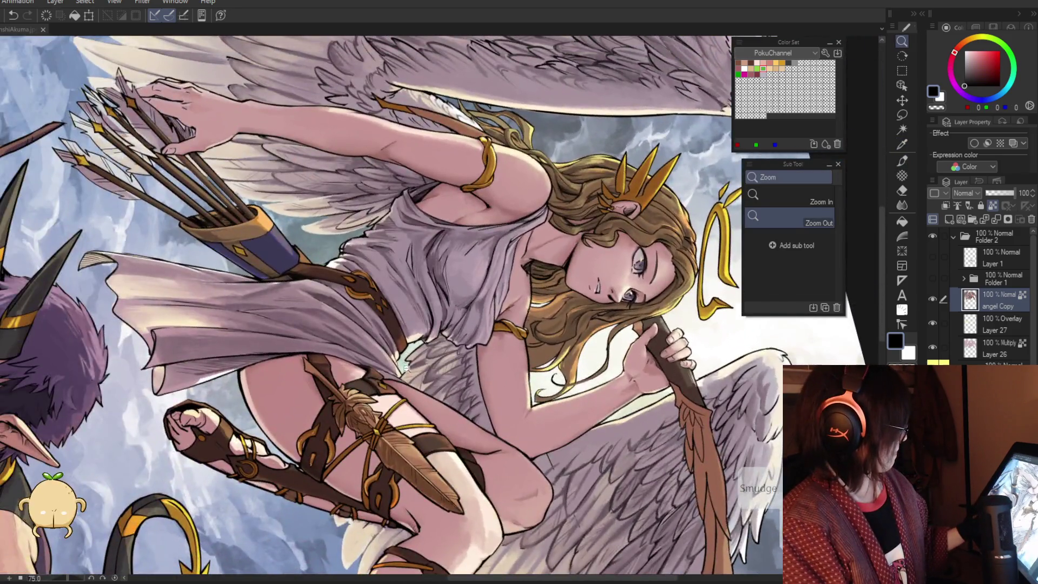
# Zoom onto the belt and sample the dress mauve, near-black line and wing beige
pyautogui.moveTo(398, 446); pyautogui.dragTo(475, 311)
pyautogui.press('alt')
pyautogui.keyDown('alt'); pyautogui.click(476, 311); pyautogui.keyUp('alt')
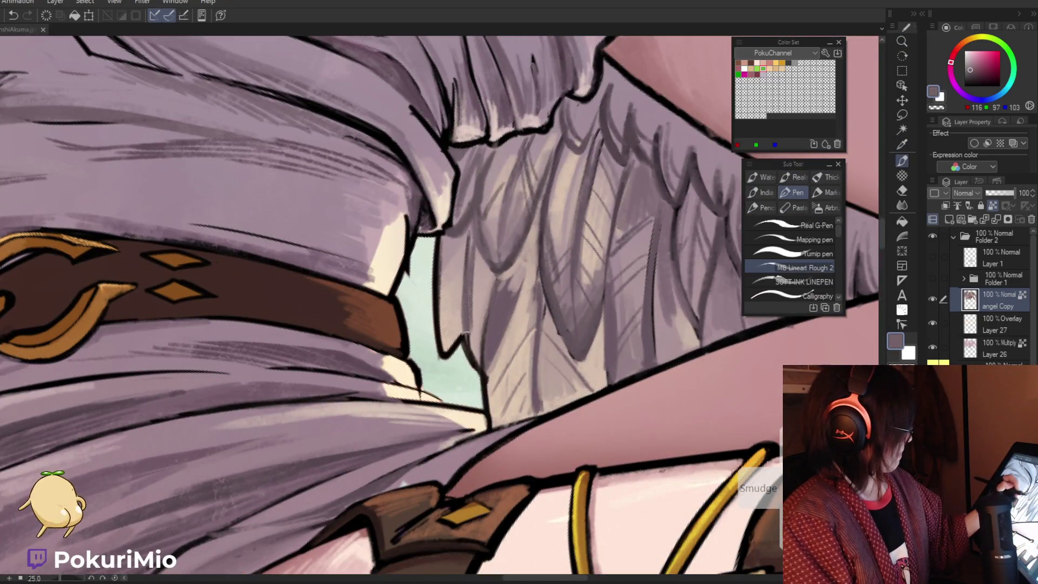
pyautogui.keyDown('alt'); pyautogui.click(475, 249); pyautogui.keyUp('alt')
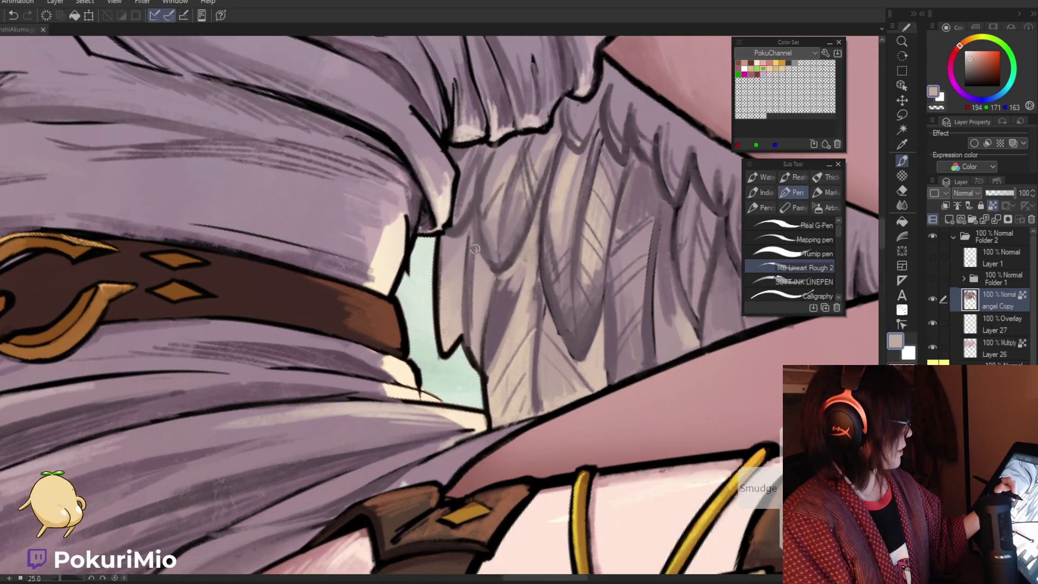
pyautogui.keyDown('alt'); pyautogui.click(466, 344); pyautogui.keyUp('alt')
pyautogui.press('alt')
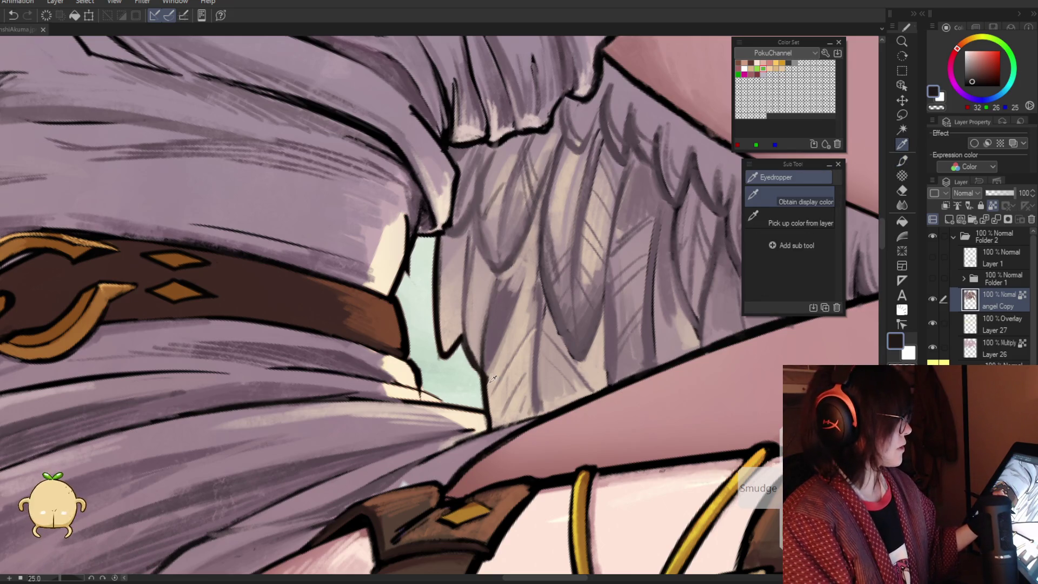
pyautogui.keyDown('alt'); pyautogui.click(493, 379); pyautogui.keyUp('alt')
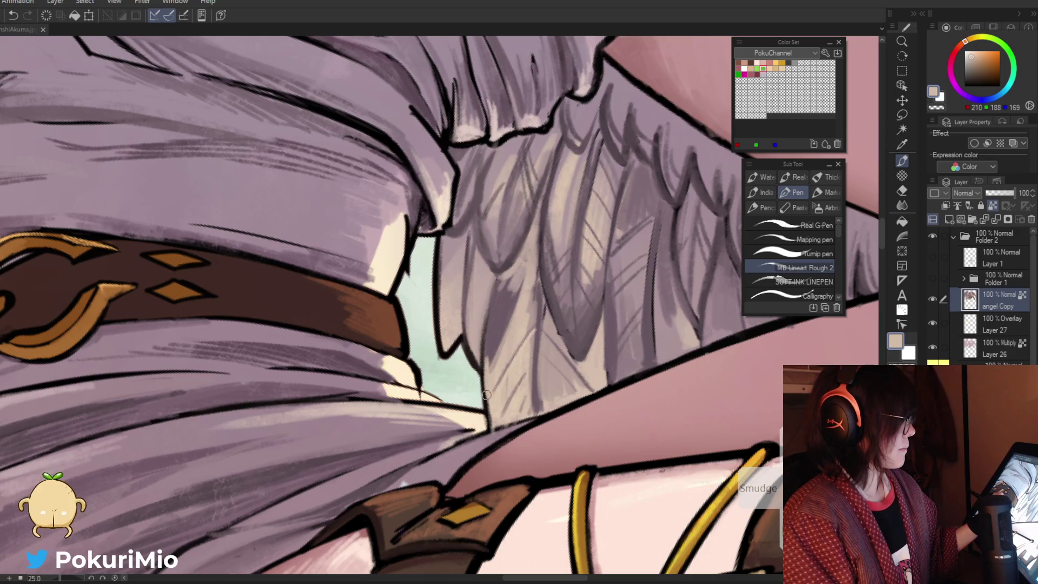
pyautogui.keyDown('alt'); pyautogui.click(491, 417); pyautogui.keyUp('alt')
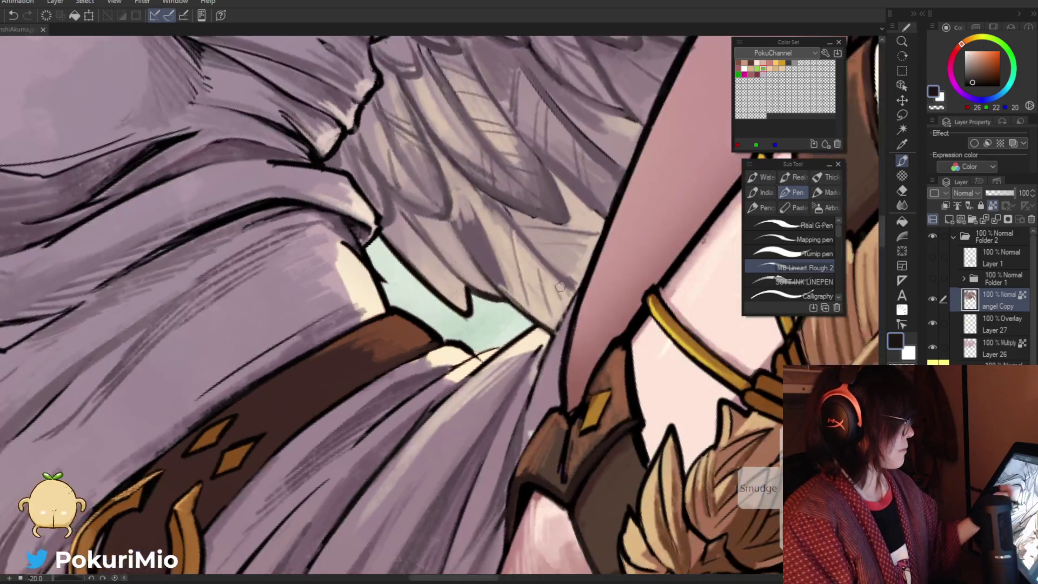
pyautogui.moveTo(560, 324)
pyautogui.mouseDown()
pyautogui.moveTo(370, 409)
pyautogui.moveTo(486, 376)
pyautogui.moveTo(436, 361)
pyautogui.moveTo(517, 400)
pyautogui.moveTo(489, 399)
pyautogui.mouseUp()
# Ink the belt edge in pure black and add cream highlight strokes
pyautogui.click(486, 376)
pyautogui.click(478, 378)
pyautogui.click(446, 359)
pyautogui.press('p')
pyautogui.keyDown('alt'); pyautogui.click(507, 395); pyautogui.keyUp('alt')
# Draw a dark purple line along the arm's edge and paint cream over it
pyautogui.click(441, 373)
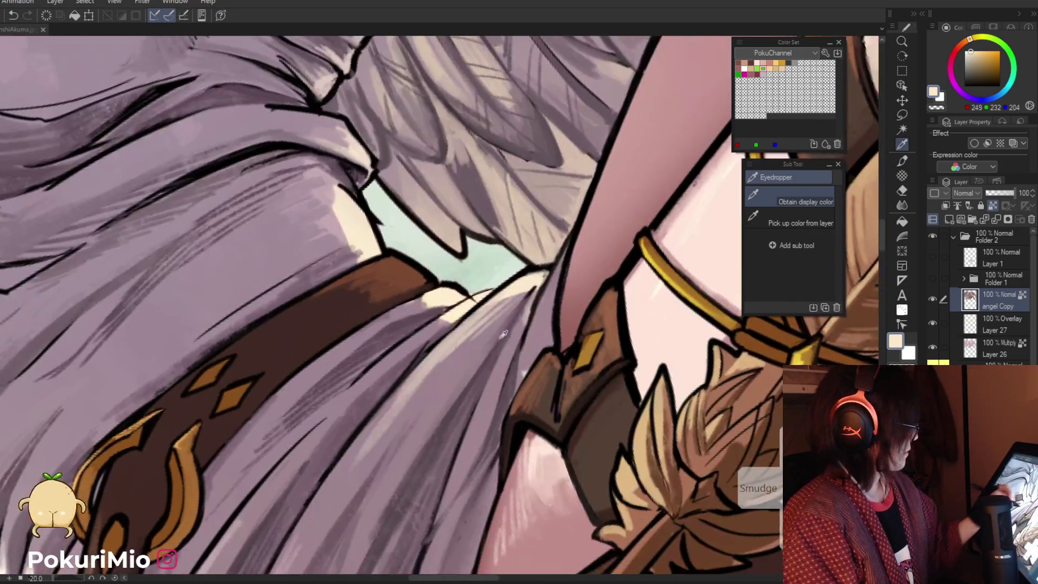
pyautogui.press('p')
pyautogui.moveTo(535, 293); pyautogui.dragTo(500, 356)
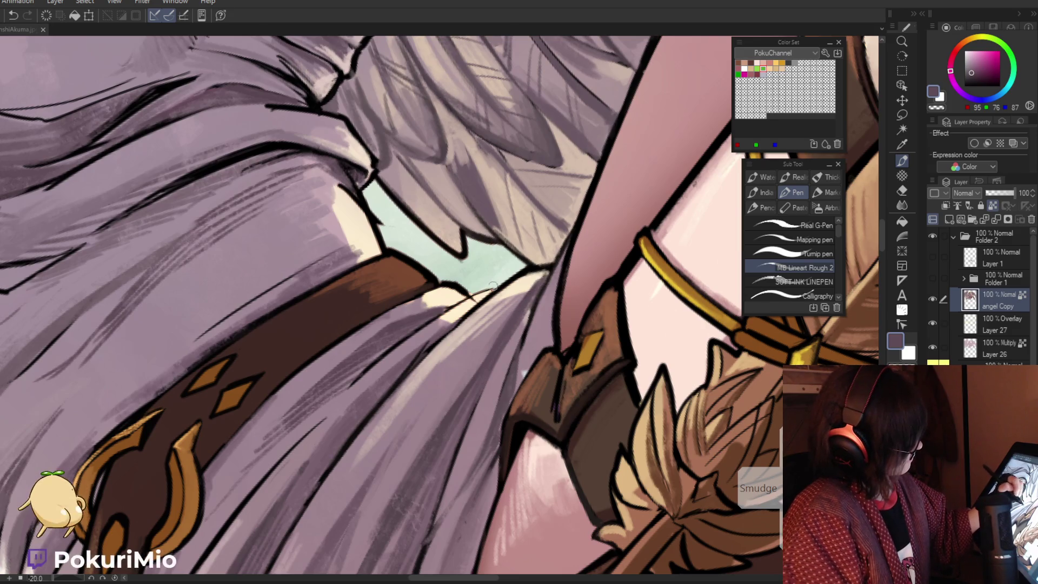
pyautogui.keyDown('alt'); pyautogui.click(564, 252); pyautogui.keyUp('alt')
pyautogui.moveTo(568, 242); pyautogui.dragTo(543, 301)
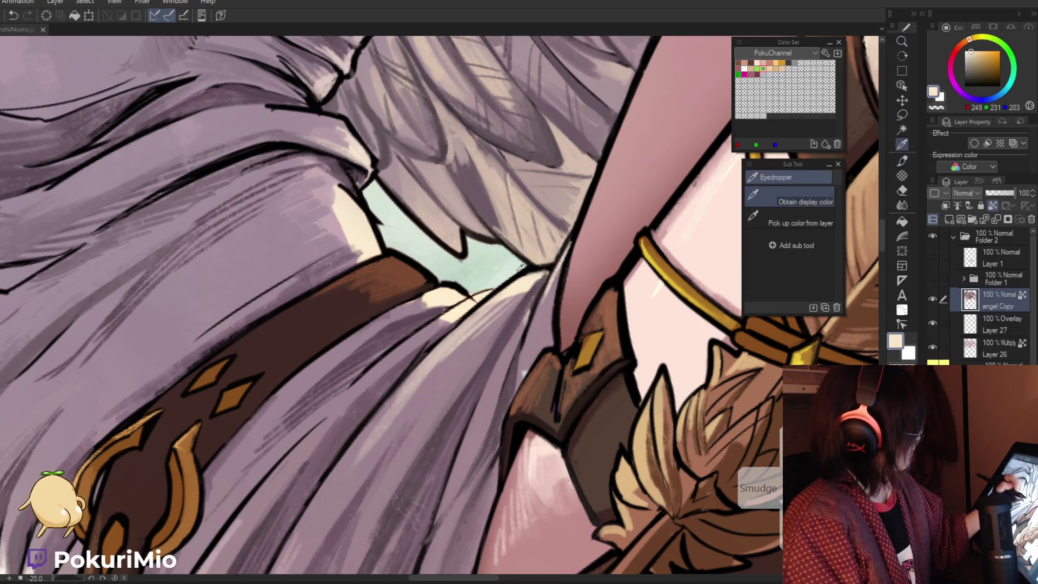
# Touch up the black line along the thigh strap, then zoom out
pyautogui.keyDown('alt'); pyautogui.click(470, 299); pyautogui.keyUp('alt')
pyautogui.keyDown('alt'); pyautogui.click(468, 300); pyautogui.keyUp('alt')
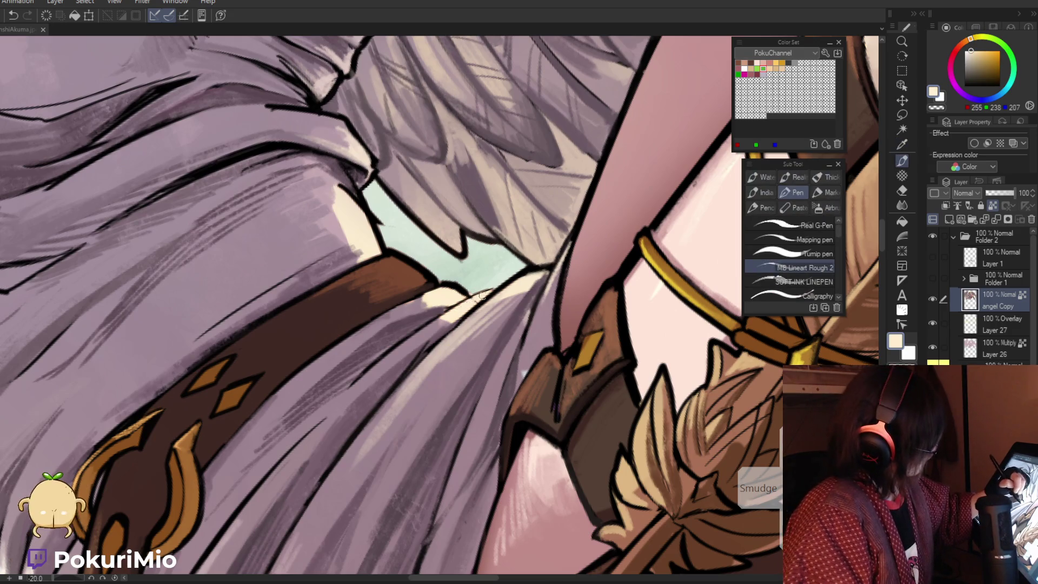
pyautogui.keyDown('alt'); pyautogui.click(463, 301); pyautogui.keyUp('alt')
pyautogui.moveTo(484, 292); pyautogui.dragTo(426, 327)
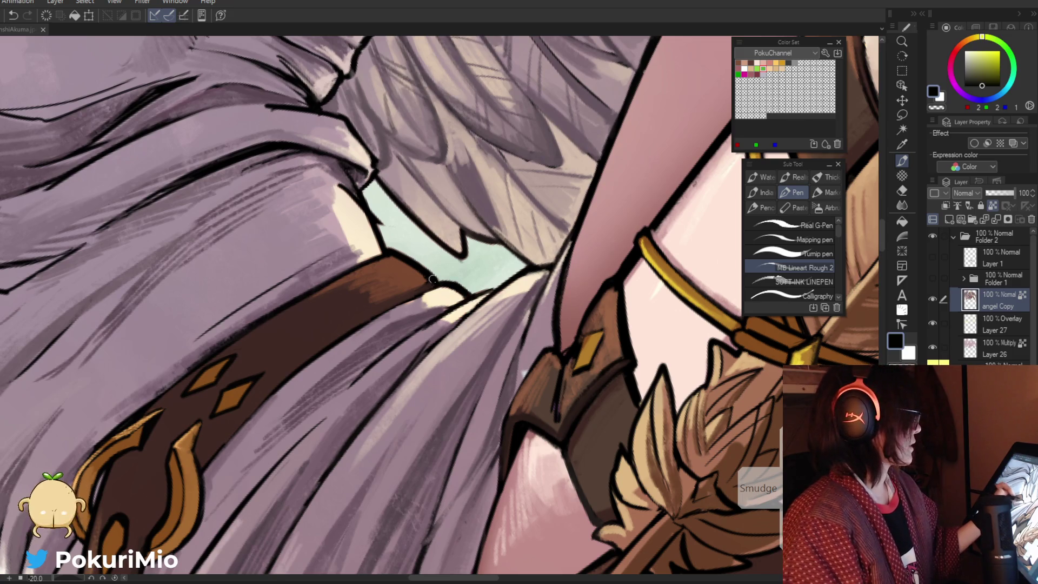
pyautogui.moveTo(437, 282)
pyautogui.mouseDown()
pyautogui.moveTo(431, 471)
pyautogui.moveTo(476, 351)
pyautogui.mouseUp()
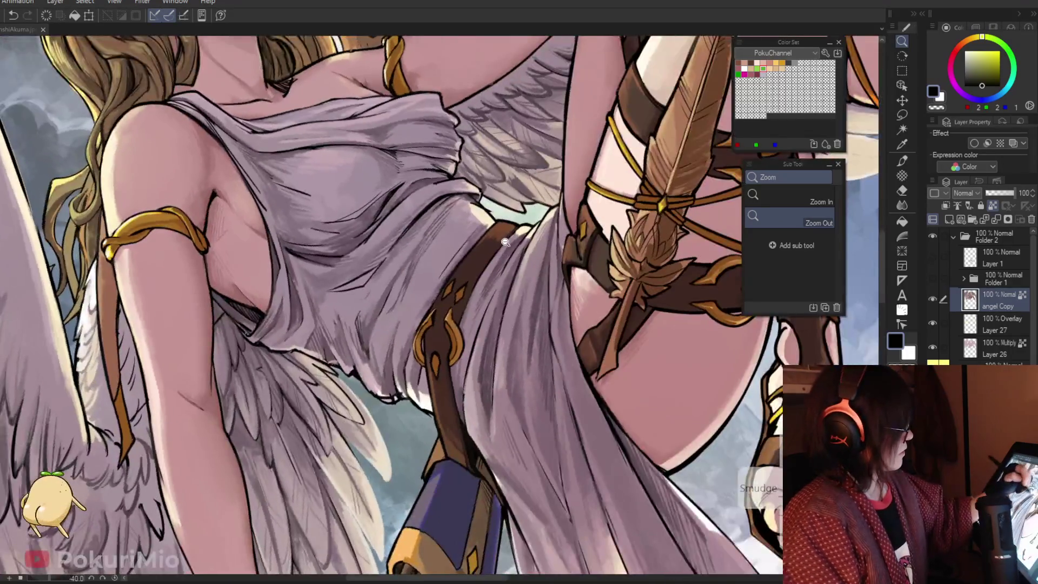
# Sample the dress mauve, cream highlight and outline black near the belt
pyautogui.press('alt')
pyautogui.click(520, 233)
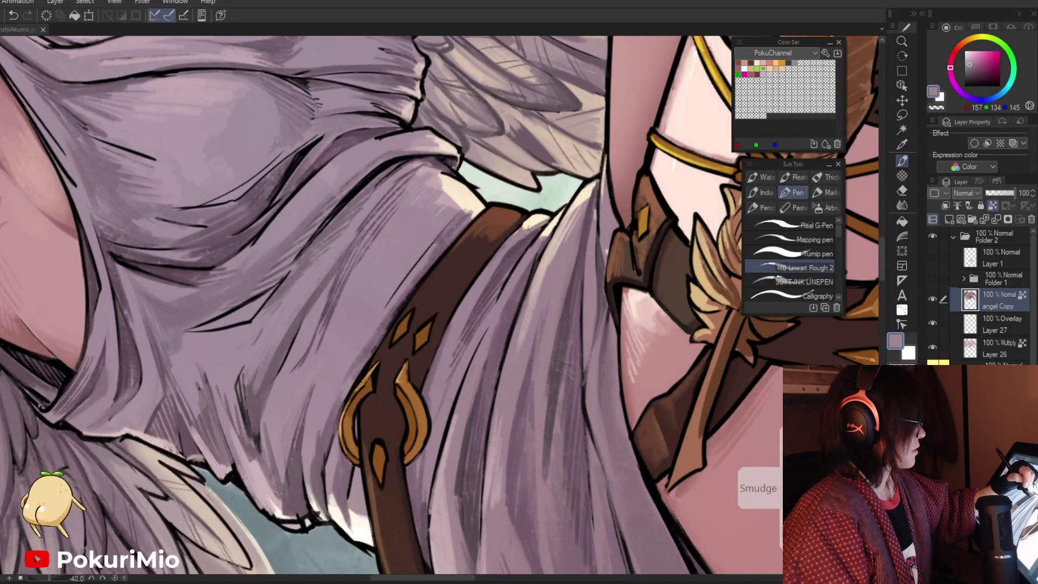
pyautogui.press('alt')
pyautogui.click(502, 248)
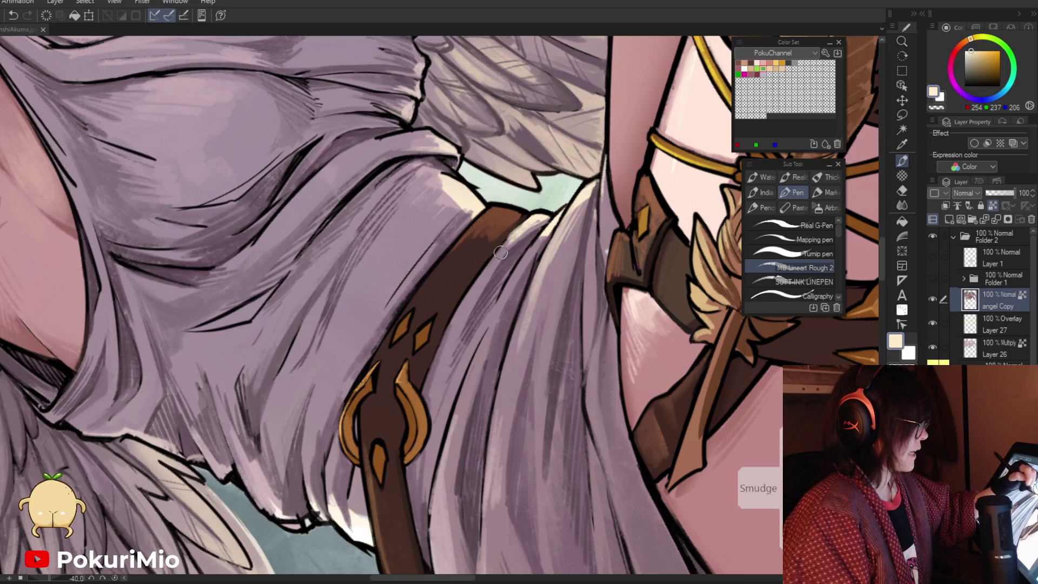
pyautogui.press('alt')
pyautogui.click(527, 221)
pyautogui.moveTo(487, 259)
pyautogui.mouseDown()
pyautogui.moveTo(377, 317)
pyautogui.moveTo(386, 368)
pyautogui.moveTo(461, 403)
pyautogui.moveTo(493, 334)
pyautogui.moveTo(517, 391)
pyautogui.moveTo(503, 379)
pyautogui.moveTo(509, 412)
pyautogui.moveTo(557, 351)
pyautogui.mouseUp()
# Shade the dress near the belt tip with mauve and muted purple
pyautogui.press('p')
pyautogui.keyDown('alt'); pyautogui.click(519, 390); pyautogui.keyUp('alt')
pyautogui.press('e')
pyautogui.press('d')
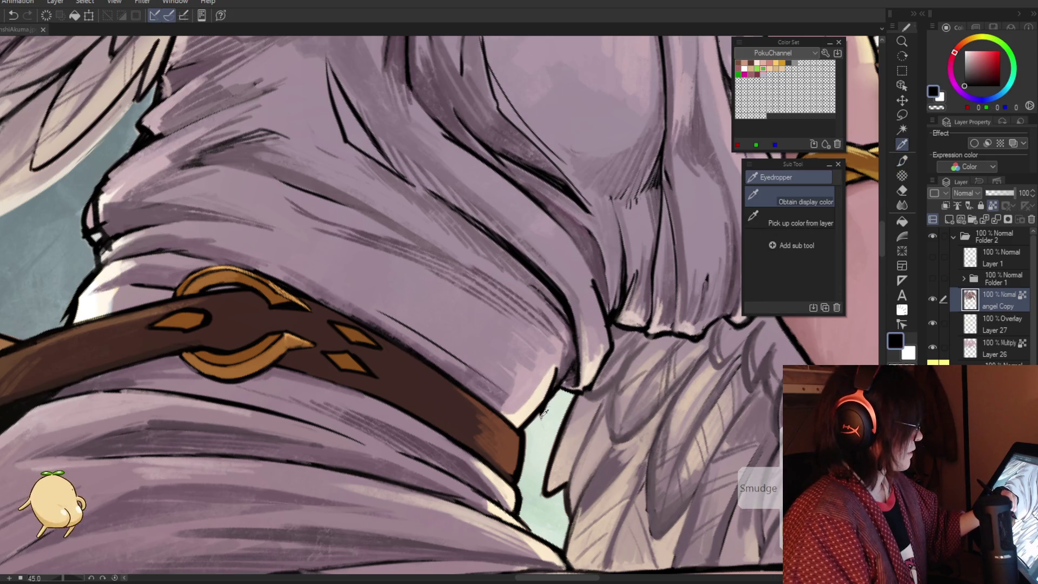
pyautogui.press('p')
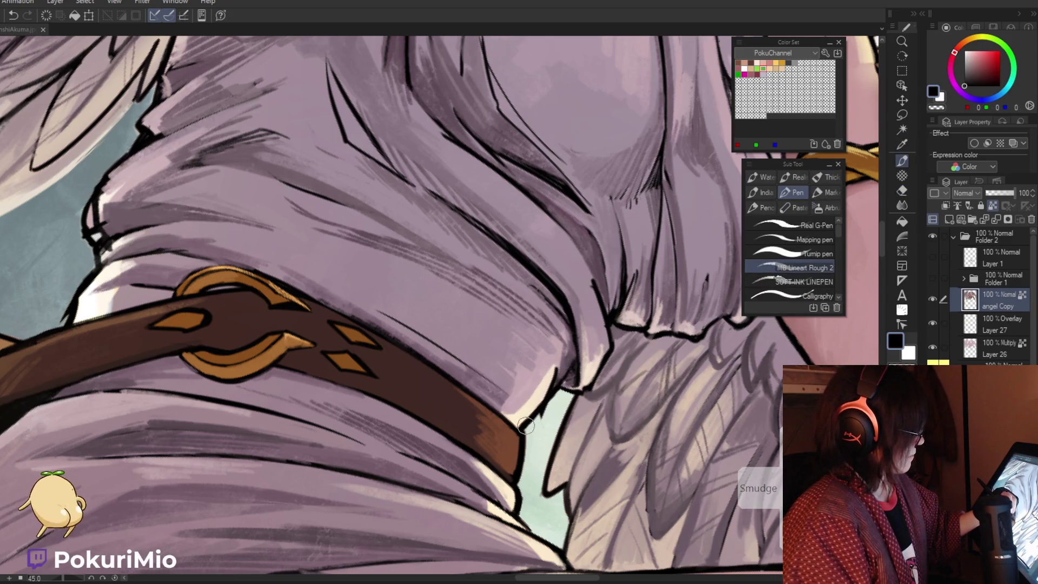
pyautogui.press('e')
pyautogui.press('p')
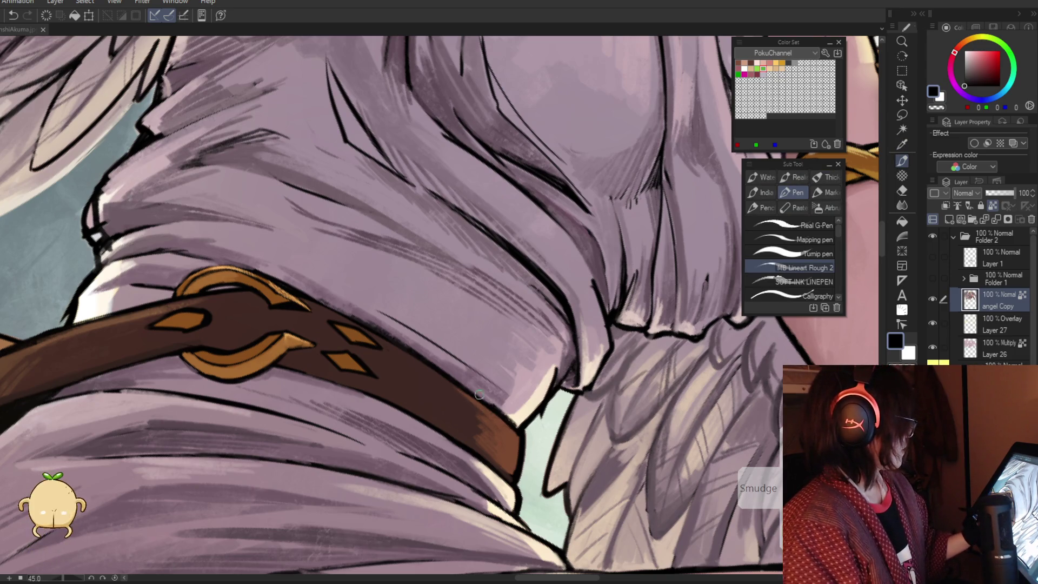
pyautogui.keyDown('alt'); pyautogui.click(493, 406); pyautogui.keyUp('alt')
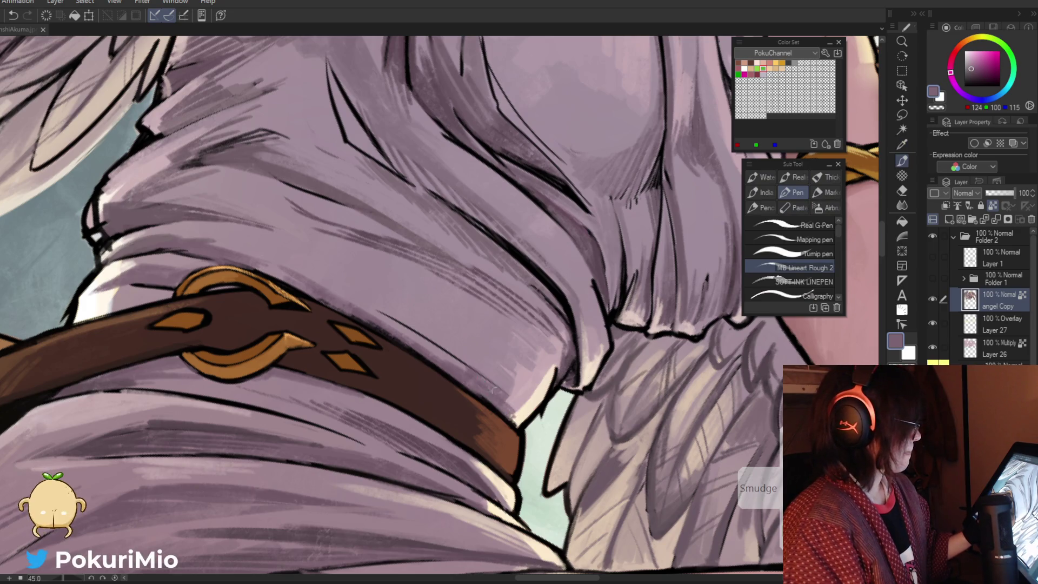
pyautogui.moveTo(487, 385); pyautogui.dragTo(463, 425)
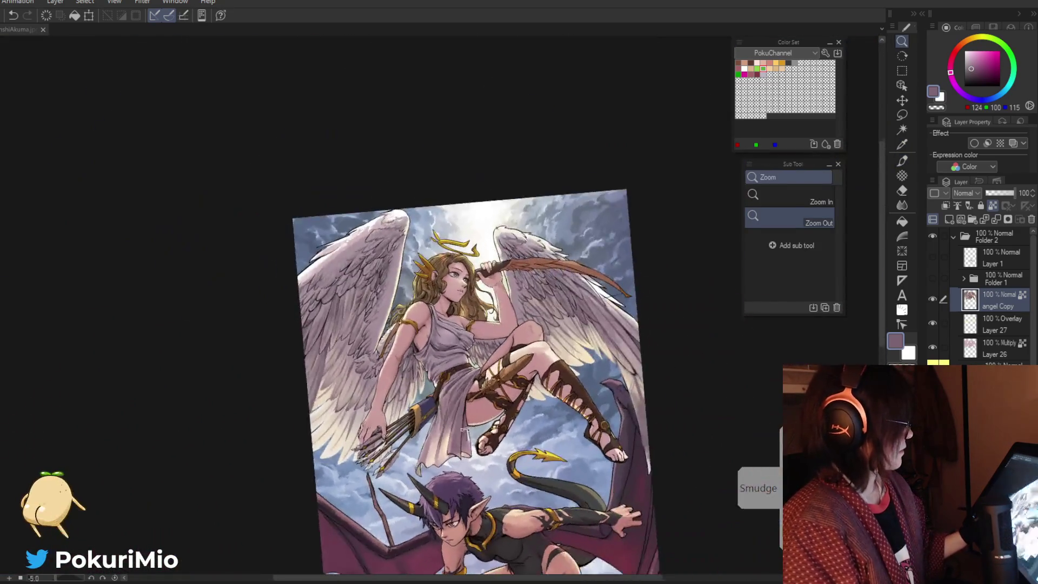
# Straighten the canvas and brush cream and grey-mauve strokes onto the upper wing
pyautogui.hotkey('ctrl', '@')
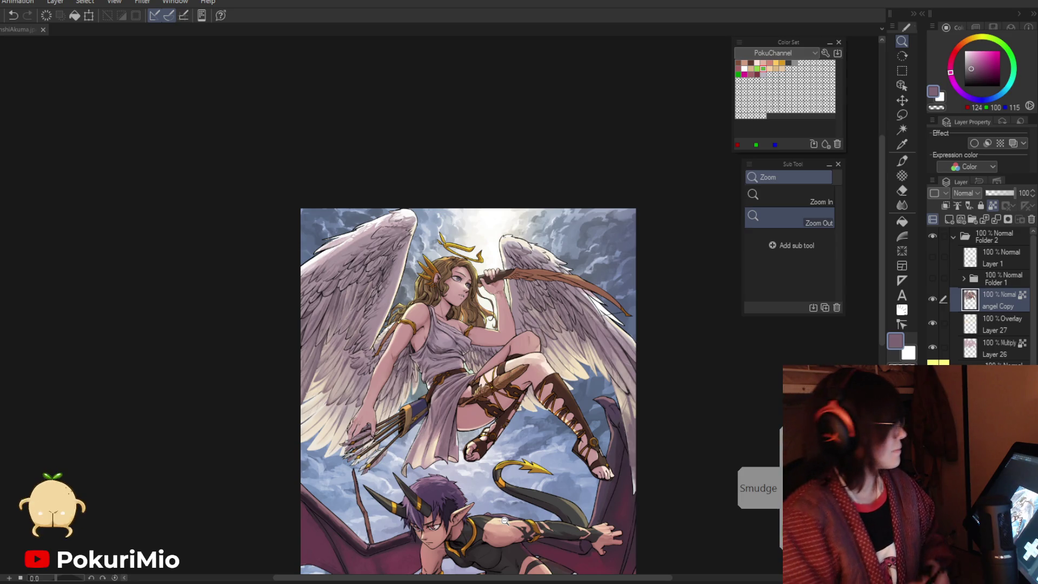
pyautogui.click(267, 233)
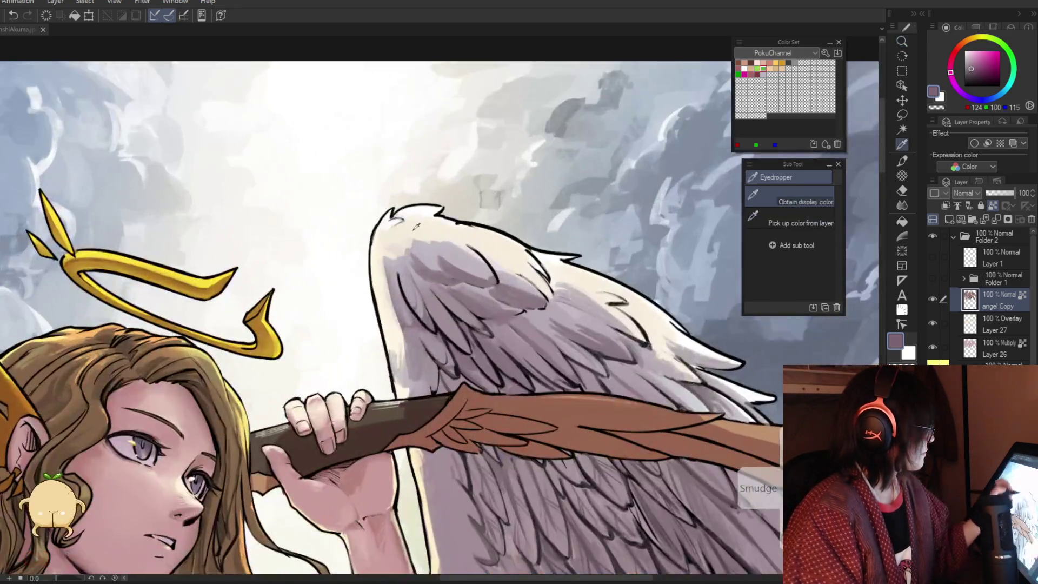
pyautogui.press('p')
pyautogui.moveTo(467, 258)
pyautogui.mouseDown()
pyautogui.moveTo(427, 238)
pyautogui.moveTo(424, 254)
pyautogui.moveTo(441, 246)
pyautogui.mouseUp()
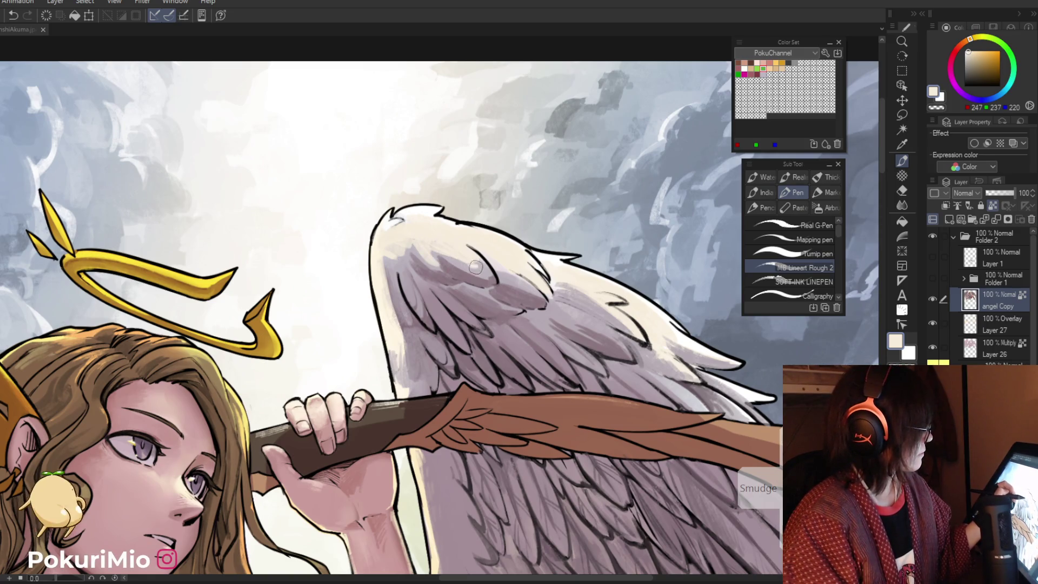
pyautogui.keyDown('alt'); pyautogui.click(446, 258); pyautogui.keyUp('alt')
pyautogui.moveTo(461, 244)
pyautogui.mouseDown()
pyautogui.moveTo(446, 238)
pyautogui.moveTo(452, 247)
pyautogui.mouseUp()
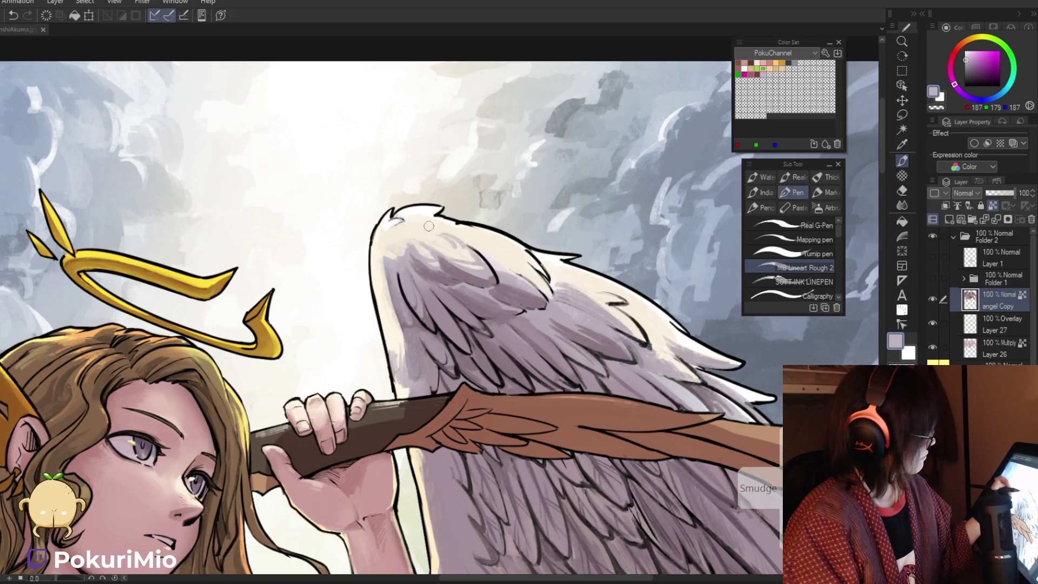
# Lighten the top edge of the wing with cream
pyautogui.keyDown('alt'); pyautogui.click(526, 268); pyautogui.keyUp('alt')
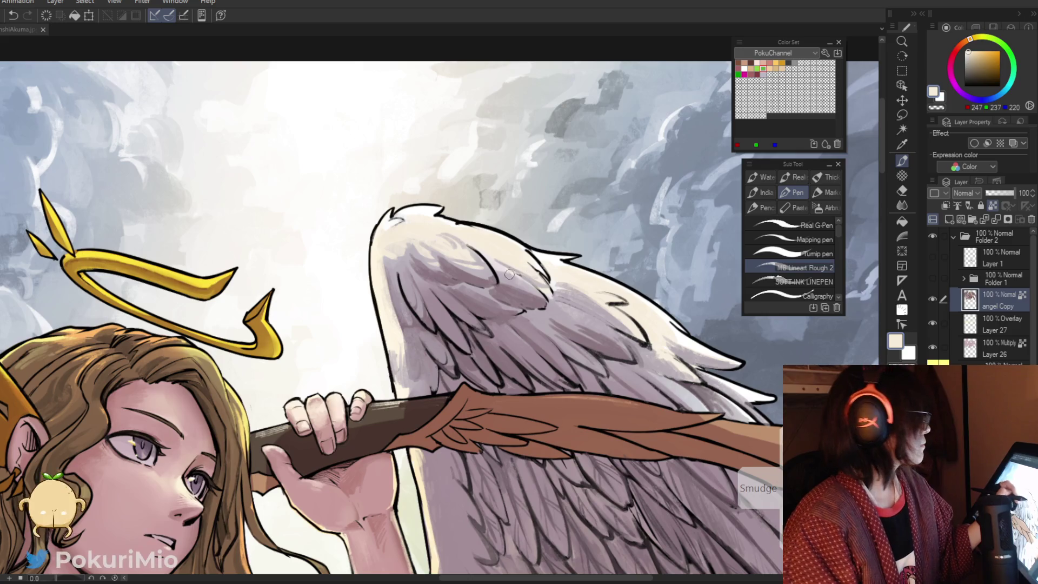
pyautogui.scroll(-3, 526, 268)
pyautogui.press('i')
pyautogui.scroll(4, 410, 266)
pyautogui.click(409, 266)
pyautogui.press('p')
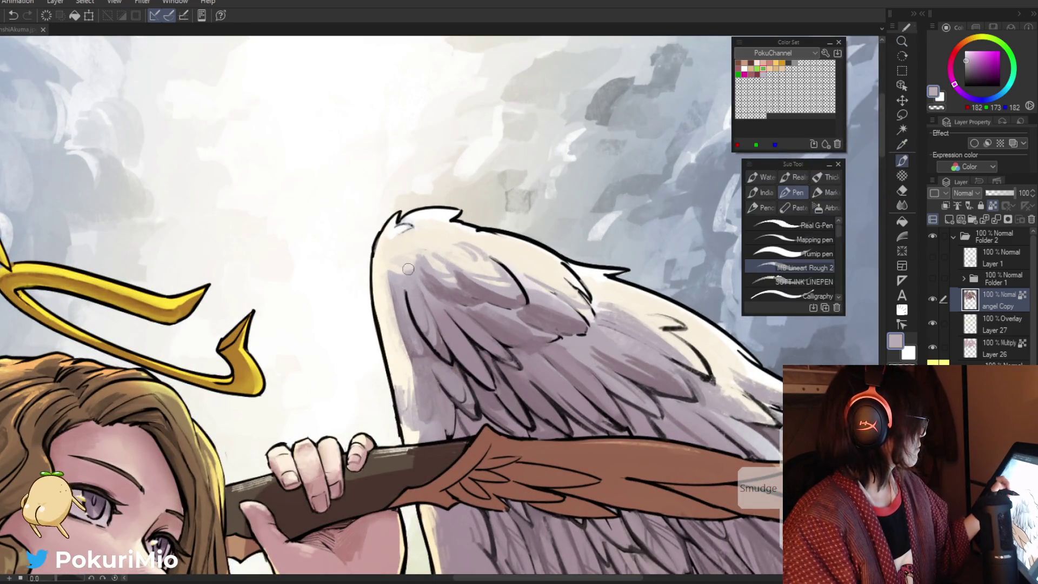
pyautogui.keyDown('alt'); pyautogui.click(393, 263); pyautogui.keyUp('alt')
pyautogui.moveTo(389, 254)
pyautogui.mouseDown()
pyautogui.moveTo(440, 300)
pyautogui.moveTo(405, 302)
pyautogui.moveTo(415, 286)
pyautogui.moveTo(395, 274)
pyautogui.moveTo(402, 258)
pyautogui.moveTo(387, 301)
pyautogui.mouseUp()
# Pick grey-mauve and cream highlight tones from the wing for further softening
pyautogui.press('i')
pyautogui.click(440, 297)
pyautogui.press('p')
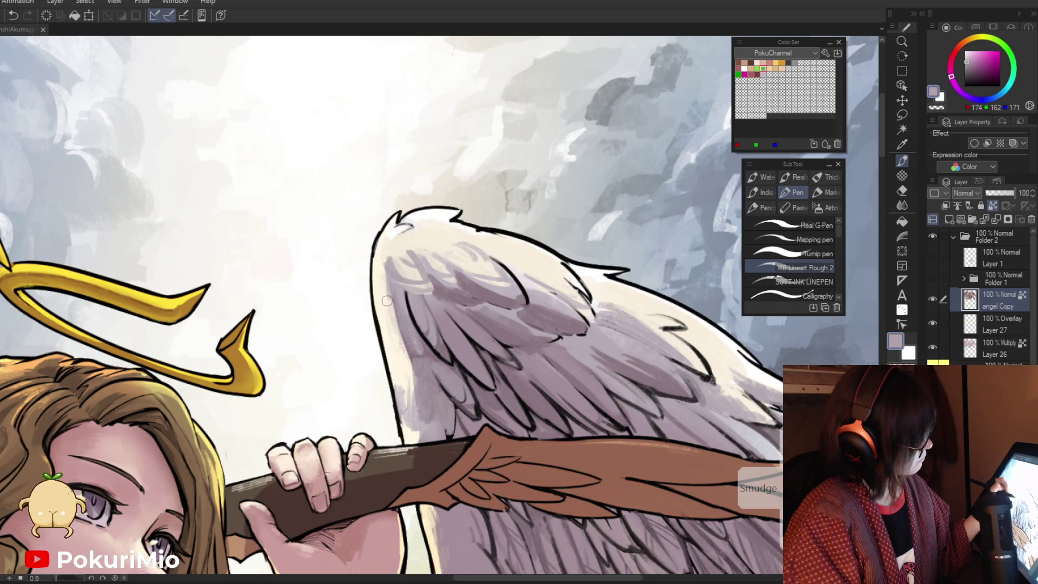
pyautogui.keyDown('alt'); pyautogui.click(386, 306); pyautogui.keyUp('alt')
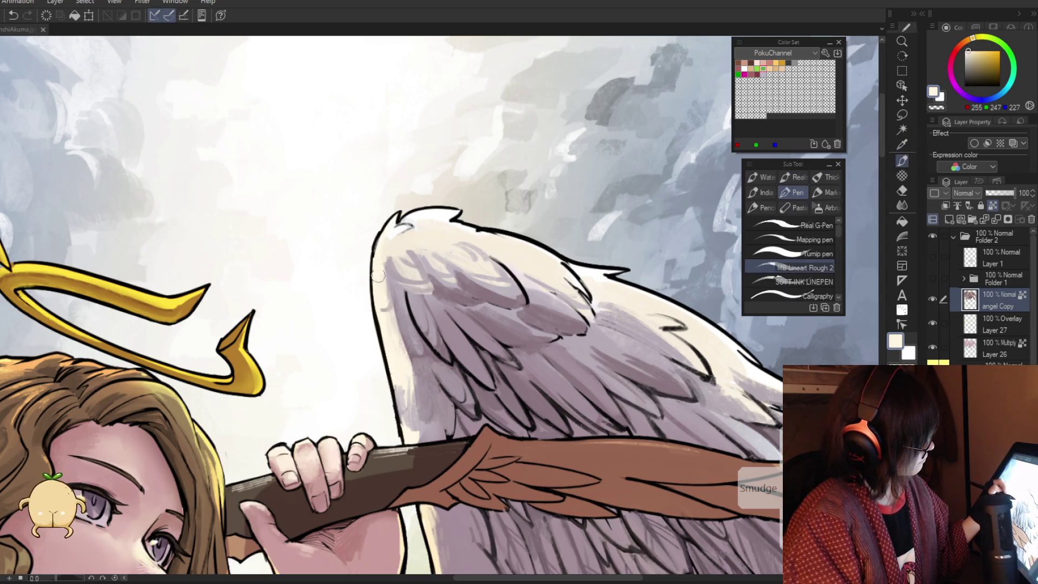
pyautogui.keyDown('alt'); pyautogui.click(390, 287); pyautogui.keyUp('alt')
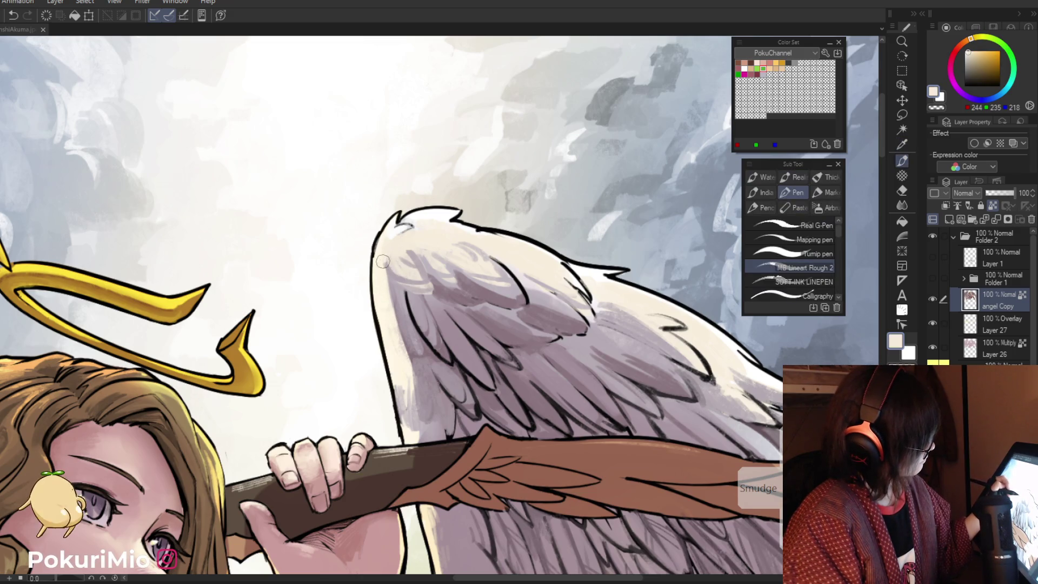
pyautogui.moveTo(387, 281); pyautogui.dragTo(357, 318)
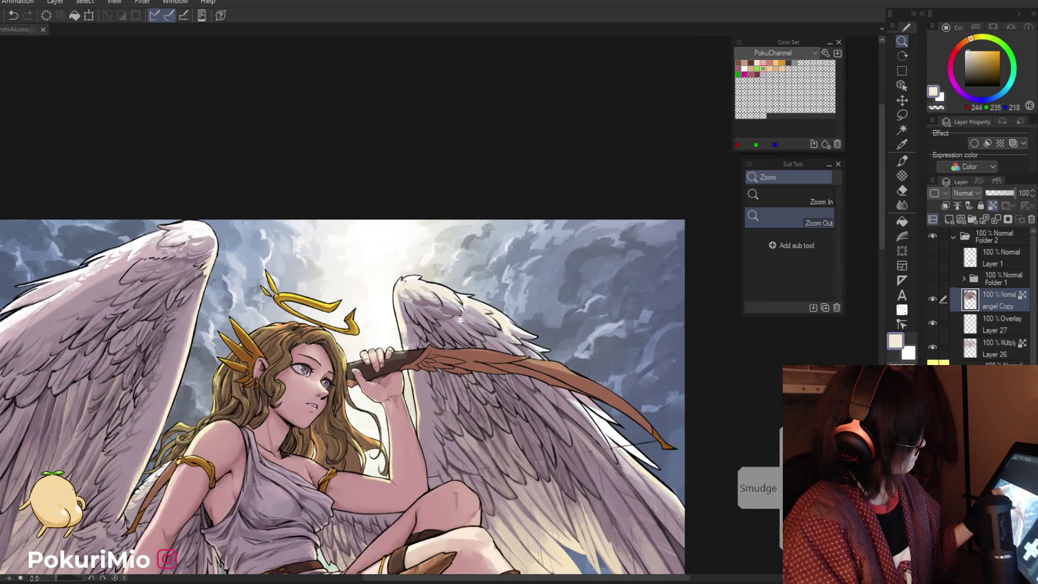
# Zoom in on the right wing feathers and sample greyish pink, cream and dark ink tones
pyautogui.click(461, 322)
pyautogui.keyDown('alt'); pyautogui.click(506, 320); pyautogui.keyUp('alt')
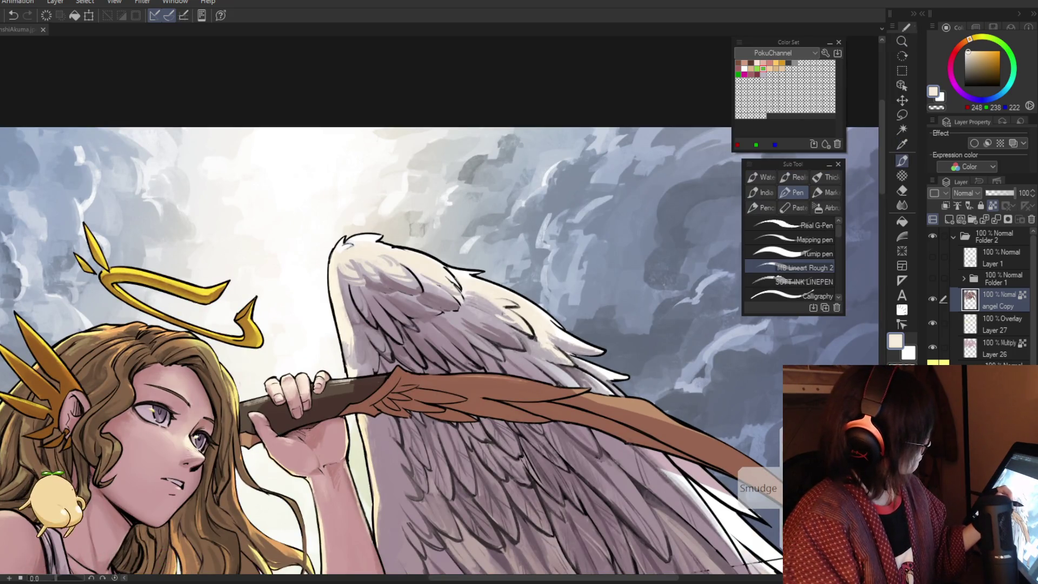
pyautogui.keyDown('alt'); pyautogui.click(489, 312); pyautogui.keyUp('alt')
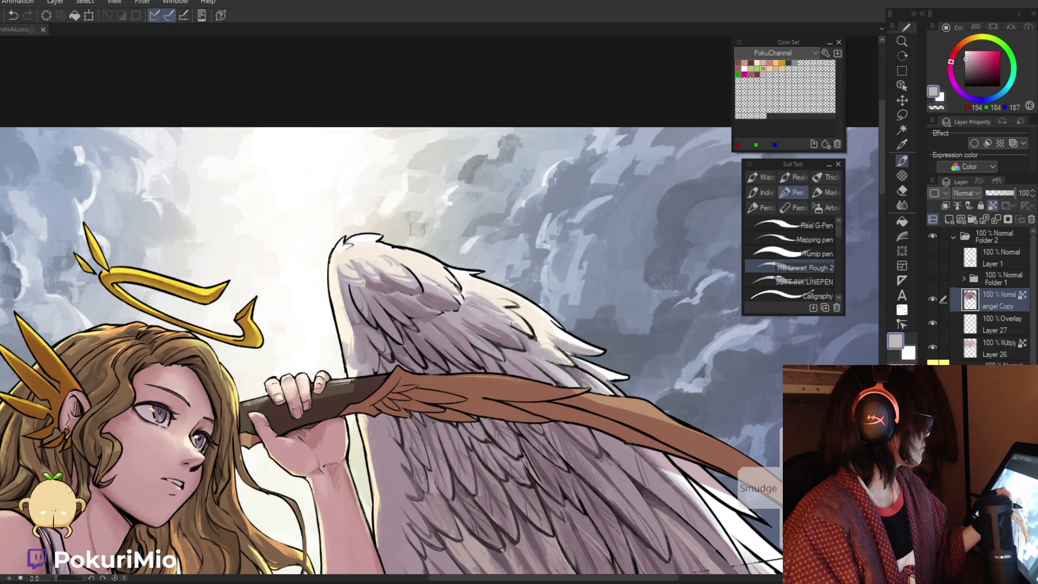
pyautogui.keyDown('alt'); pyautogui.click(464, 293); pyautogui.keyUp('alt')
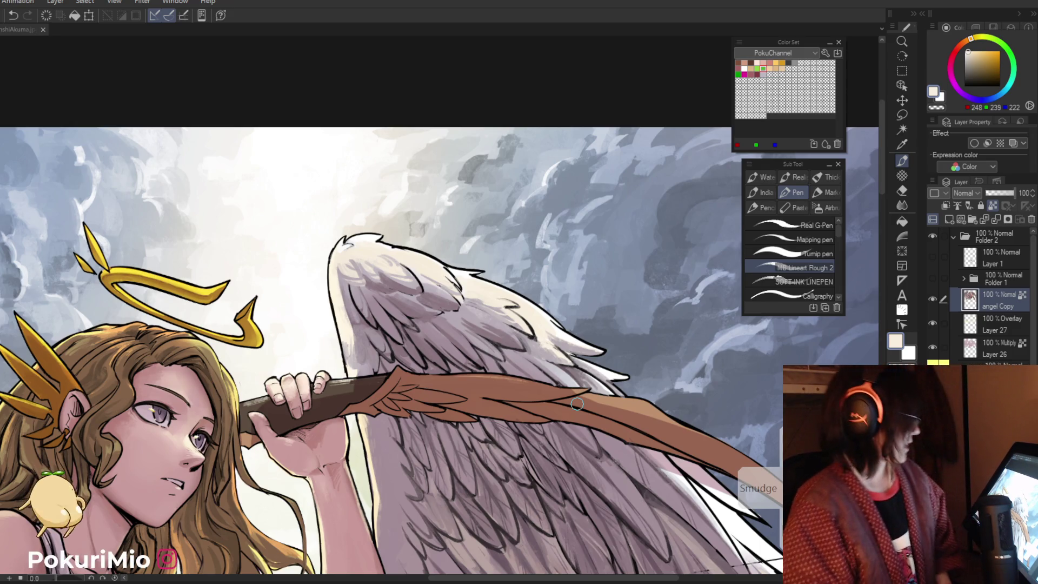
pyautogui.press('/')
pyautogui.click(428, 369)
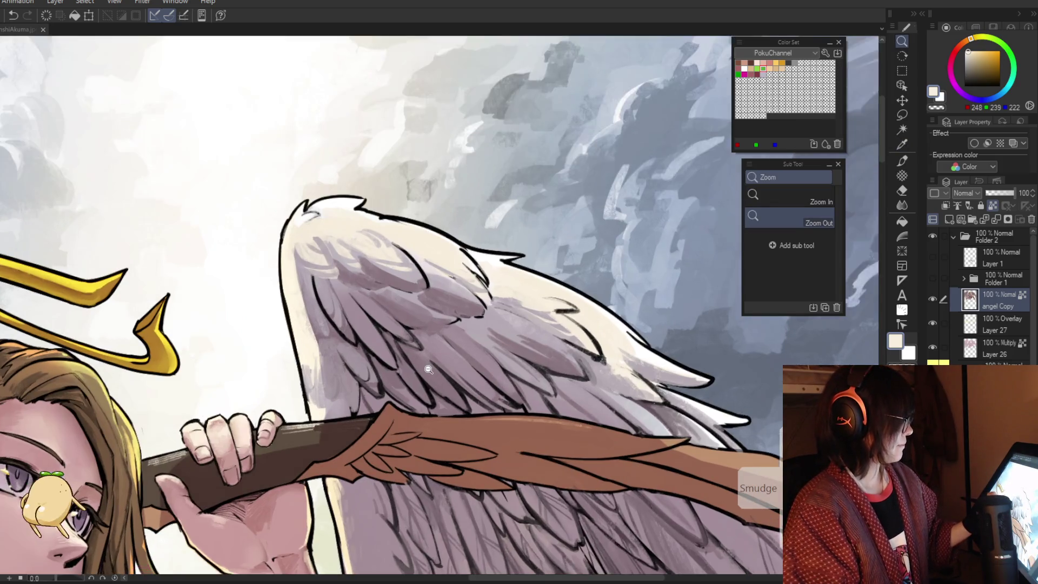
pyautogui.click(428, 370)
pyautogui.press('p')
pyautogui.keyDown('alt'); pyautogui.click(451, 376); pyautogui.keyUp('alt')
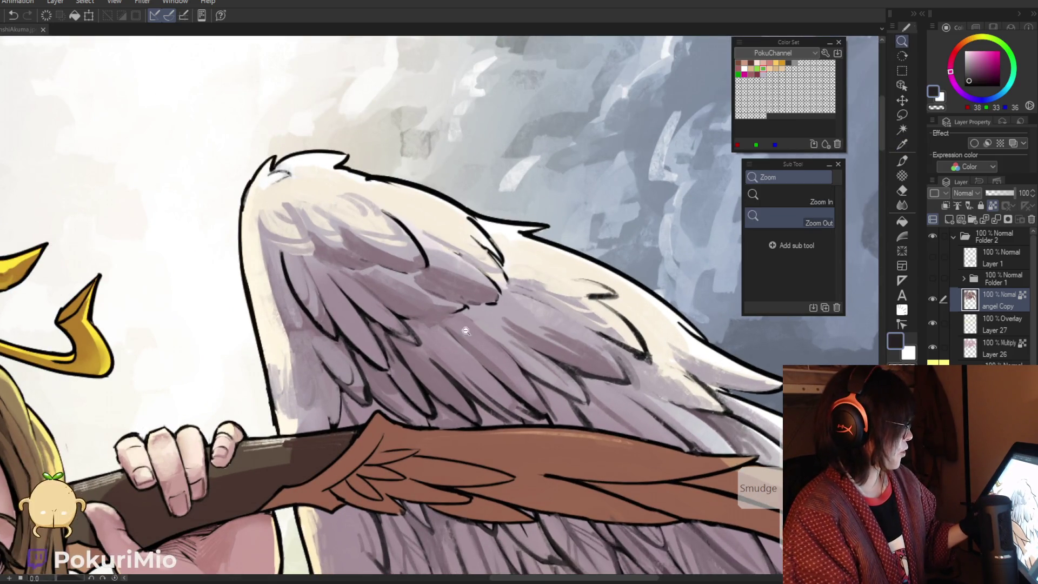
# Draw dark ink strokes along several feather edges of the right wing
pyautogui.scroll(3, 442, 292)
pyautogui.moveTo(454, 313)
pyautogui.mouseDown()
pyautogui.moveTo(527, 302)
pyautogui.moveTo(452, 290)
pyautogui.moveTo(528, 299)
pyautogui.mouseUp()
pyautogui.keyDown('alt'); pyautogui.click(452, 287); pyautogui.keyUp('alt')
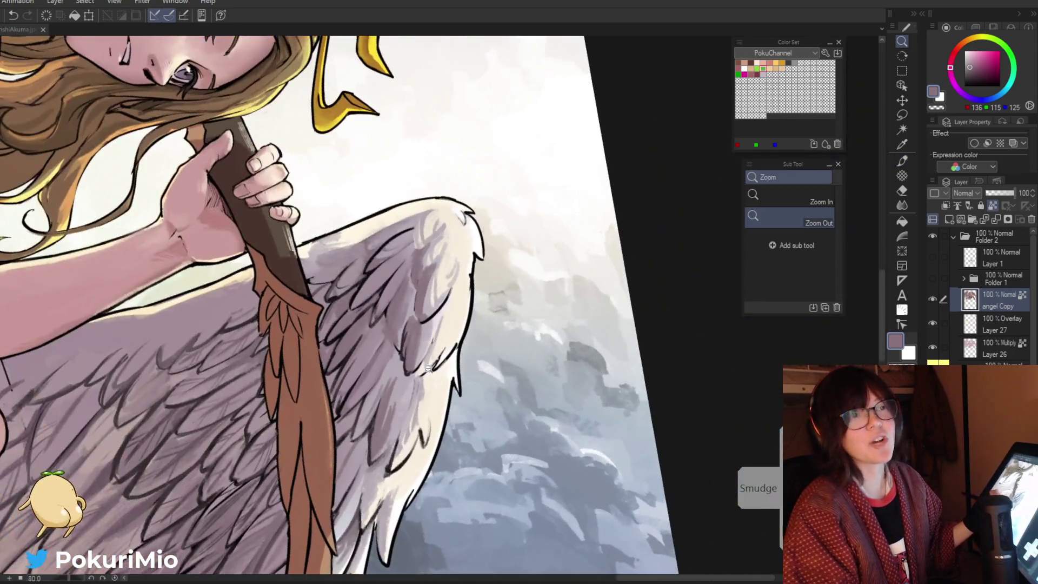
pyautogui.press('alt')
pyautogui.keyDown('alt'); pyautogui.click(403, 336); pyautogui.keyUp('alt')
pyautogui.moveTo(432, 292)
pyautogui.mouseDown()
pyautogui.moveTo(412, 365)
pyautogui.moveTo(429, 370)
pyautogui.mouseUp()
pyautogui.keyDown('alt'); pyautogui.click(398, 344); pyautogui.keyUp('alt')
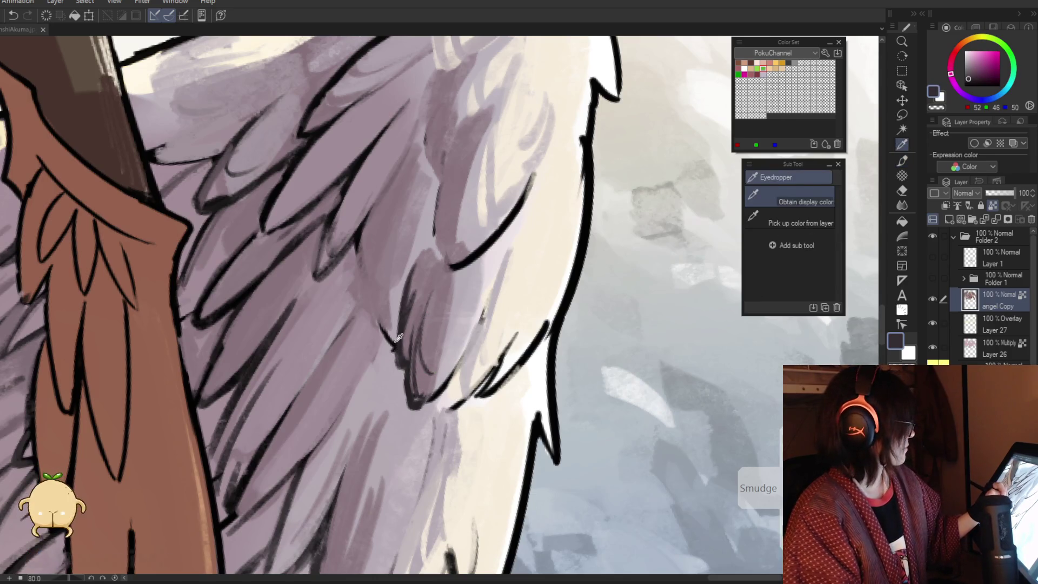
pyautogui.moveTo(370, 281); pyautogui.dragTo(396, 356)
pyautogui.moveTo(362, 232); pyautogui.dragTo(358, 296)
# Add short dark feather lines, then paint pale mauve strokes over the feather shading
pyautogui.keyDown('alt'); pyautogui.click(361, 293); pyautogui.keyUp('alt')
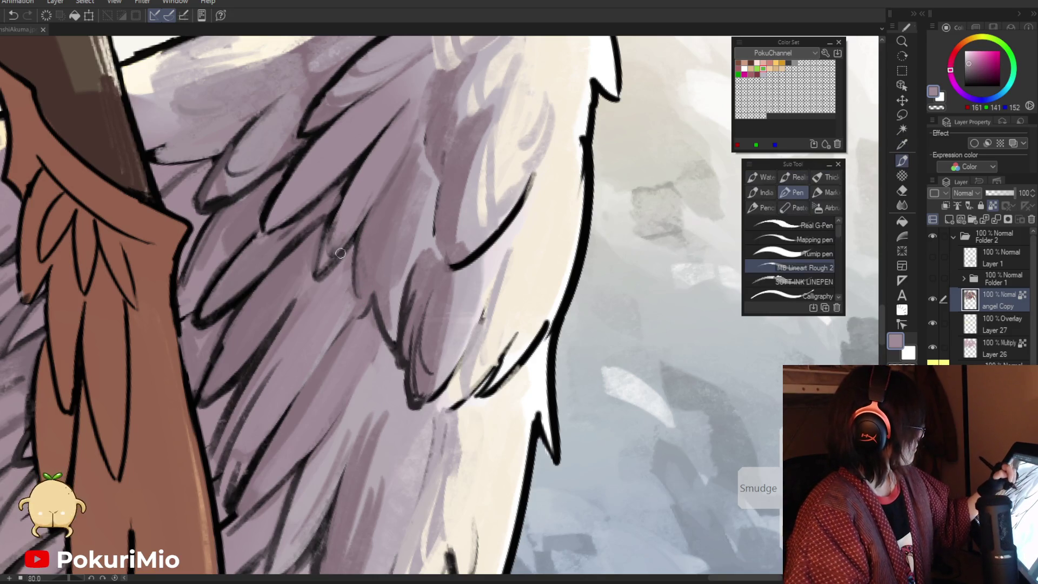
pyautogui.keyDown('alt'); pyautogui.click(358, 236); pyautogui.keyUp('alt')
pyautogui.moveTo(337, 224); pyautogui.dragTo(314, 281)
pyautogui.keyDown('alt'); pyautogui.click(311, 234); pyautogui.keyUp('alt')
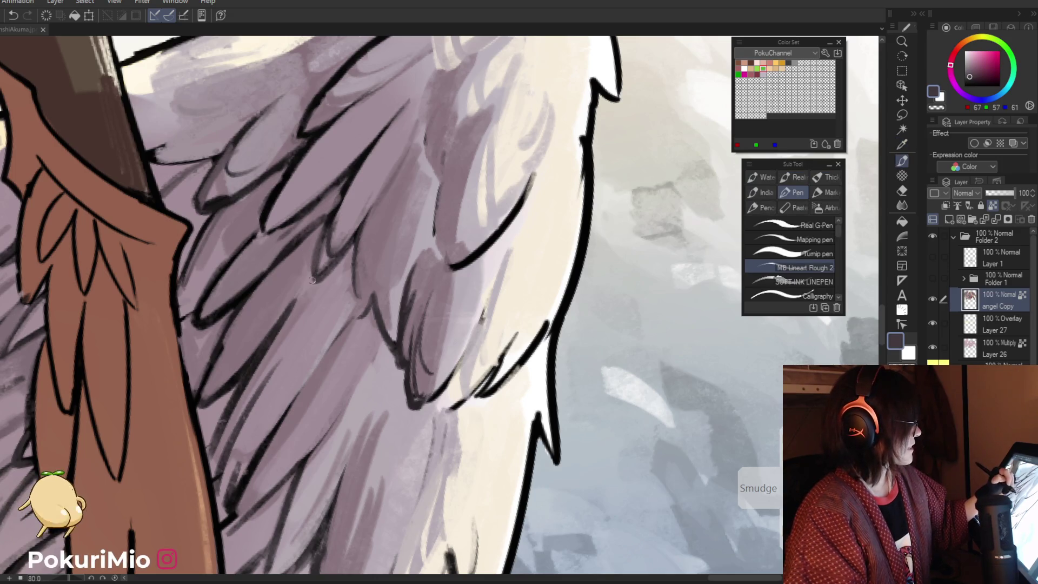
pyautogui.keyDown('alt'); pyautogui.click(330, 243); pyautogui.keyUp('alt')
pyautogui.moveTo(333, 208); pyautogui.dragTo(321, 268)
pyautogui.moveTo(346, 195); pyautogui.dragTo(329, 250)
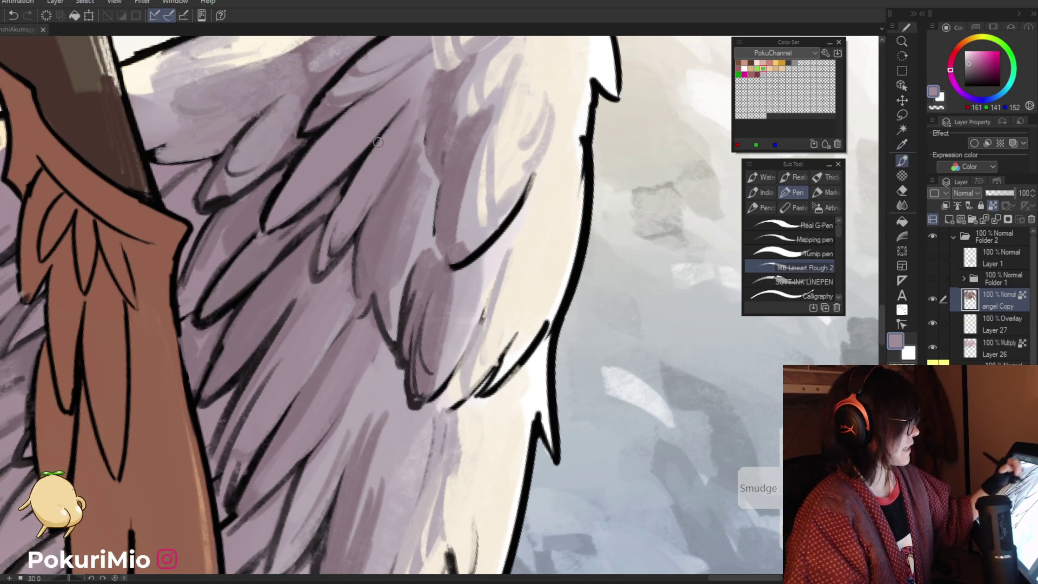
pyautogui.moveTo(378, 141); pyautogui.dragTo(342, 204)
# Add a dark stroke on the lower wing and rotate the view onto the wing beside the bow
pyautogui.press('/')
pyautogui.keyDown('alt'); pyautogui.click(333, 378); pyautogui.keyUp('alt')
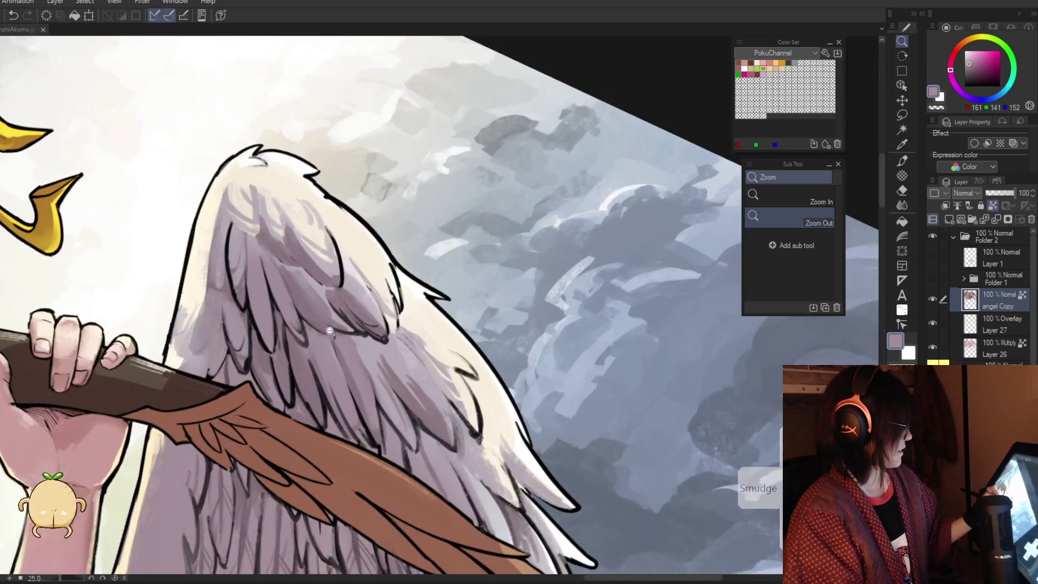
pyautogui.click(336, 356)
pyautogui.press('p')
pyautogui.keyDown('alt'); pyautogui.click(421, 421); pyautogui.keyUp('alt')
pyautogui.moveTo(365, 347); pyautogui.dragTo(422, 420)
pyautogui.keyDown('alt'); pyautogui.click(427, 419); pyautogui.keyUp('alt')
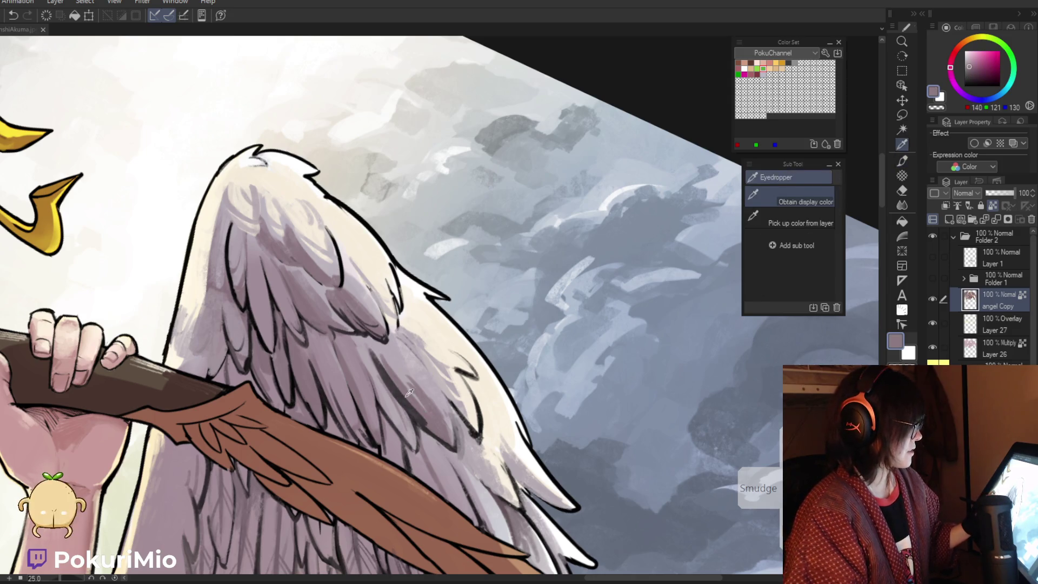
pyautogui.keyDown('alt'); pyautogui.click(381, 354); pyautogui.keyUp('alt')
pyautogui.keyDown('alt'); pyautogui.click(346, 374); pyautogui.keyUp('alt')
pyautogui.moveTo(347, 374); pyautogui.dragTo(438, 251)
pyautogui.press('p')
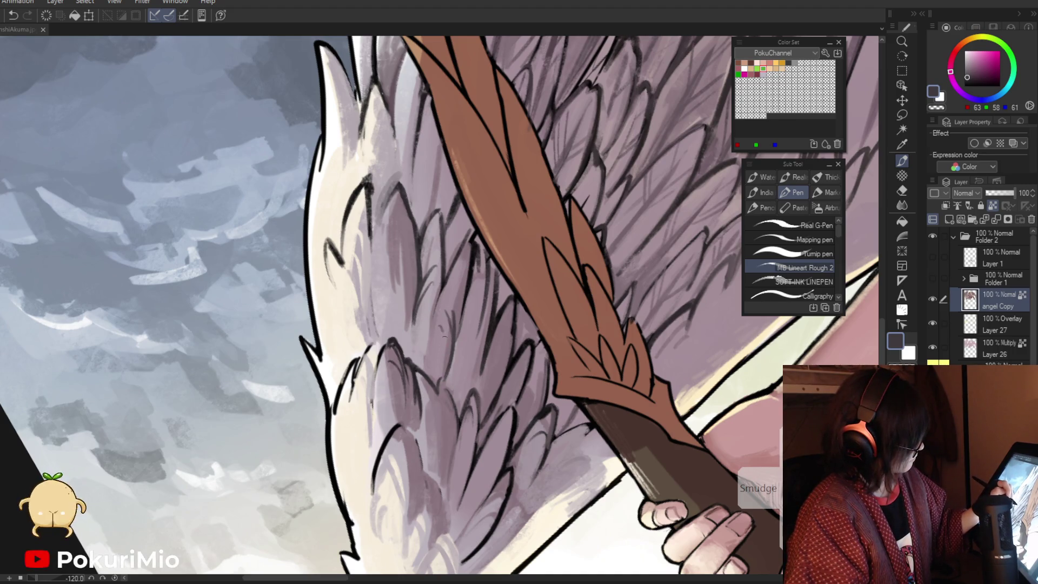
# Reframe the view around the wing and bow, then reset to the whole upright image
pyautogui.press('/')
pyautogui.moveTo(414, 359)
pyautogui.mouseDown()
pyautogui.moveTo(295, 417)
pyautogui.moveTo(375, 324)
pyautogui.mouseUp()
pyautogui.press('p')
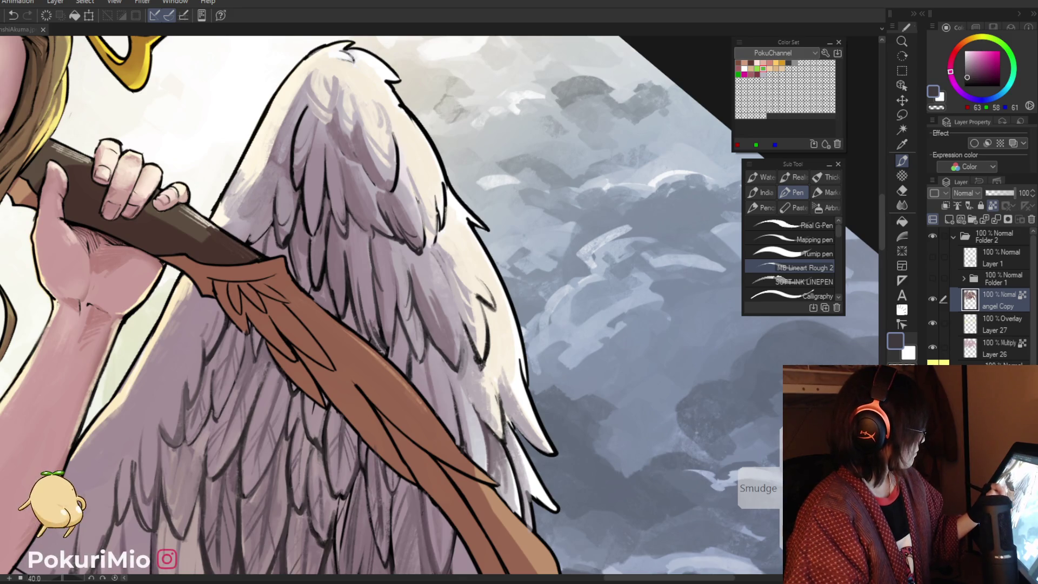
pyautogui.press('/')
pyautogui.moveTo(366, 341)
pyautogui.mouseDown()
pyautogui.moveTo(377, 396)
pyautogui.moveTo(410, 321)
pyautogui.mouseUp()
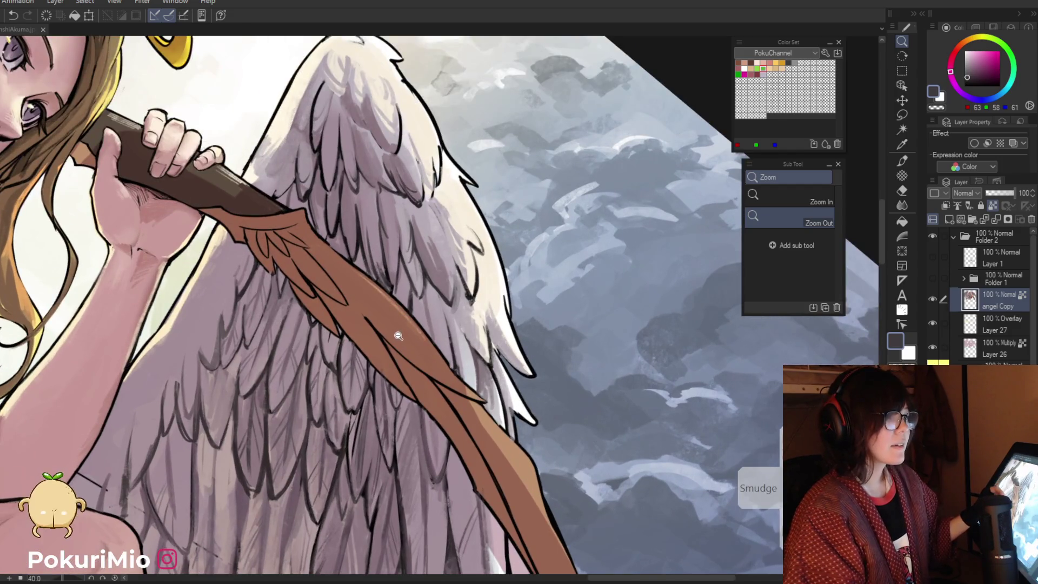
pyautogui.click(403, 353)
pyautogui.press('p')
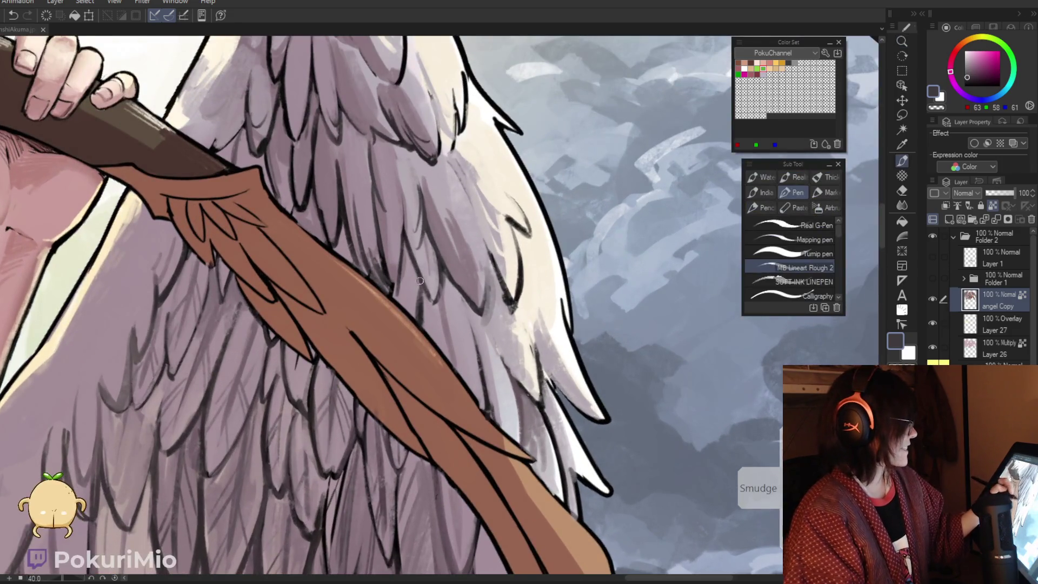
pyautogui.press('/')
pyautogui.moveTo(422, 313)
pyautogui.mouseDown()
pyautogui.moveTo(419, 359)
pyautogui.moveTo(424, 328)
pyautogui.mouseUp()
pyautogui.hotkey('ctrl', '0')
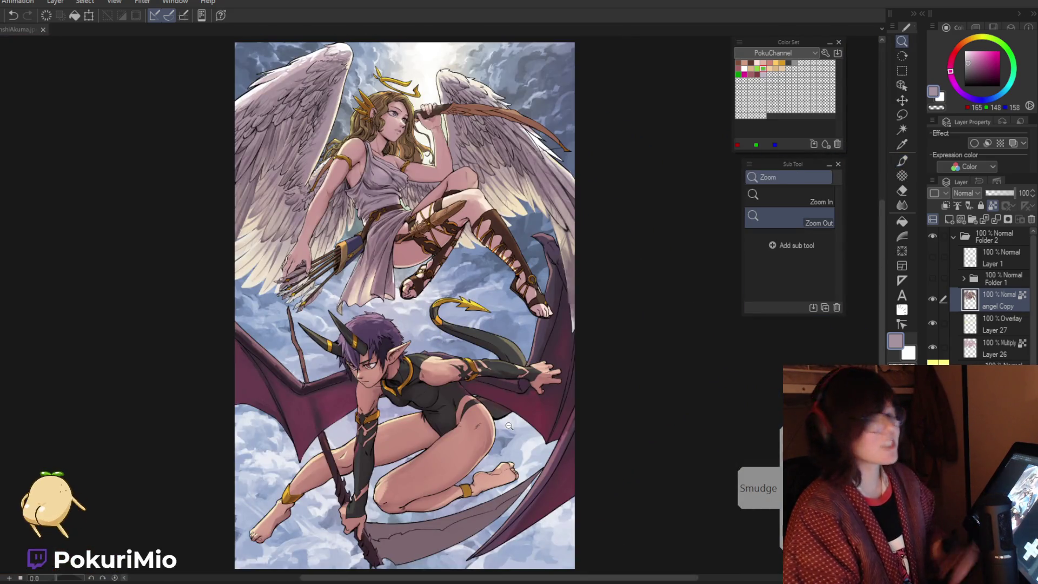
# Rotate the canvas slightly and zoom onto the lower wing feathers beside the sandal
pyautogui.scroll(5, 497, 168)
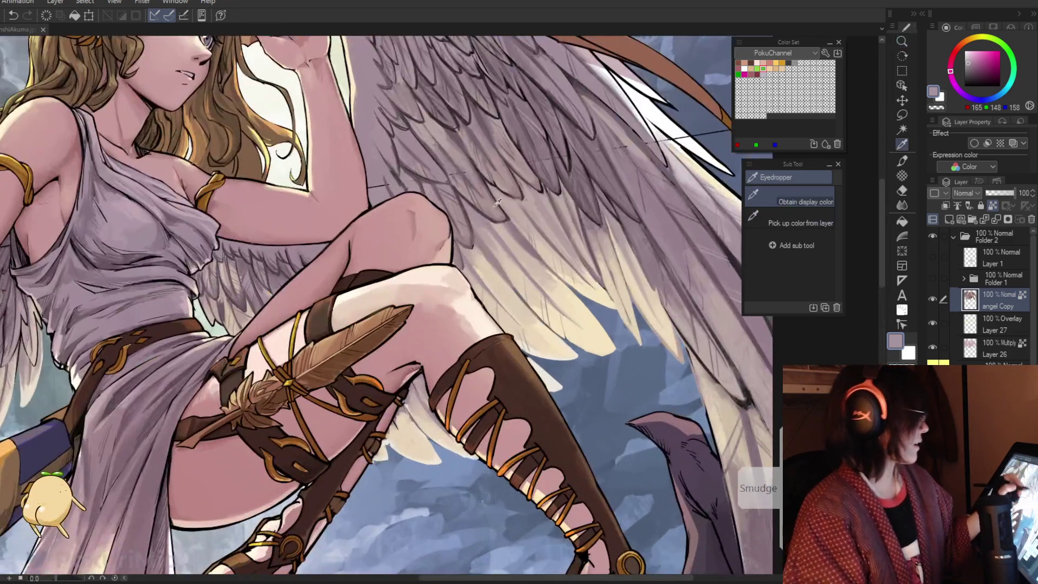
pyautogui.press('p')
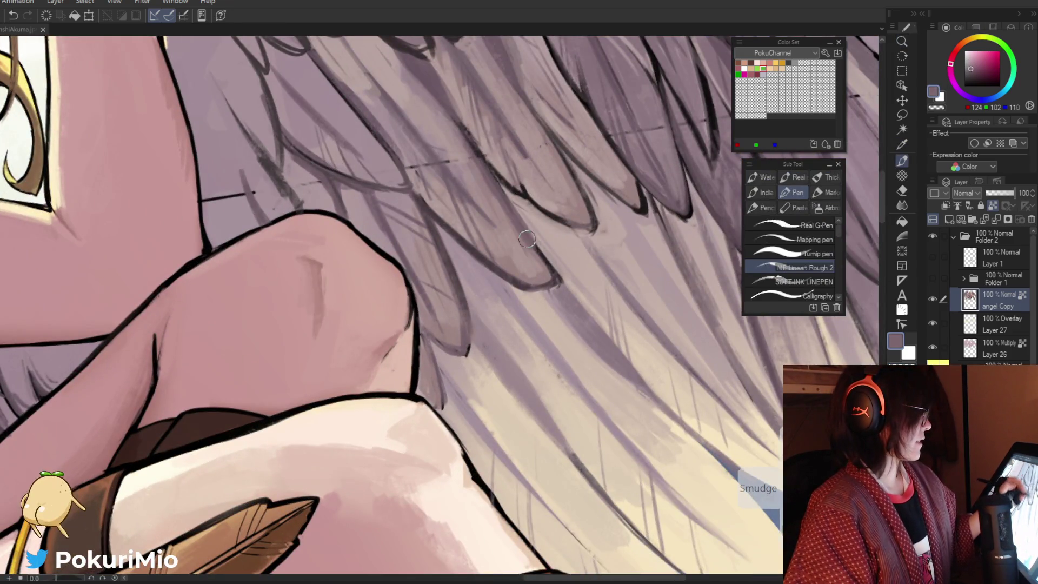
pyautogui.keyDown('alt'); pyautogui.click(484, 172); pyautogui.keyUp('alt')
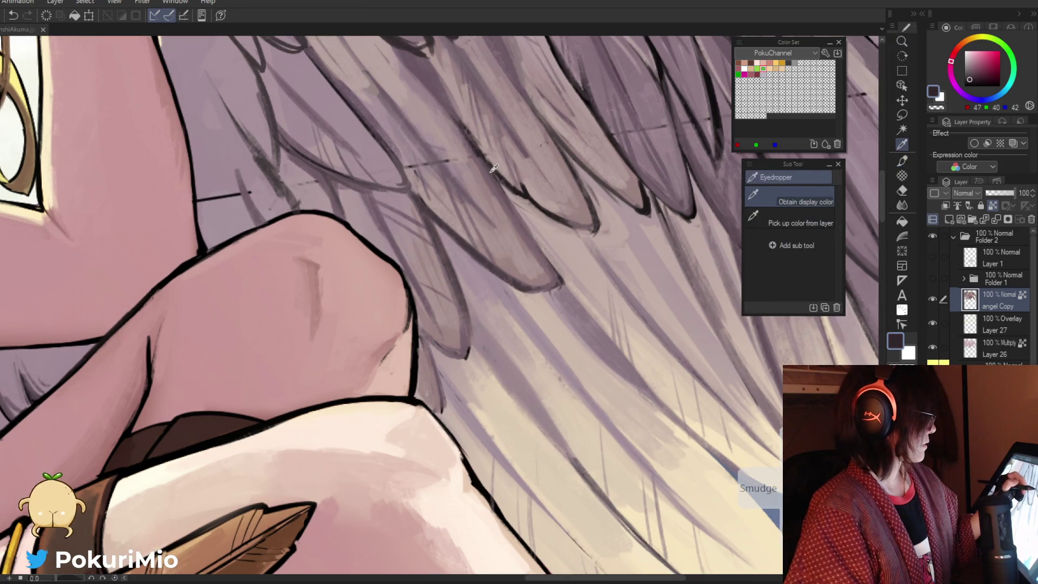
pyautogui.hotkey('ctrl', '0')
pyautogui.press('^')
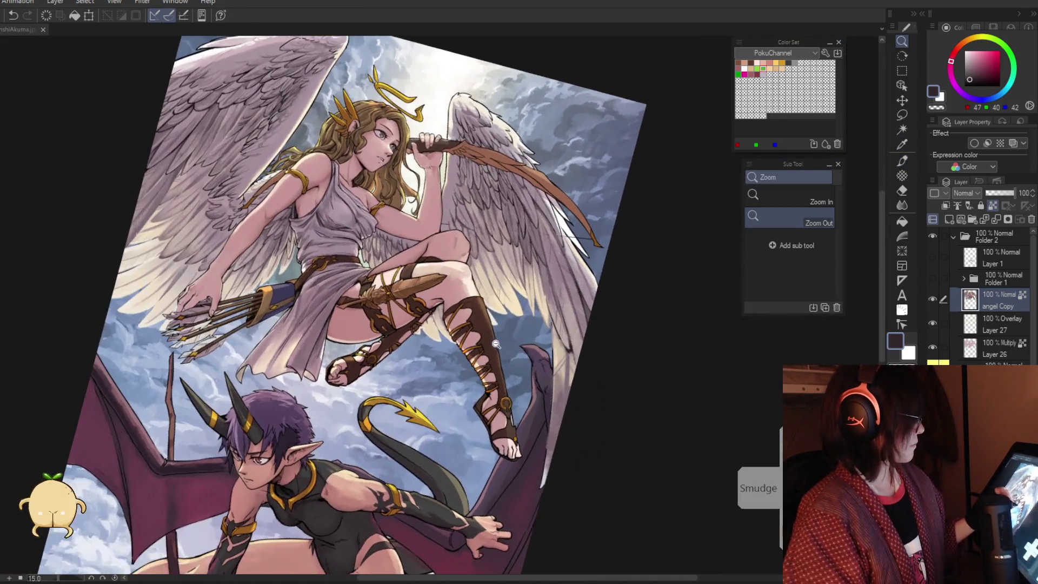
pyautogui.click(567, 343)
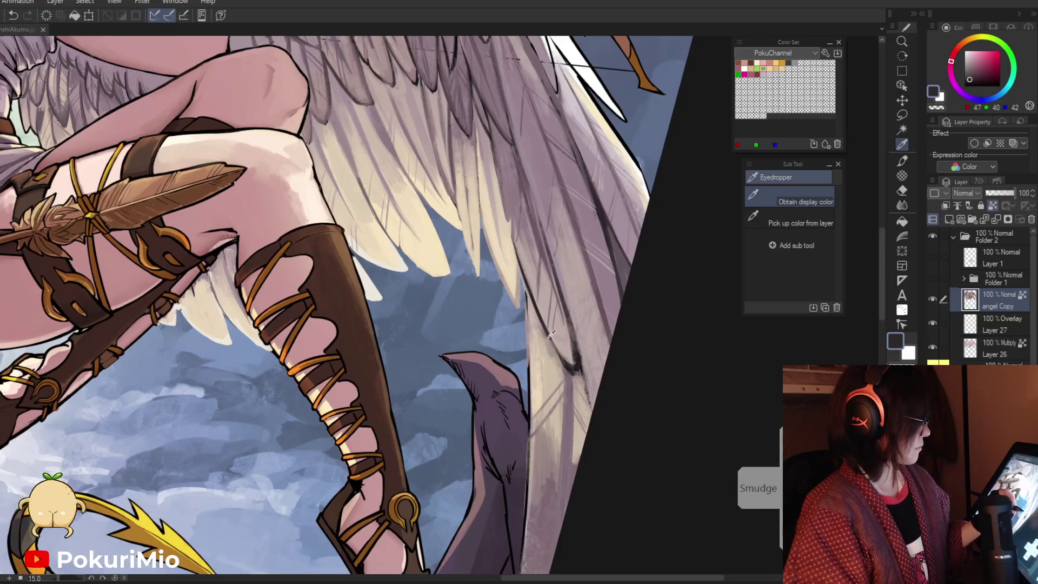
pyautogui.click(545, 348)
pyautogui.keyDown('alt'); pyautogui.click(544, 348); pyautogui.keyUp('alt')
pyautogui.press('p')
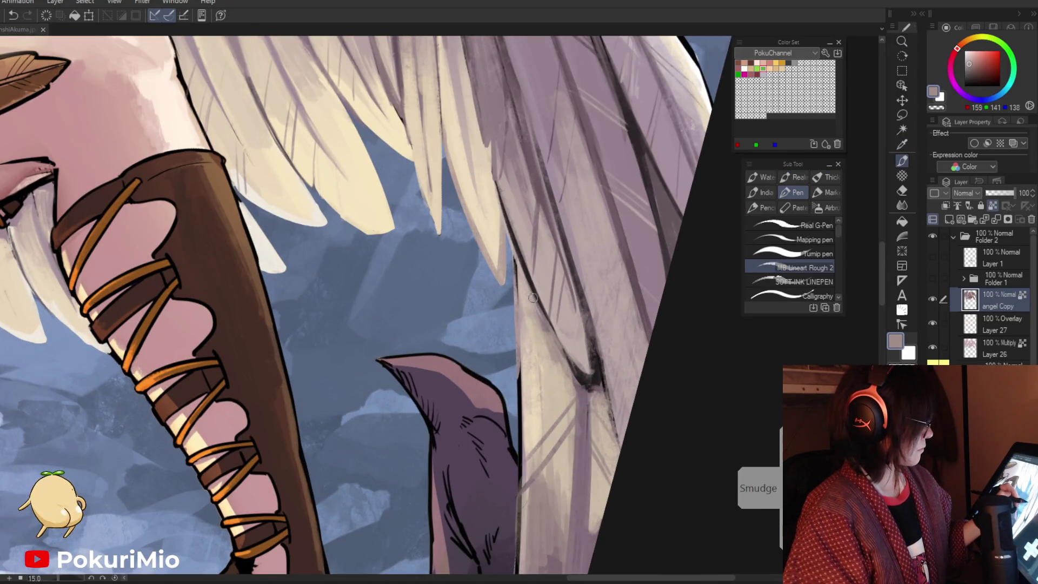
# Sample the dark ink and light feather tones and paint light strokes over the feather lines
pyautogui.press('i')
pyautogui.click(586, 369)
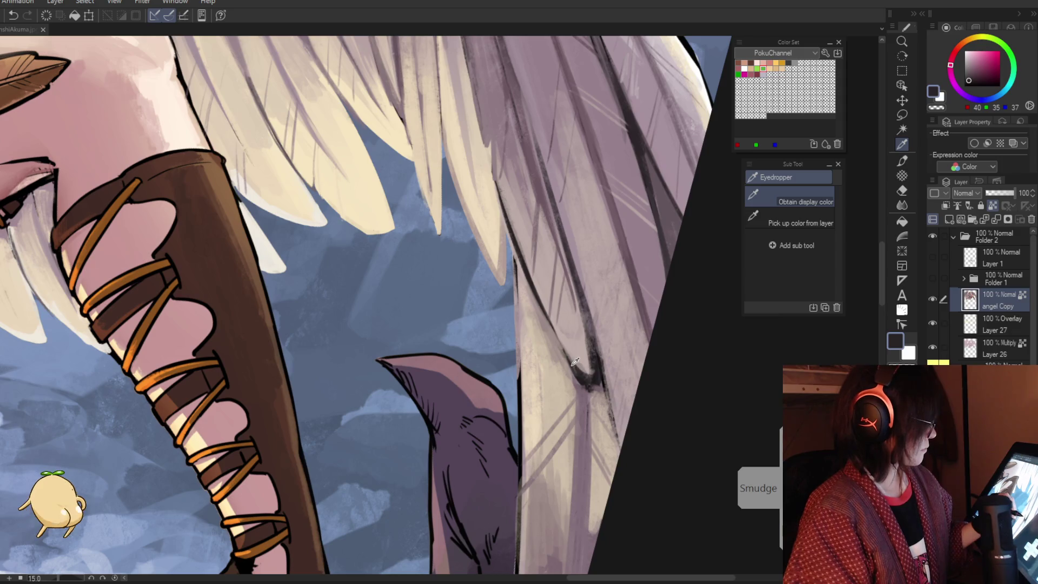
pyautogui.keyDown('alt'); pyautogui.click(503, 204); pyautogui.keyUp('alt')
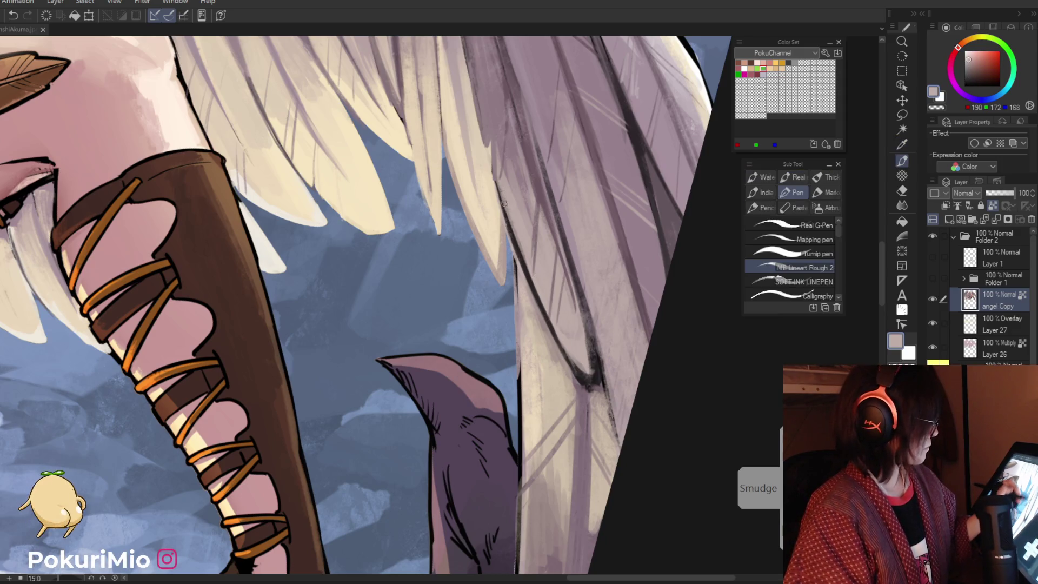
pyautogui.press('i')
pyautogui.click(626, 231)
pyautogui.press('p')
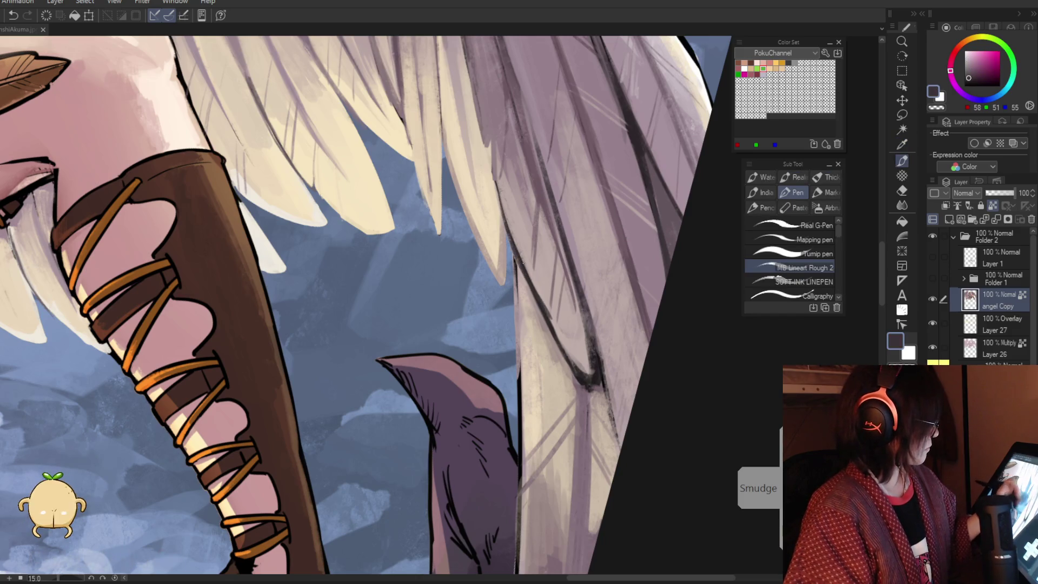
pyautogui.keyDown('alt'); pyautogui.click(559, 324); pyautogui.keyUp('alt')
pyautogui.moveTo(573, 276); pyautogui.dragTo(527, 362)
pyautogui.moveTo(519, 256)
pyautogui.mouseDown()
pyautogui.moveTo(595, 381)
pyautogui.moveTo(587, 327)
pyautogui.moveTo(588, 374)
pyautogui.moveTo(562, 358)
pyautogui.moveTo(614, 405)
pyautogui.moveTo(603, 435)
pyautogui.mouseUp()
# Redraw the dark feather tip line and soften it with light mauve and pink tones
pyautogui.click(557, 338)
pyautogui.press('p')
pyautogui.keyDown('alt'); pyautogui.click(602, 373); pyautogui.keyUp('alt')
pyautogui.keyDown('alt'); pyautogui.click(588, 375); pyautogui.keyUp('alt')
pyautogui.keyDown('alt'); pyautogui.click(610, 367); pyautogui.keyUp('alt')
pyautogui.moveTo(608, 360); pyautogui.dragTo(616, 449)
pyautogui.keyDown('alt'); pyautogui.click(581, 385); pyautogui.keyUp('alt')
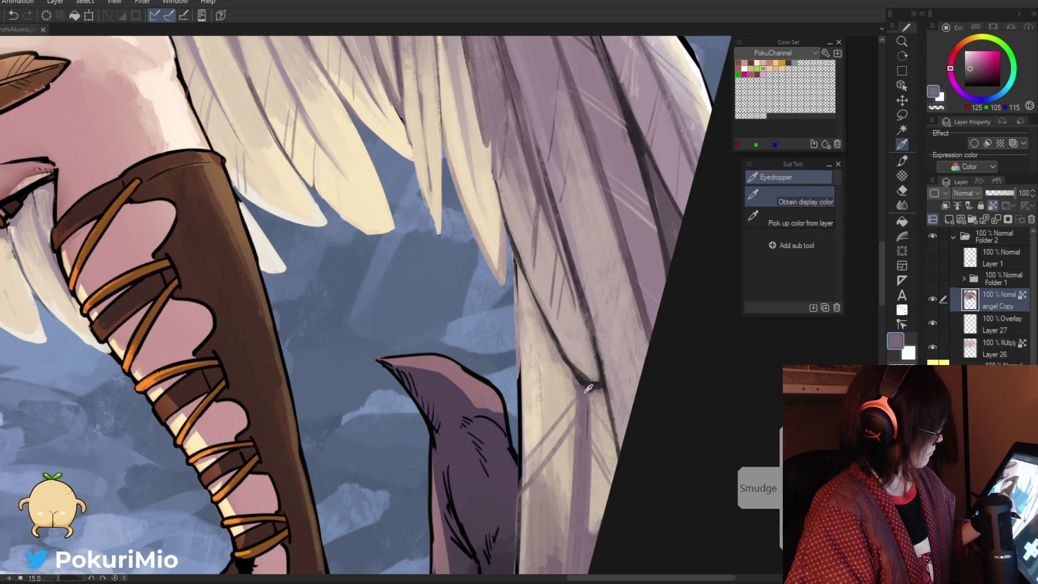
pyautogui.keyDown('alt'); pyautogui.click(563, 357); pyautogui.keyUp('alt')
pyautogui.moveTo(592, 384); pyautogui.dragTo(571, 362)
pyautogui.hotkey('ctrl', '0')
pyautogui.hotkey('ctrl', '0')
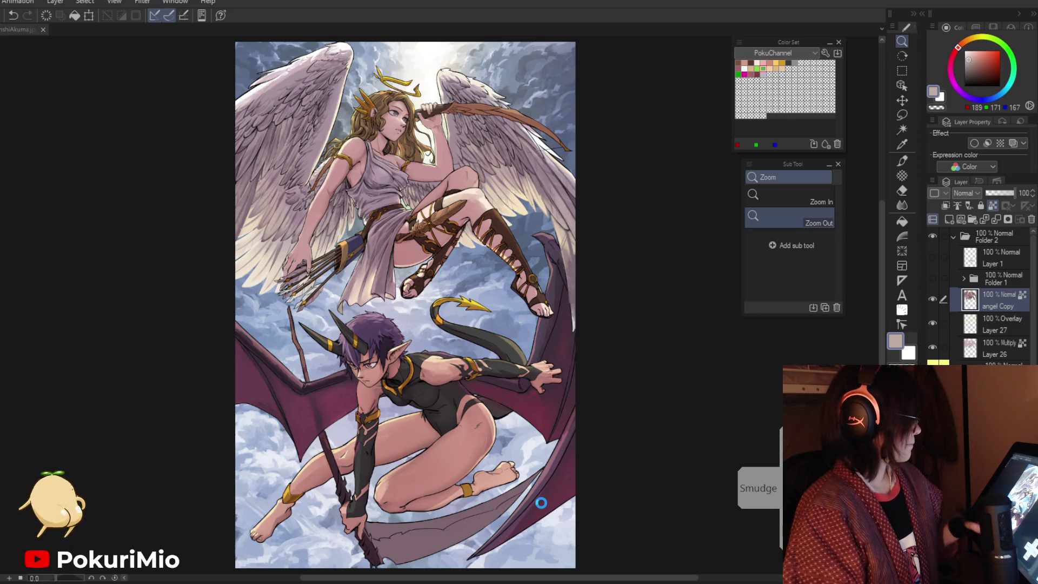
# Zoom in on the foot and paint a lighter tan stroke over the dark brown sandal
pyautogui.click(386, 295)
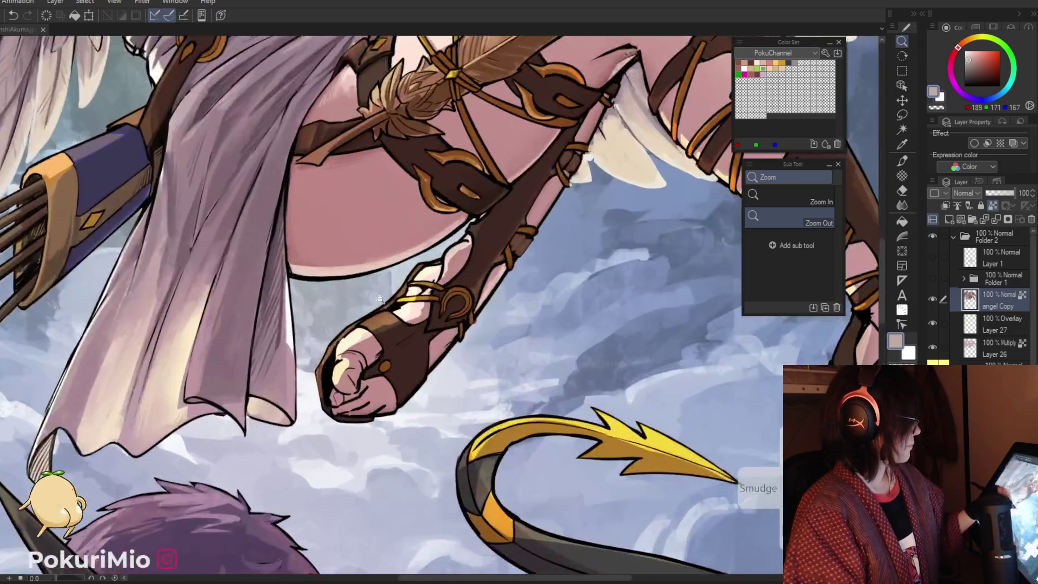
pyautogui.click(386, 295)
pyautogui.press('p')
pyautogui.keyDown('alt'); pyautogui.click(443, 307); pyautogui.keyUp('alt')
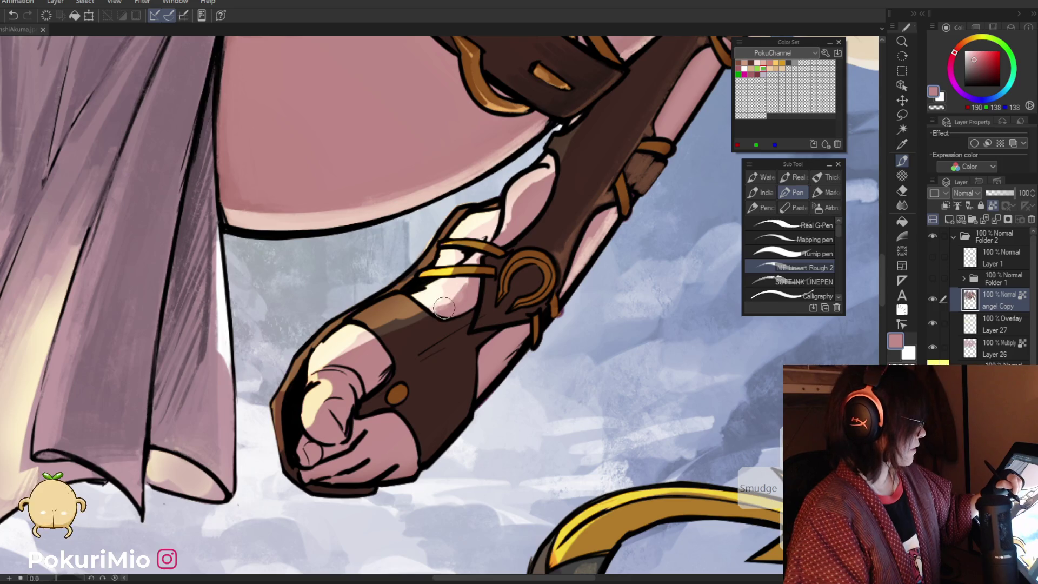
pyautogui.keyDown('alt'); pyautogui.click(397, 314); pyautogui.keyUp('alt')
pyautogui.keyDown('alt'); pyautogui.click(396, 311); pyautogui.keyUp('alt')
pyautogui.moveTo(427, 306)
pyautogui.mouseDown()
pyautogui.moveTo(379, 332)
pyautogui.moveTo(416, 303)
pyautogui.moveTo(373, 325)
pyautogui.mouseUp()
pyautogui.keyDown('alt'); pyautogui.click(387, 323); pyautogui.keyUp('alt')
# Rotate the canvas and add a faint lighter tan stroke along the sandal strap
pyautogui.press('alt')
pyautogui.keyDown('alt'); pyautogui.click(393, 329); pyautogui.keyUp('alt')
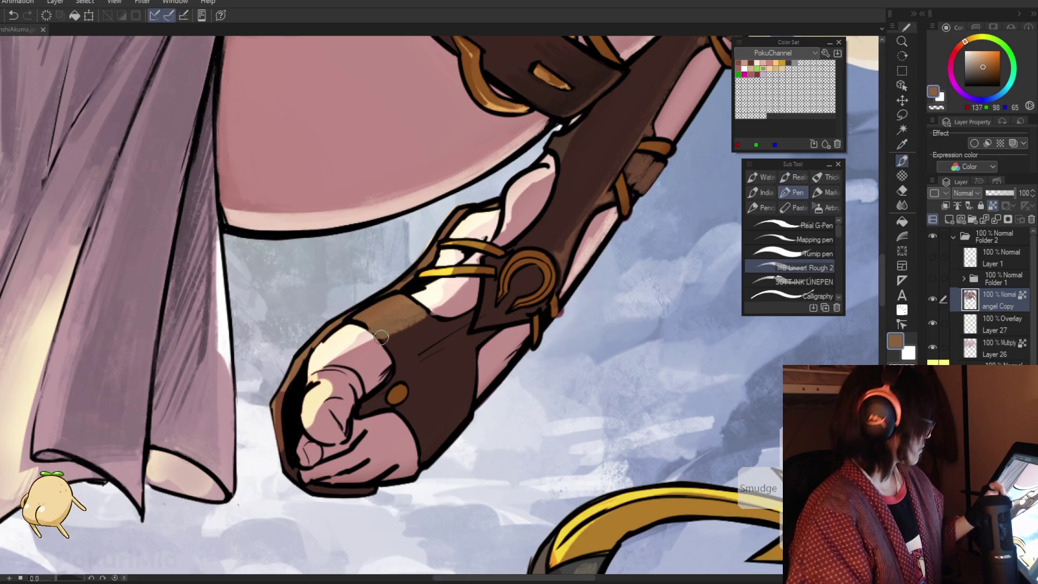
pyautogui.press('-')
pyautogui.press('-')
pyautogui.press('-')
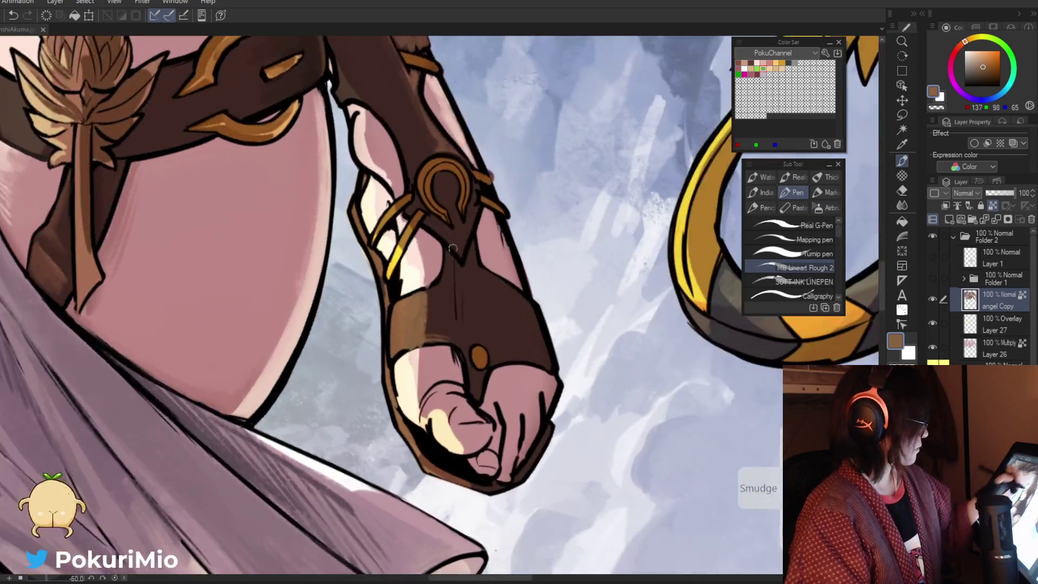
pyautogui.moveTo(448, 249); pyautogui.dragTo(421, 292)
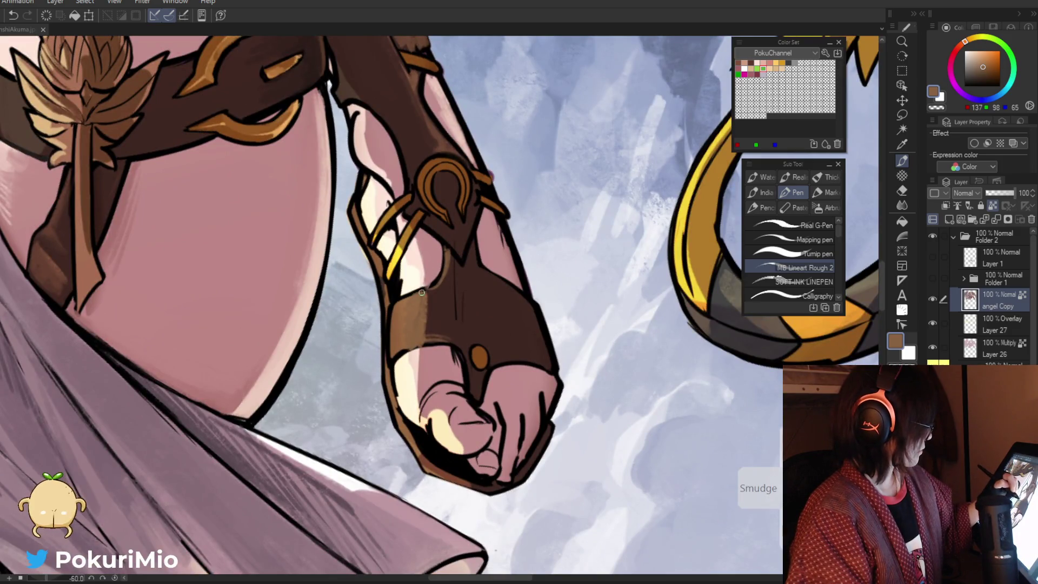
pyautogui.keyDown('alt'); pyautogui.click(421, 226); pyautogui.keyUp('alt')
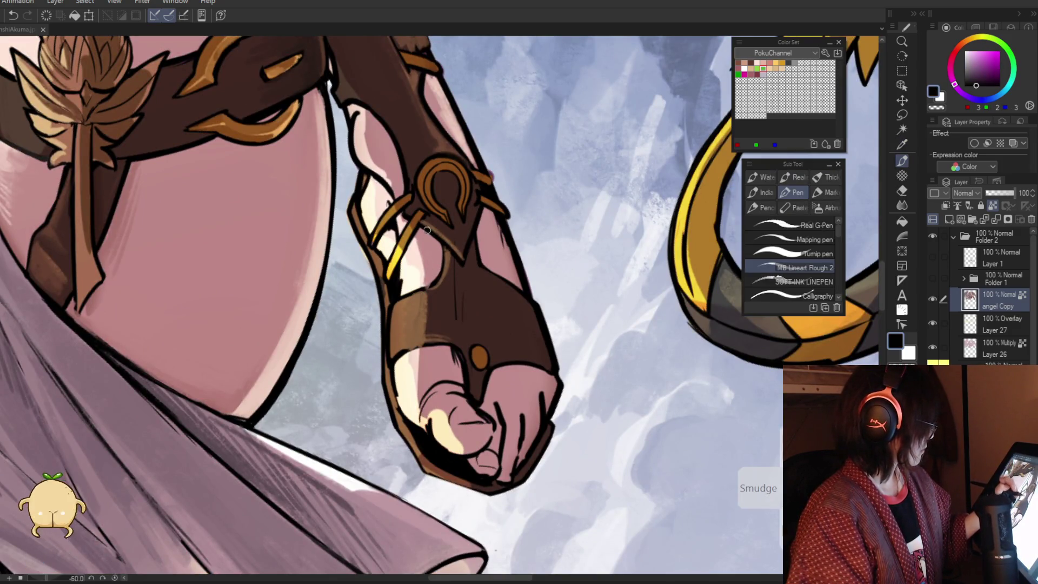
pyautogui.keyDown('alt'); pyautogui.click(454, 231); pyautogui.keyUp('alt')
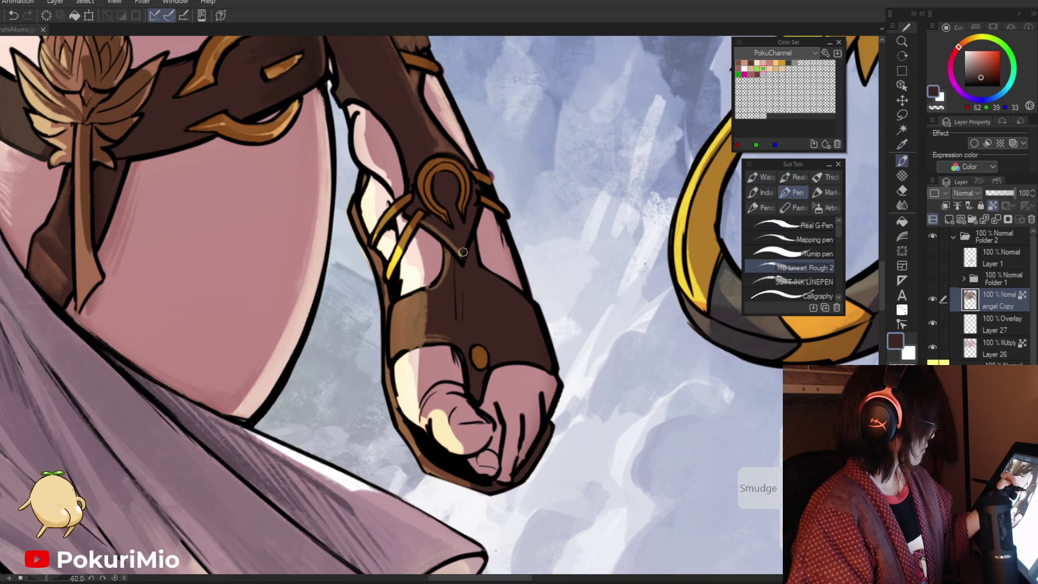
pyautogui.keyDown('alt'); pyautogui.click(424, 294); pyautogui.keyUp('alt')
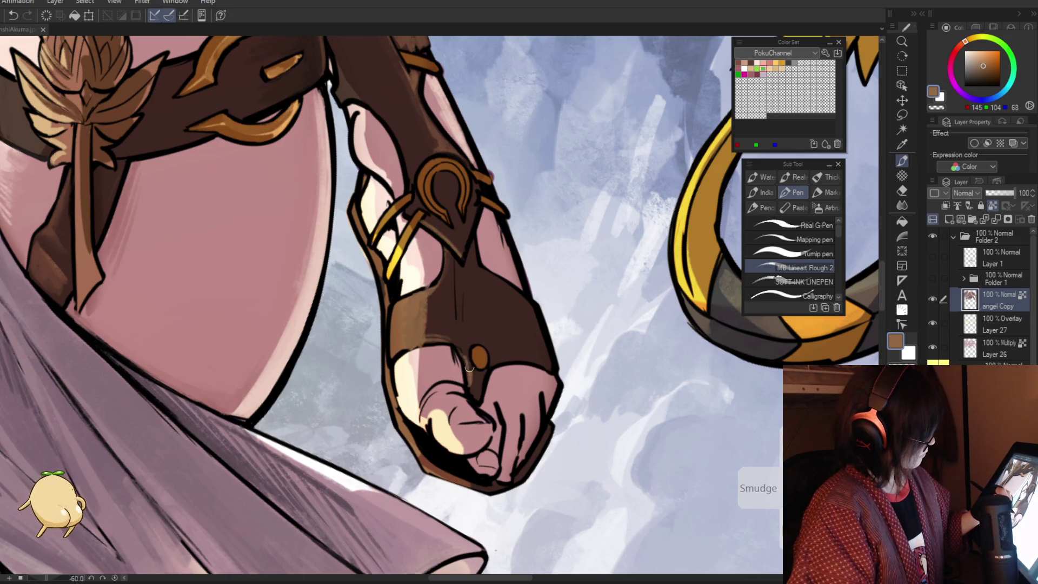
pyautogui.keyDown('alt'); pyautogui.click(400, 338); pyautogui.keyUp('alt')
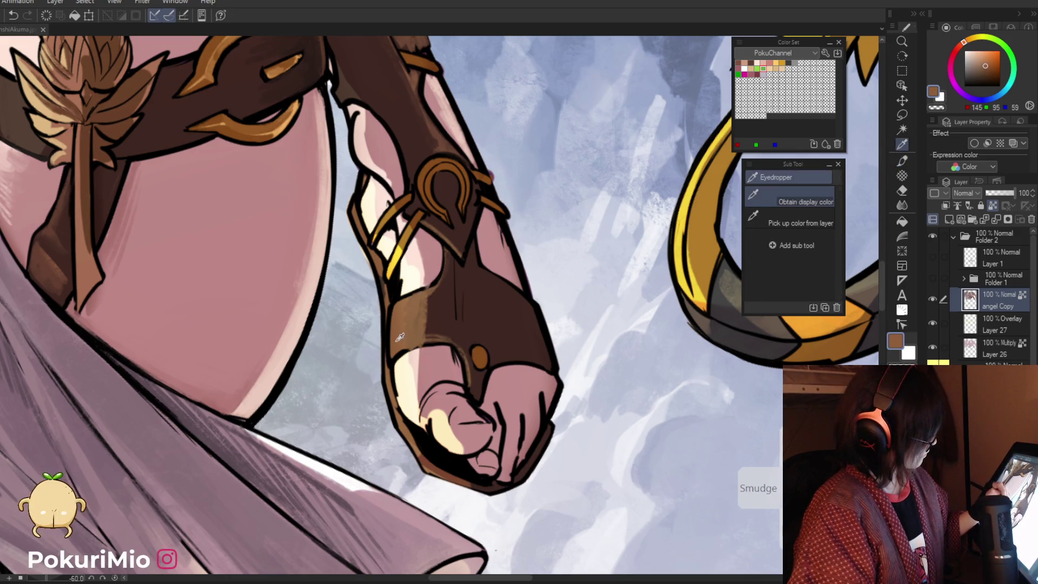
# Paint a cream highlight along the lower edge of the toe
pyautogui.press('alt')
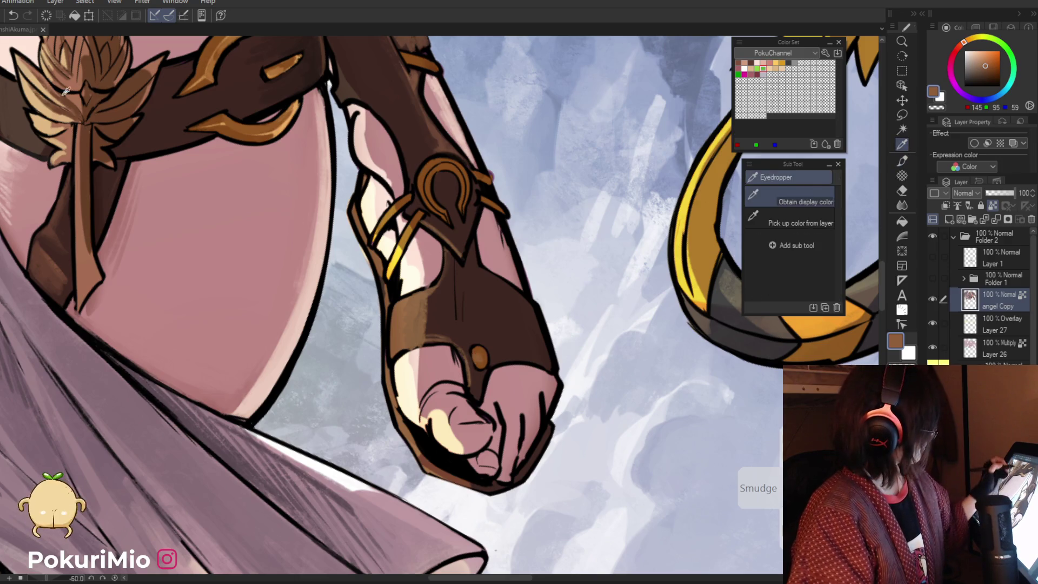
pyautogui.keyDown('alt'); pyautogui.click(479, 357); pyautogui.keyUp('alt')
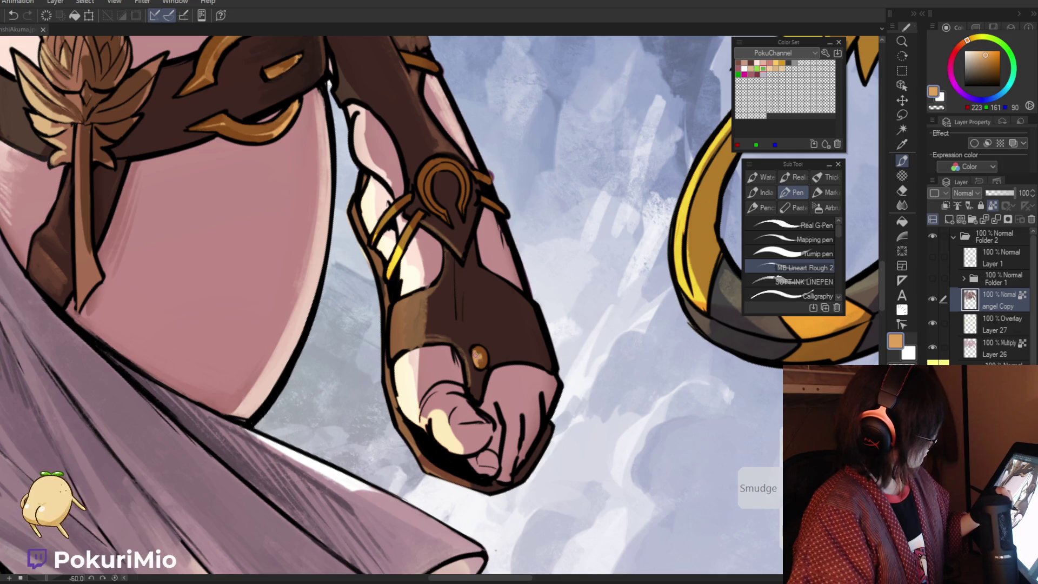
pyautogui.keyDown('alt'); pyautogui.click(446, 422); pyautogui.keyUp('alt')
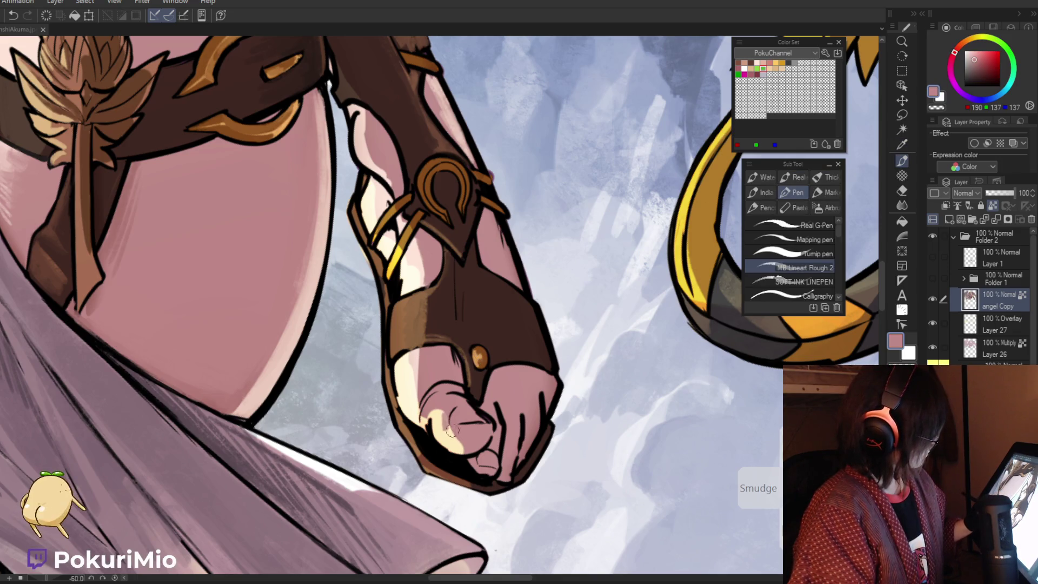
pyautogui.keyDown('alt'); pyautogui.click(441, 436); pyautogui.keyUp('alt')
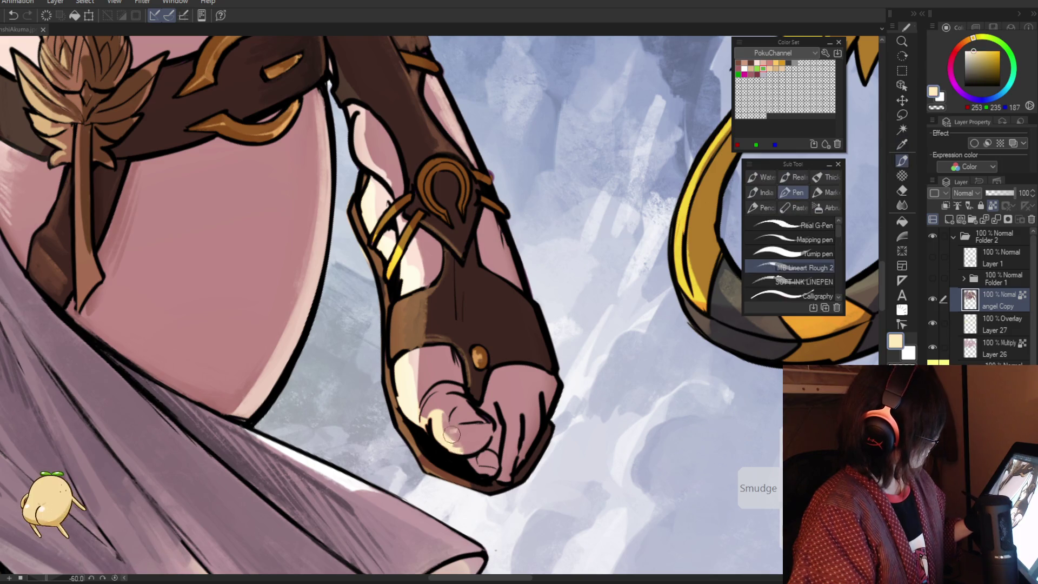
pyautogui.moveTo(452, 443); pyautogui.dragTo(471, 458)
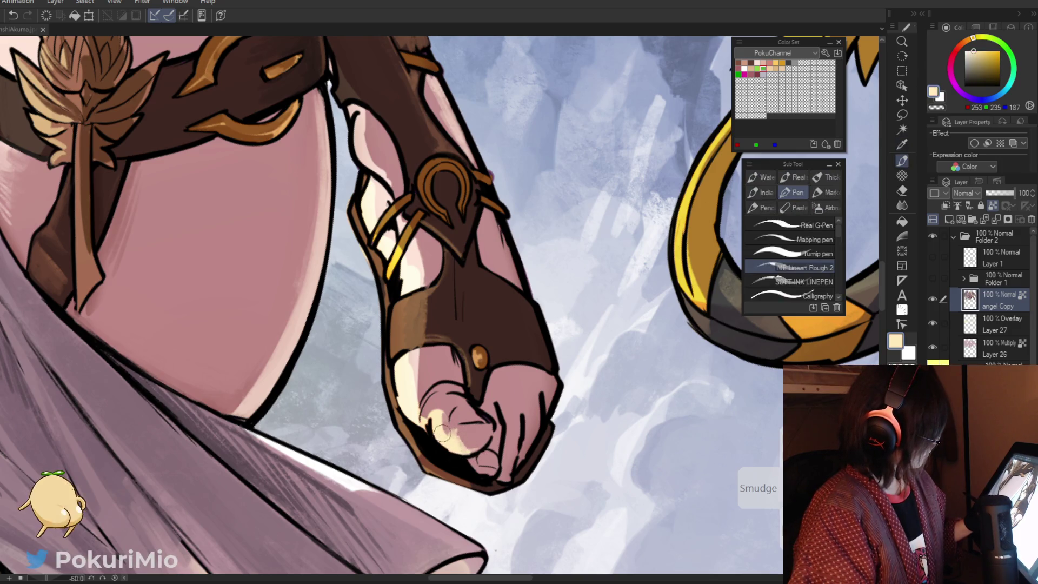
pyautogui.keyDown('alt'); pyautogui.click(478, 472); pyautogui.keyUp('alt')
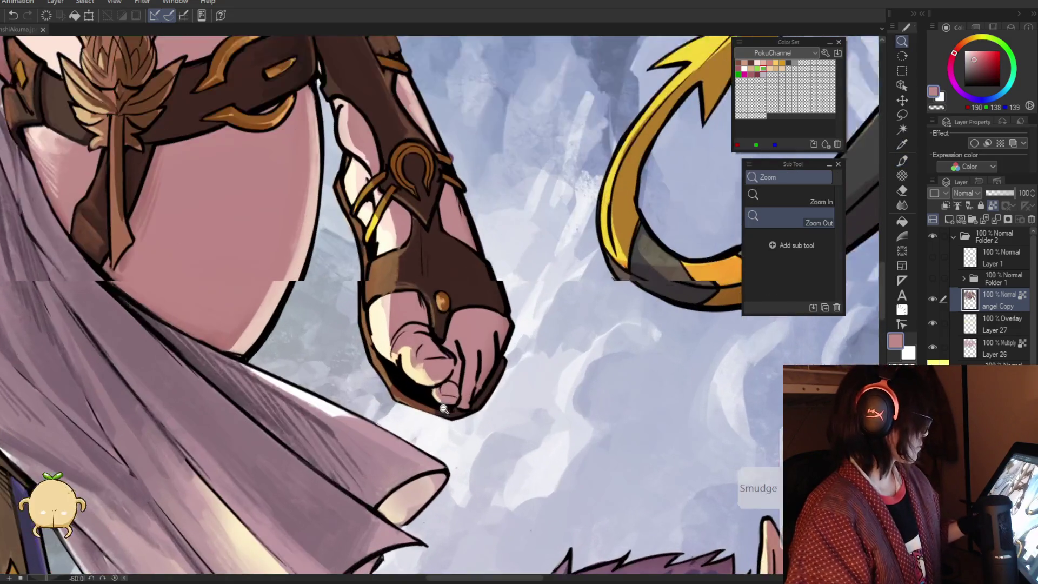
# Add cream highlights on the toe knuckles and zoom out to check both characters
pyautogui.keyDown('alt'); pyautogui.click(424, 354); pyautogui.keyUp('alt')
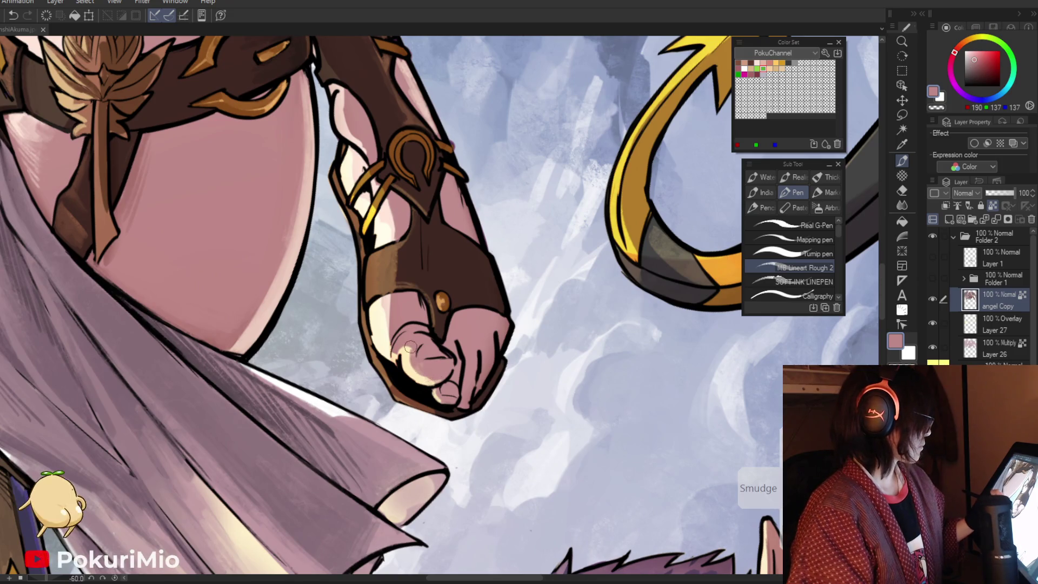
pyautogui.keyDown('alt'); pyautogui.click(411, 357); pyautogui.keyUp('alt')
pyautogui.moveTo(414, 338); pyautogui.dragTo(391, 356)
pyautogui.keyDown('alt'); pyautogui.click(395, 343); pyautogui.keyUp('alt')
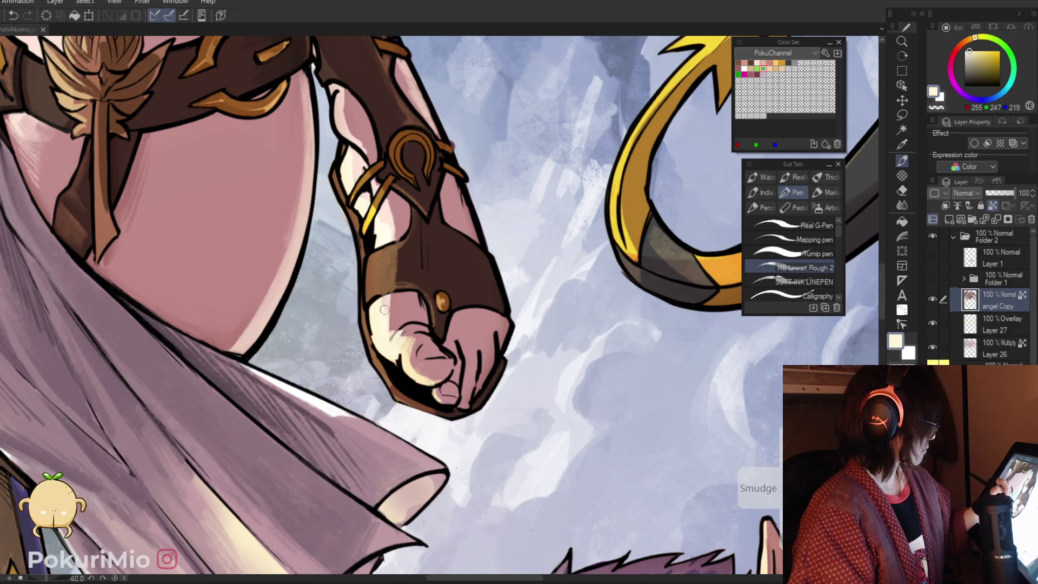
pyautogui.hotkey('ctrl', '0')
pyautogui.click(282, 280)
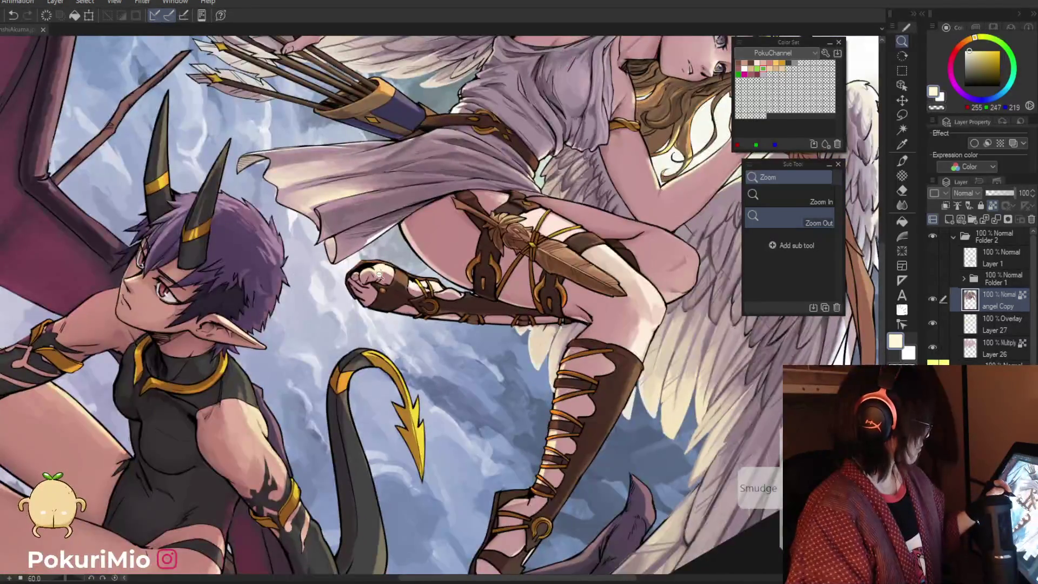
# Flip the canvas view on the foot and sample near-white cream and dusty pink tones
pyautogui.click(377, 273)
pyautogui.press('p')
pyautogui.keyDown('alt'); pyautogui.click(430, 259); pyautogui.keyUp('alt')
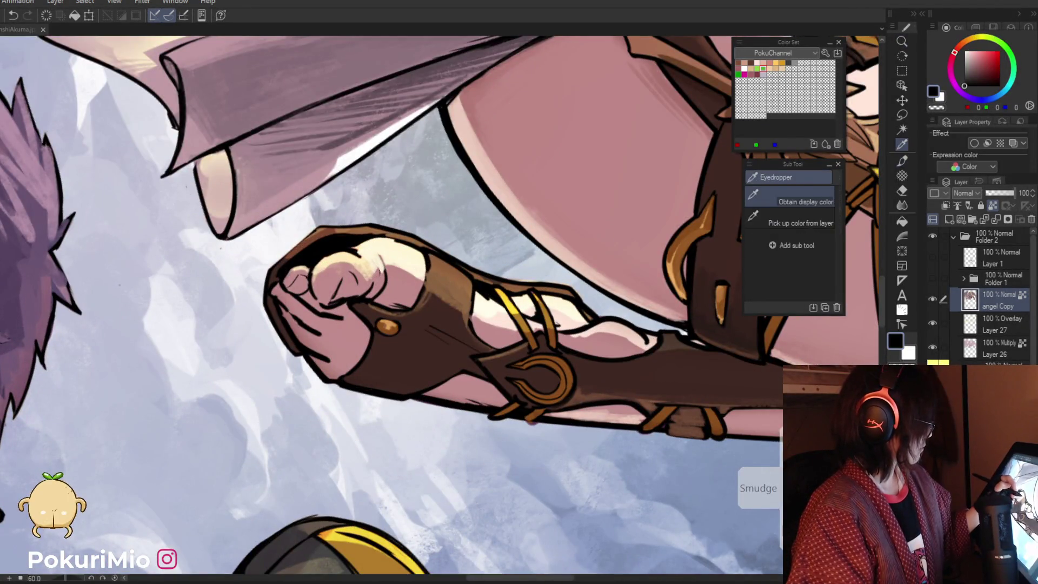
pyautogui.keyDown('alt'); pyautogui.click(429, 256); pyautogui.keyUp('alt')
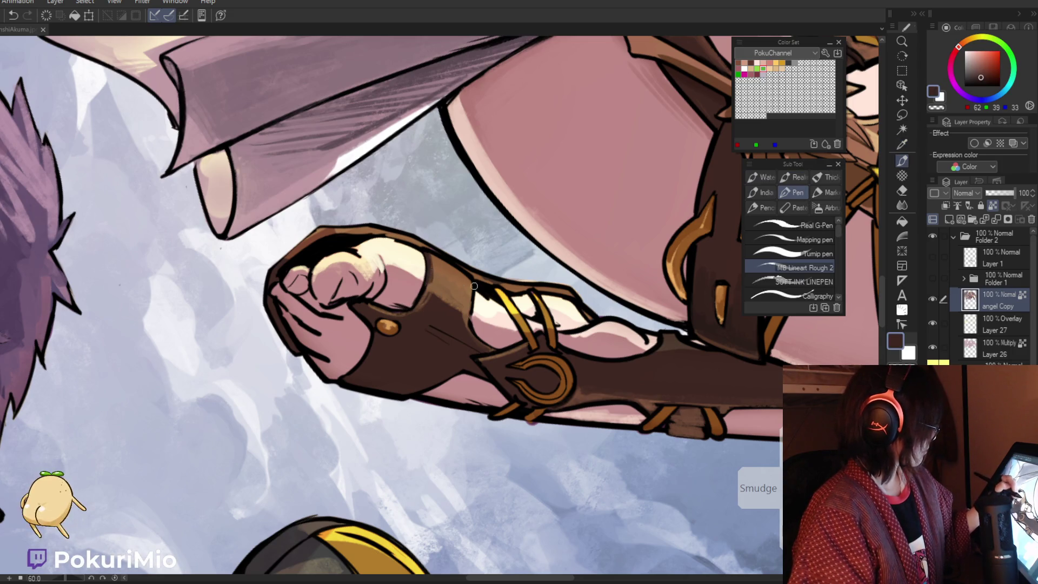
pyautogui.press('h')
pyautogui.keyDown('alt'); pyautogui.click(354, 253); pyautogui.keyUp('alt')
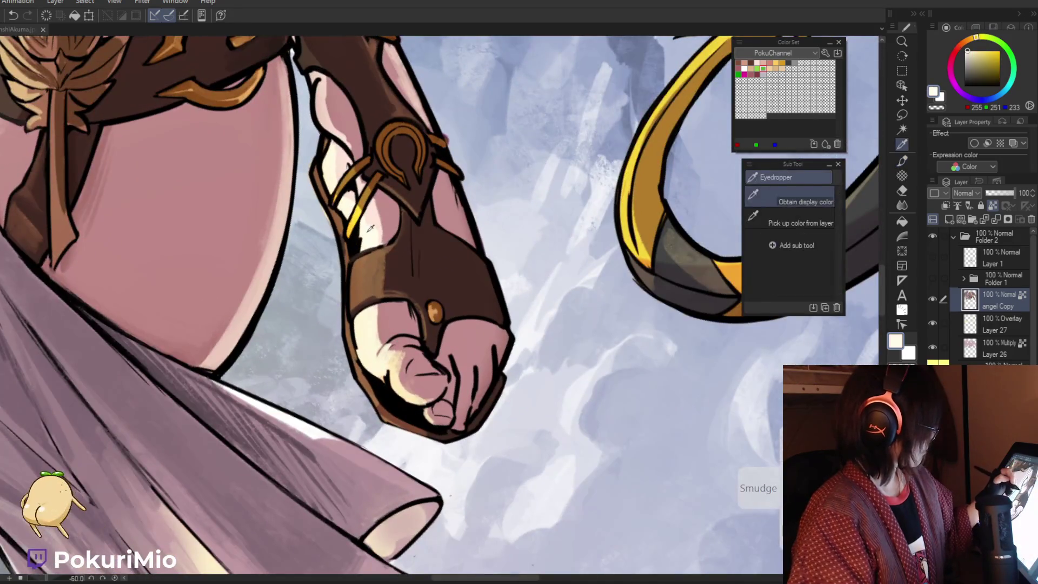
pyautogui.keyDown('alt'); pyautogui.click(384, 226); pyautogui.keyUp('alt')
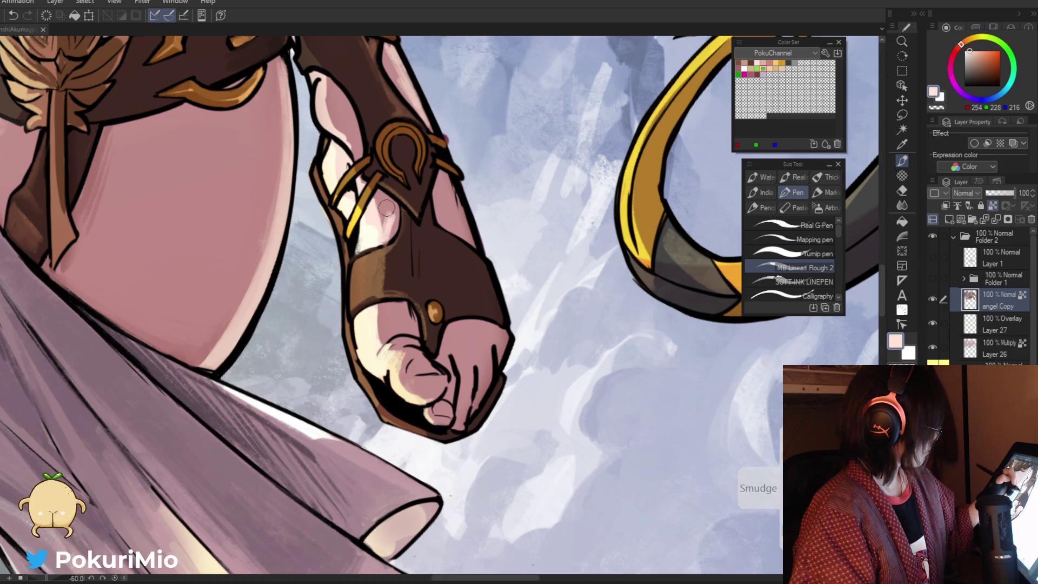
pyautogui.keyDown('alt'); pyautogui.click(378, 192); pyautogui.keyUp('alt')
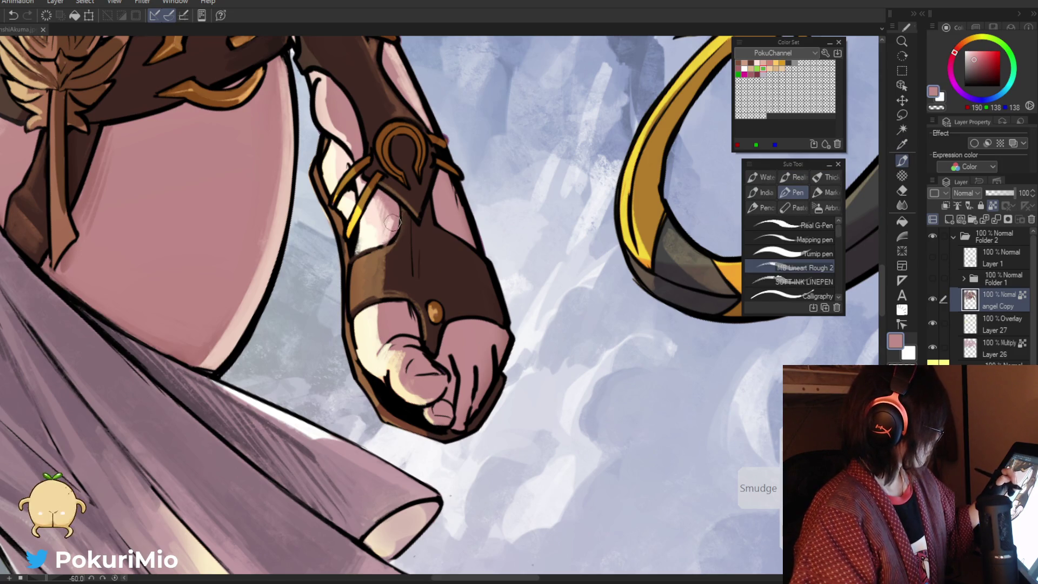
# Paint cream strokes down the toes over the pink skin
pyautogui.keyDown('alt'); pyautogui.click(334, 279); pyautogui.keyUp('alt')
pyautogui.click(334, 279)
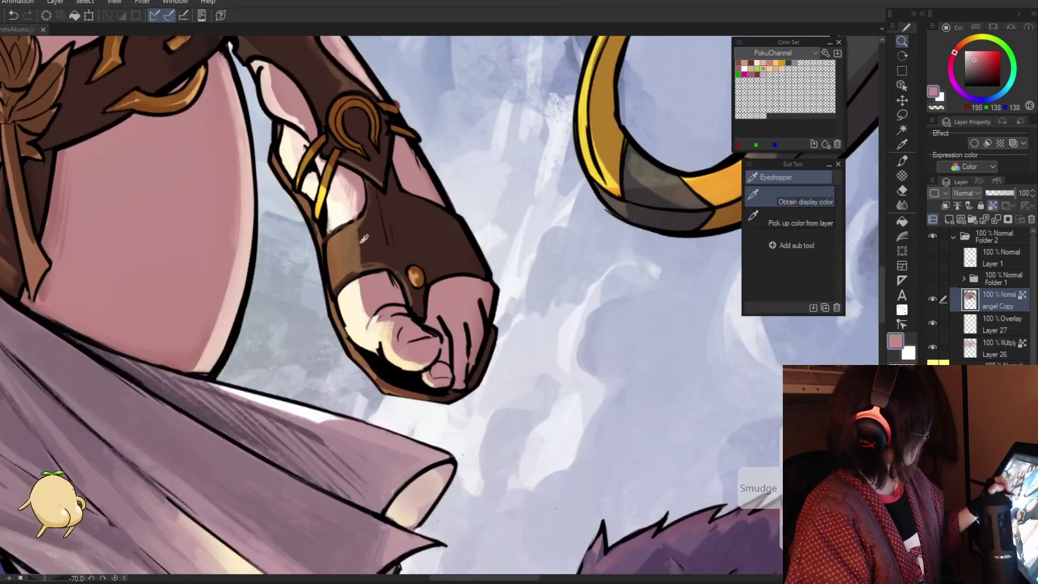
pyautogui.keyDown('alt'); pyautogui.click(368, 282); pyautogui.keyUp('alt')
pyautogui.moveTo(368, 281)
pyautogui.mouseDown()
pyautogui.moveTo(375, 309)
pyautogui.moveTo(357, 291)
pyautogui.moveTo(366, 280)
pyautogui.mouseUp()
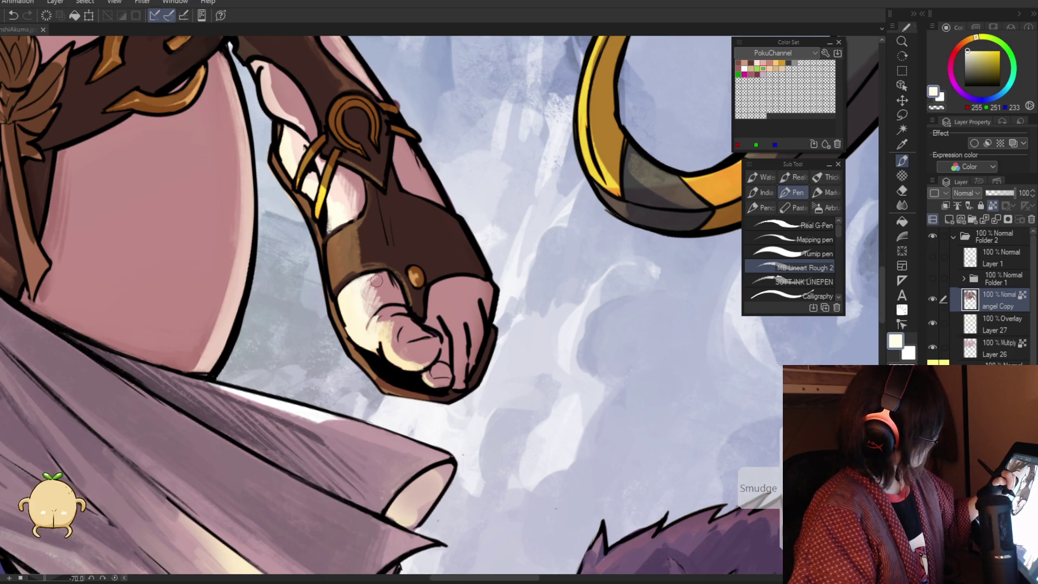
pyautogui.press('i')
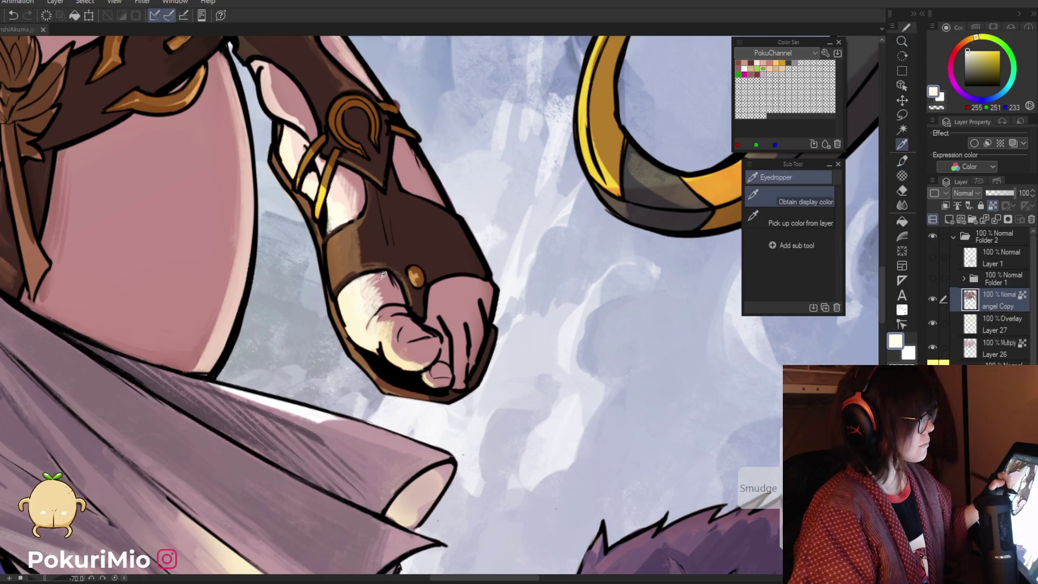
pyautogui.keyDown('alt'); pyautogui.click(378, 281); pyautogui.keyUp('alt')
pyautogui.moveTo(378, 292)
pyautogui.mouseDown()
pyautogui.moveTo(368, 277)
pyautogui.moveTo(271, 352)
pyautogui.mouseUp()
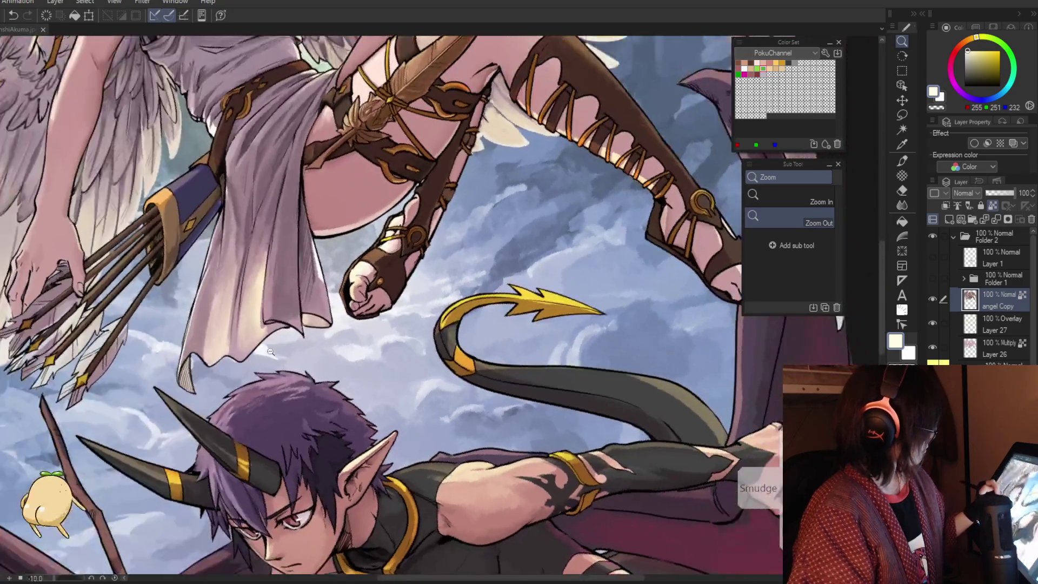
# Compare with the angel Copy layer hidden, then erase part of the pale toe highlight
pyautogui.click(367, 291)
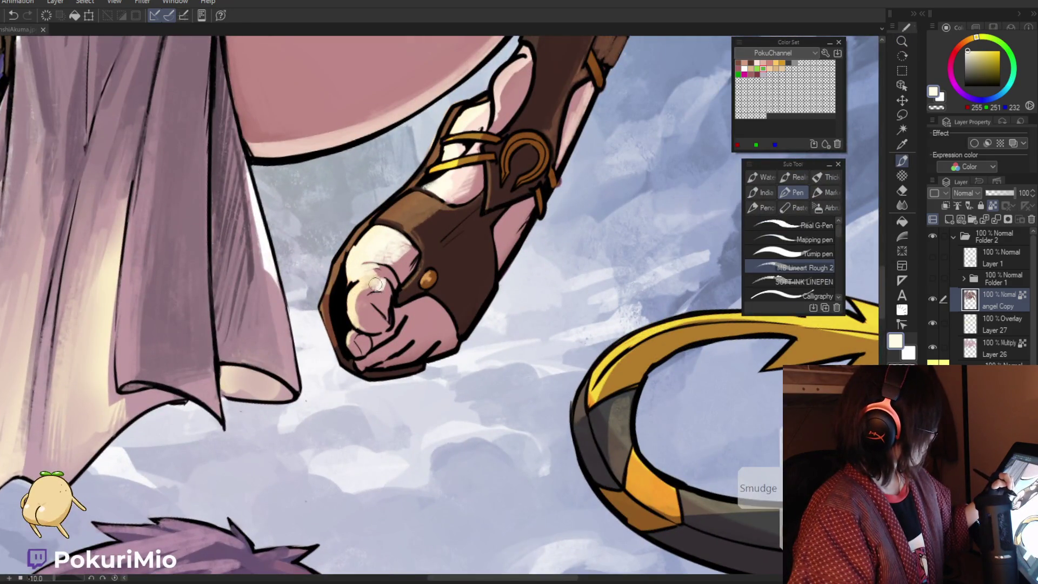
pyautogui.moveTo(362, 264); pyautogui.dragTo(310, 406)
pyautogui.hotkey('ctrl', '0')
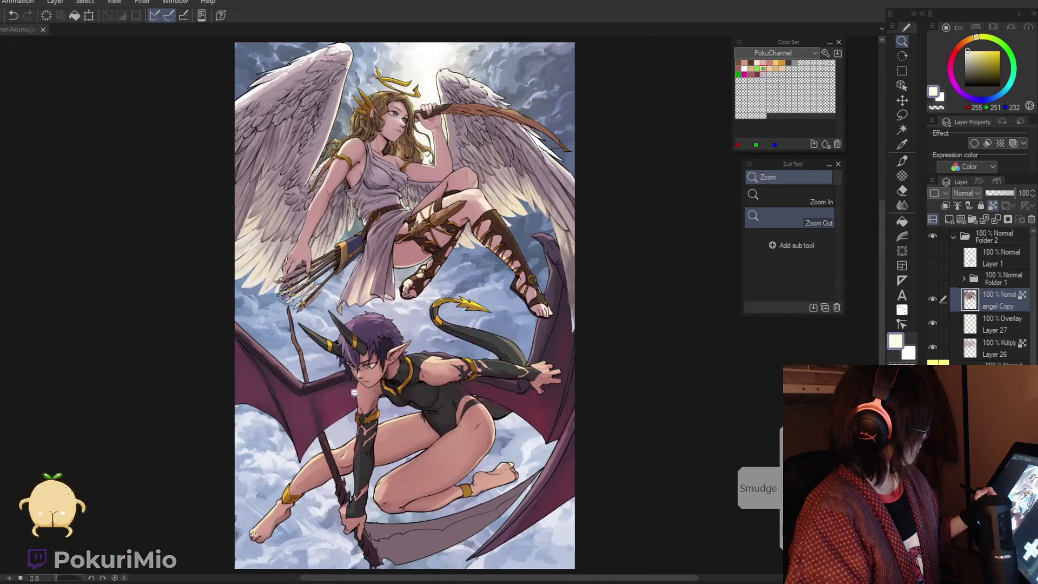
pyautogui.click(433, 325)
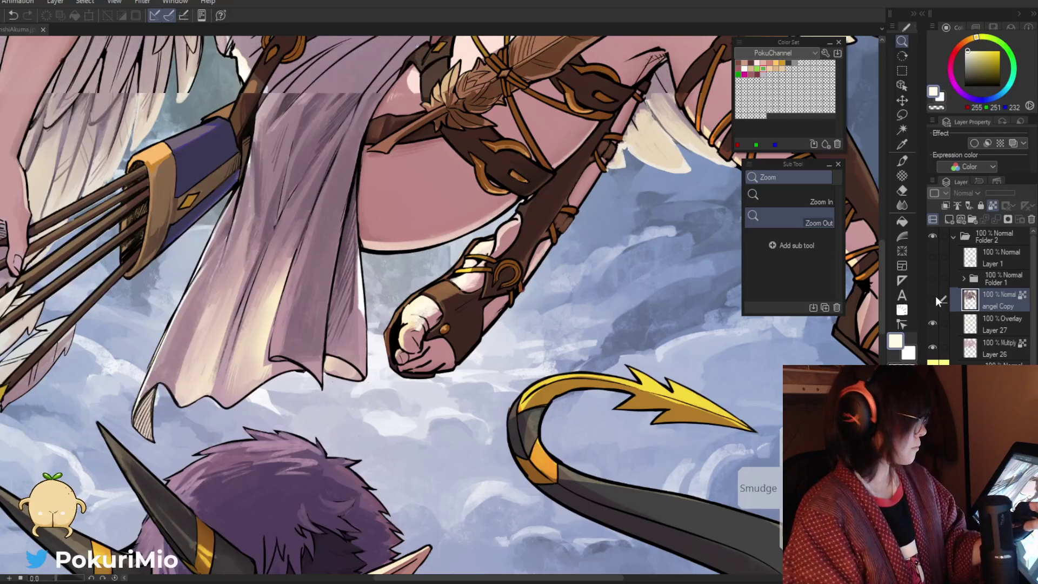
pyautogui.click(934, 297)
pyautogui.click(934, 297)
pyautogui.click(410, 323)
pyautogui.press('e')
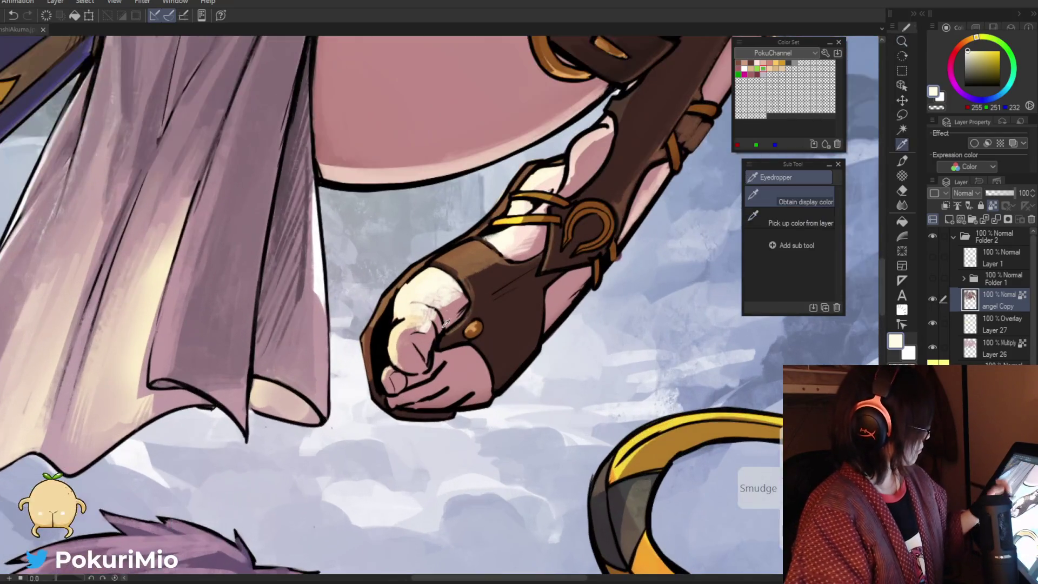
pyautogui.moveTo(426, 320); pyautogui.dragTo(409, 335)
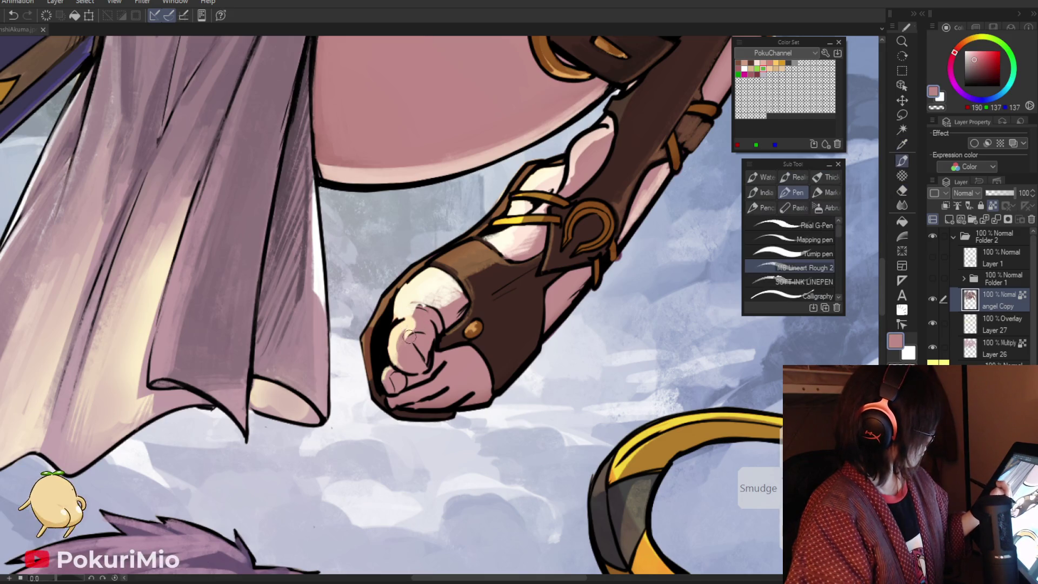
# Redraw the toe linework in skin pink and add a cream stroke over the toe
pyautogui.keyDown('alt'); pyautogui.click(416, 319); pyautogui.keyUp('alt')
pyautogui.press('p')
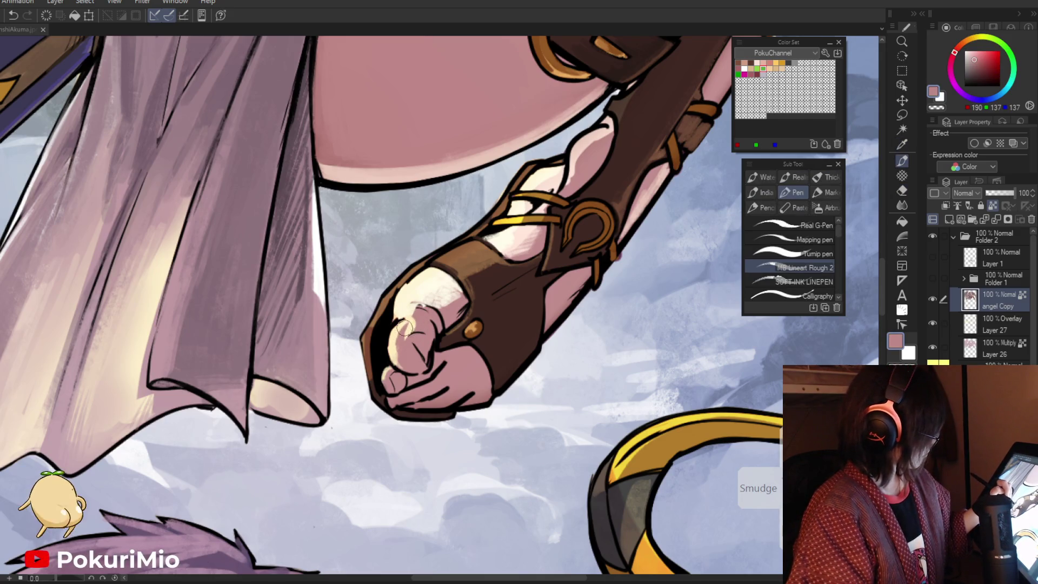
pyautogui.press('e')
pyautogui.press('p')
pyautogui.moveTo(410, 346); pyautogui.dragTo(419, 320)
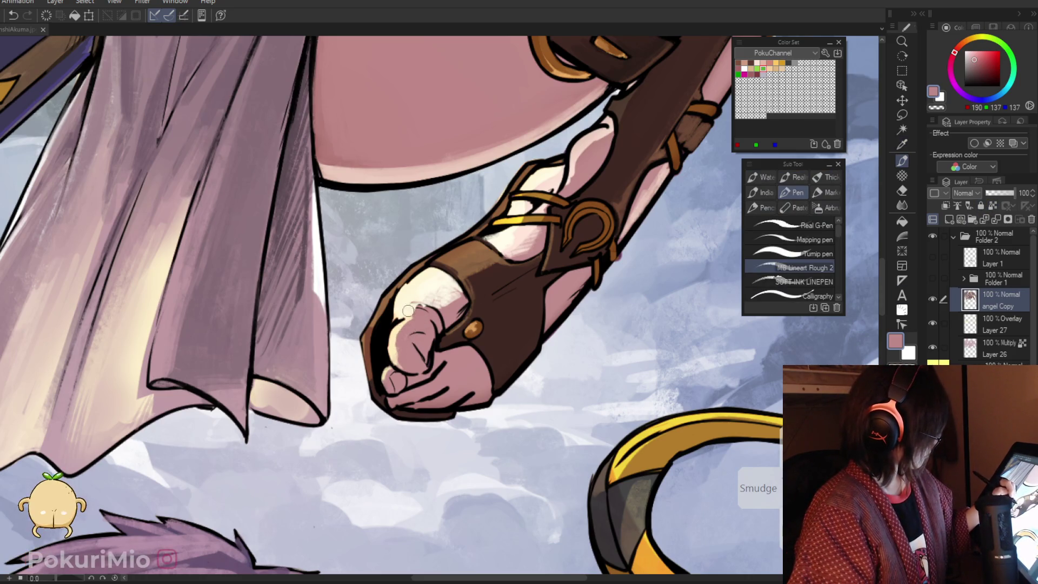
pyautogui.keyDown('alt'); pyautogui.click(412, 319); pyautogui.keyUp('alt')
pyautogui.moveTo(430, 309); pyautogui.dragTo(410, 343)
# Set angel Copy as the reference layer and undo the greyish-purple toe stroke
pyautogui.press('i')
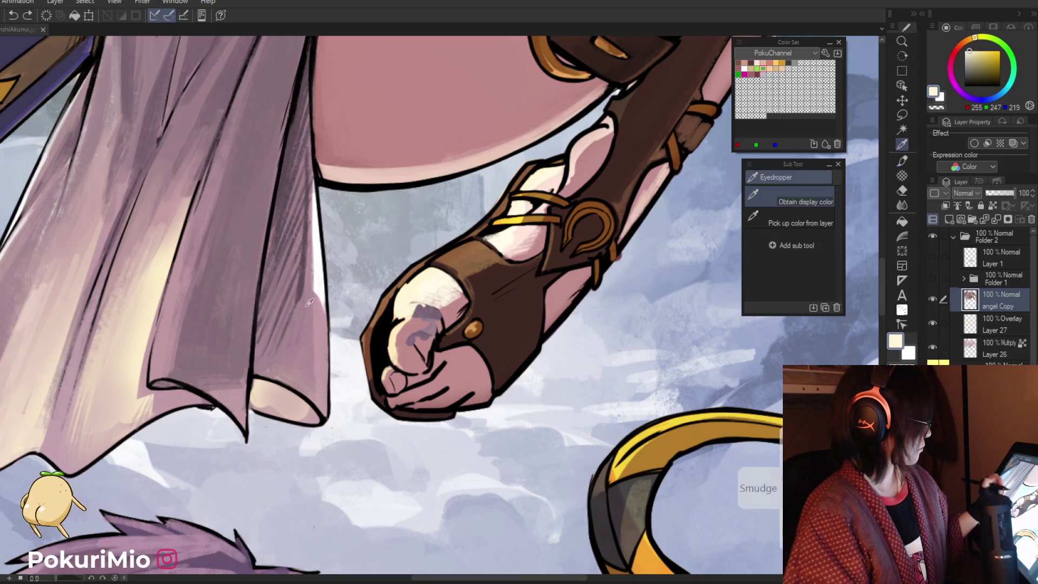
pyautogui.click(993, 206)
pyautogui.hotkey('ctrl', 'z')
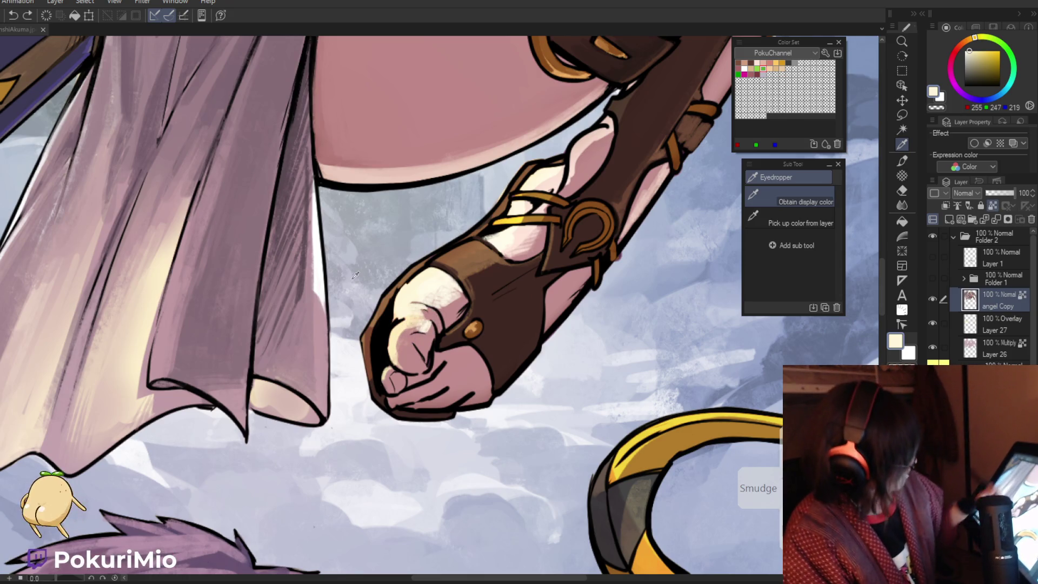
pyautogui.hotkey('ctrl', 'space')
pyautogui.moveTo(481, 379); pyautogui.dragTo(508, 439)
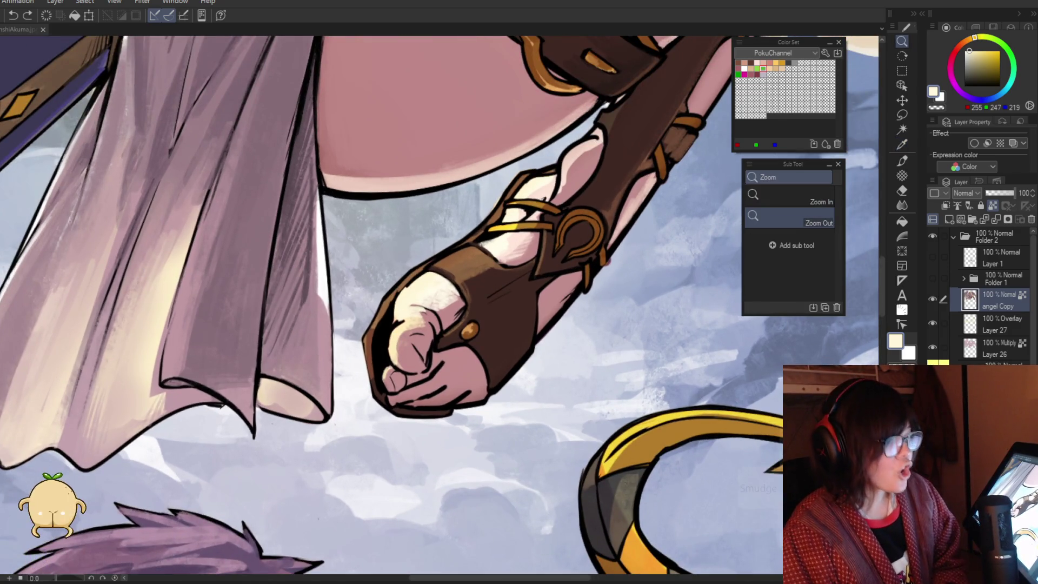
pyautogui.hotkey('ctrl', 's')
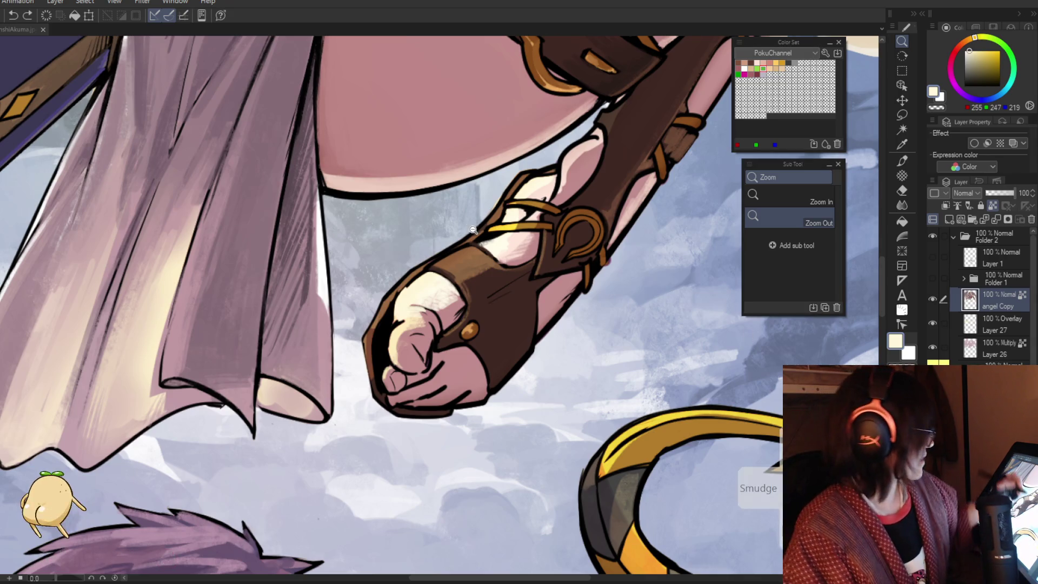
# Zoom onto the curled toes and paint skin pink along the toe knuckles
pyautogui.moveTo(740, 374); pyautogui.dragTo(457, 202)
pyautogui.press('p')
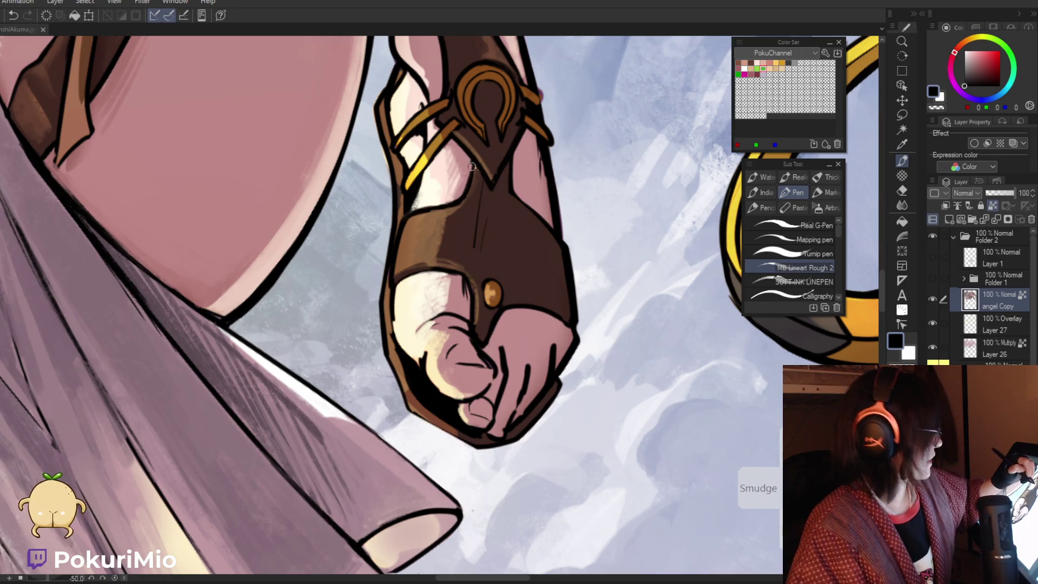
pyautogui.press('/')
pyautogui.moveTo(463, 199); pyautogui.dragTo(433, 247)
pyautogui.click(450, 242)
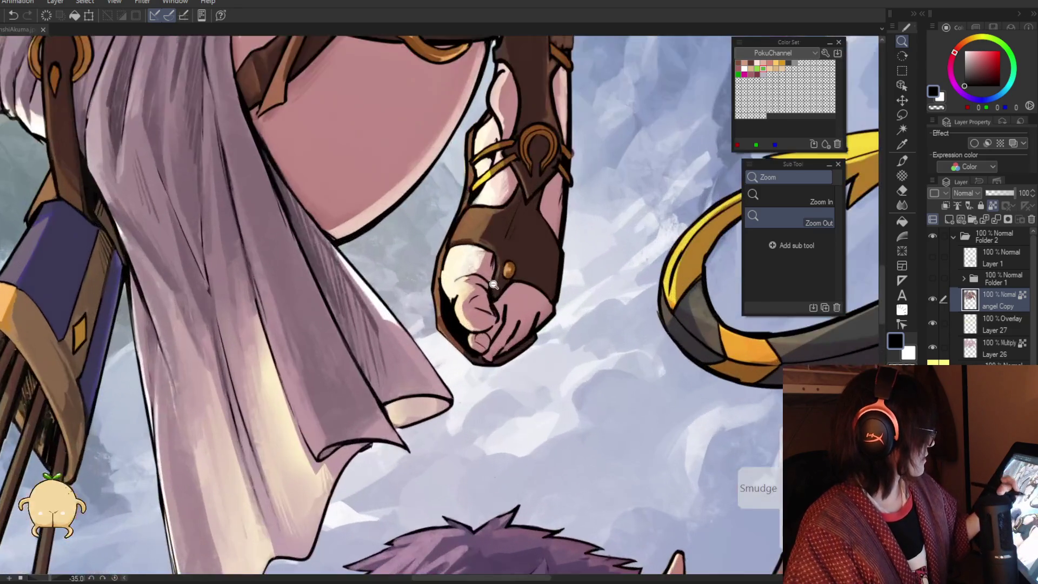
pyautogui.click(516, 273)
pyautogui.press('p')
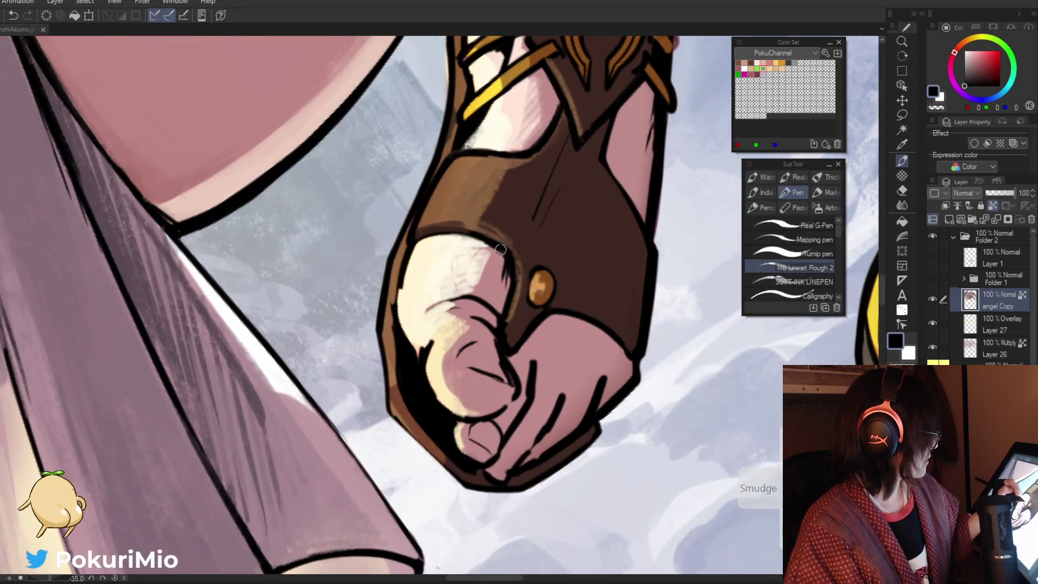
pyautogui.press('i')
pyautogui.click(612, 355)
pyautogui.press('p')
pyautogui.moveTo(505, 253); pyautogui.dragTo(497, 310)
pyautogui.moveTo(506, 254); pyautogui.dragTo(489, 342)
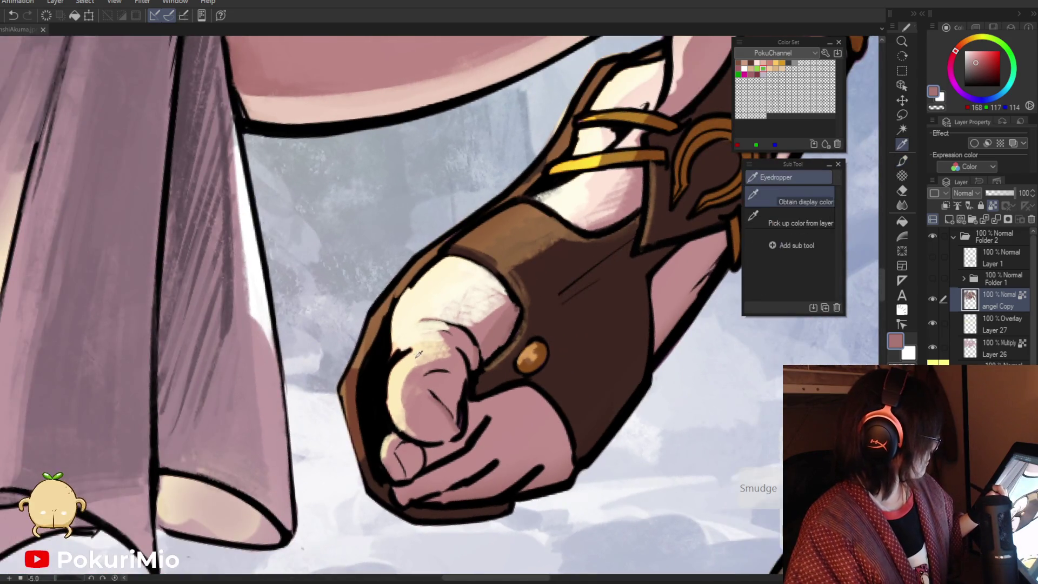
# Ink a short dark line near the big toe, then resample the skin pink
pyautogui.keyDown('alt'); pyautogui.click(416, 356); pyautogui.keyUp('alt')
pyautogui.press('i')
pyautogui.keyDown('alt'); pyautogui.click(434, 400); pyautogui.keyUp('alt')
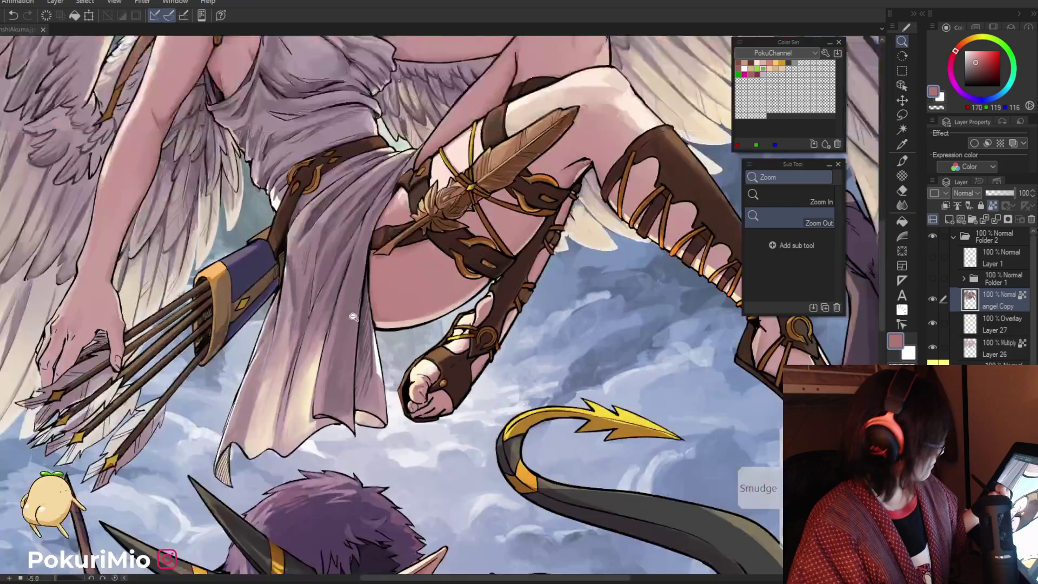
pyautogui.moveTo(419, 378); pyautogui.dragTo(356, 362)
pyautogui.click(400, 391)
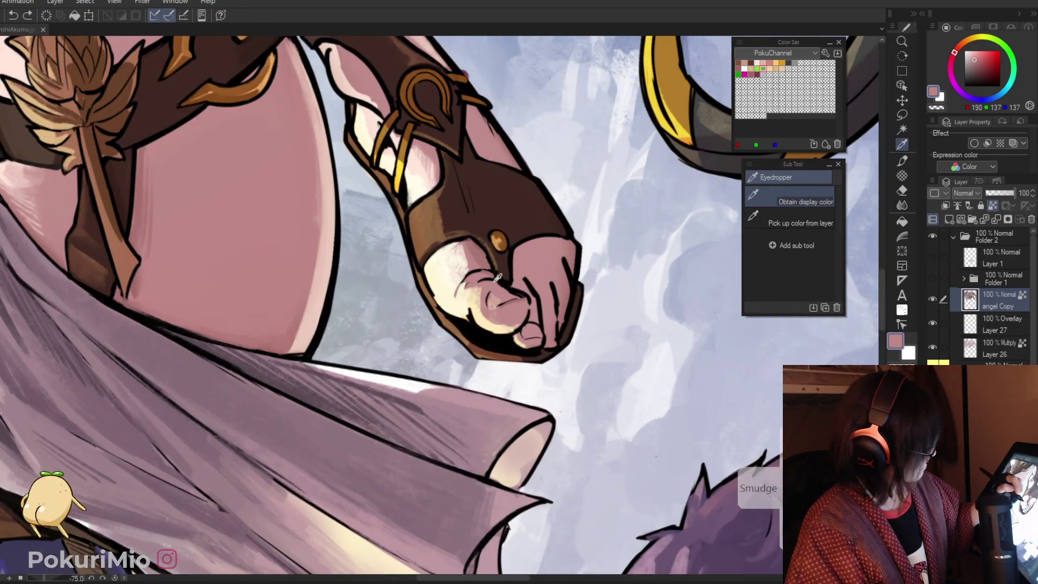
pyautogui.press('p')
pyautogui.moveTo(505, 290); pyautogui.dragTo(487, 299)
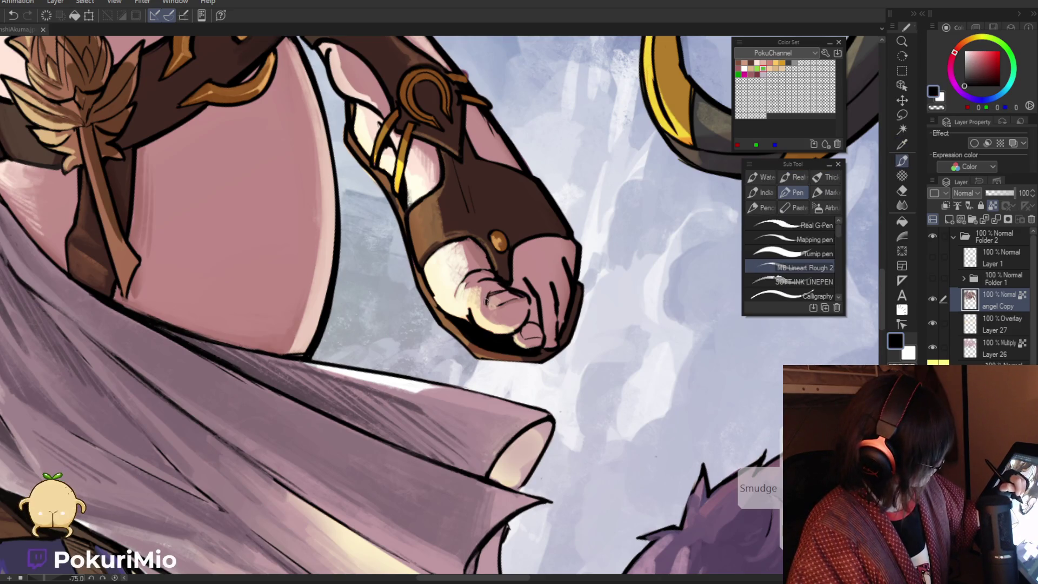
pyautogui.keyDown('alt'); pyautogui.click(489, 297); pyautogui.keyUp('alt')
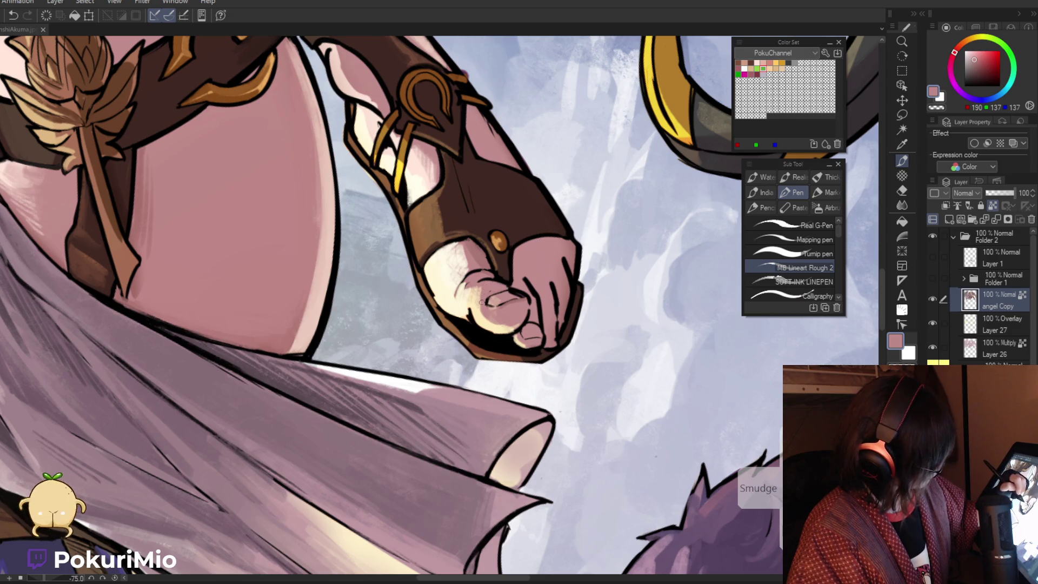
pyautogui.scroll(-5, 481, 301)
# Shade the angel's sandaled toes with sampled cream, skin-pink and black tones, and save
pyautogui.scroll(4, 461, 373)
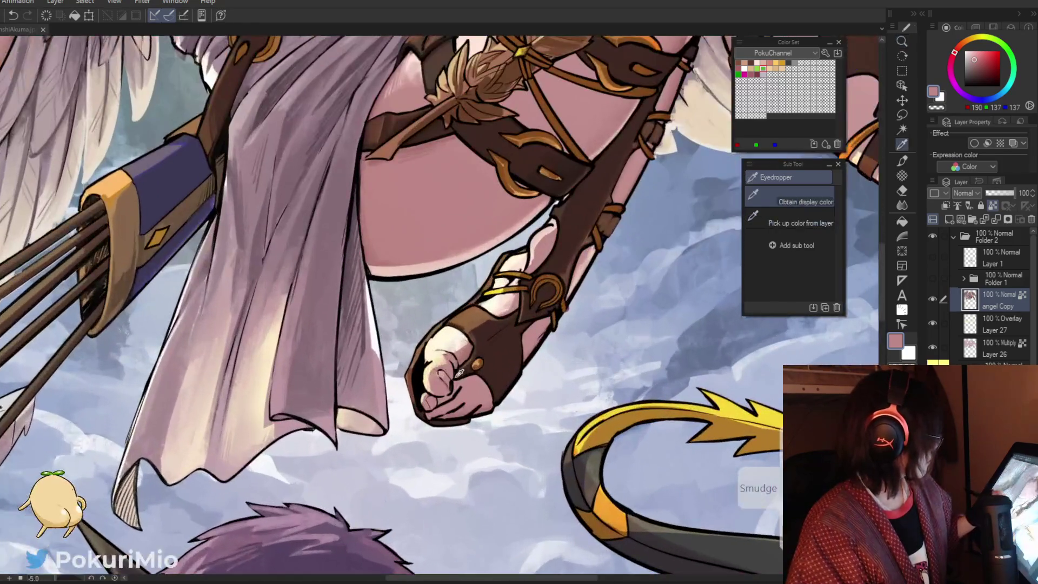
pyautogui.keyDown('alt'); pyautogui.click(457, 371); pyautogui.keyUp('alt')
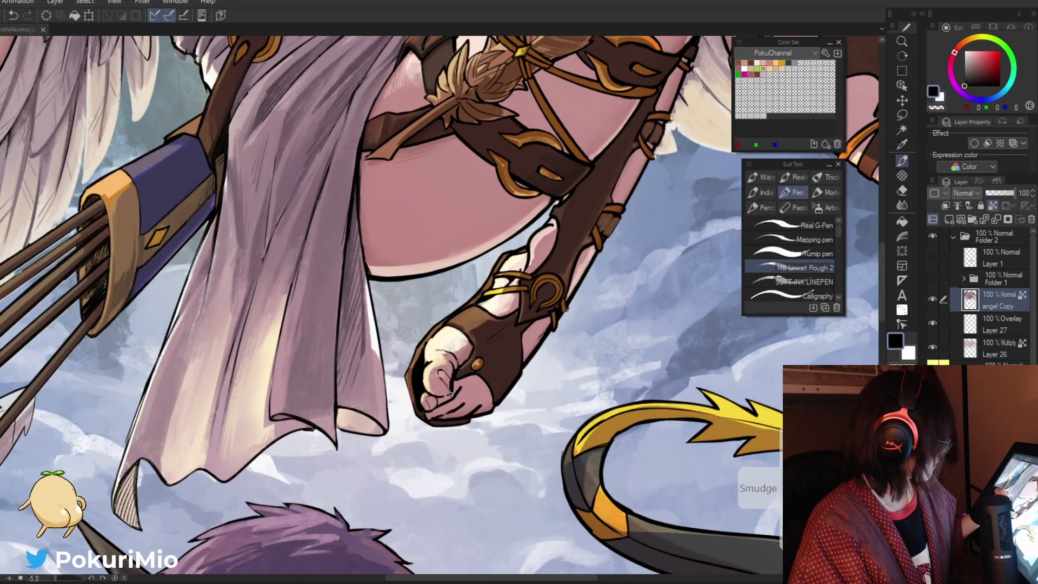
pyautogui.keyDown('alt'); pyautogui.click(423, 371); pyautogui.keyUp('alt')
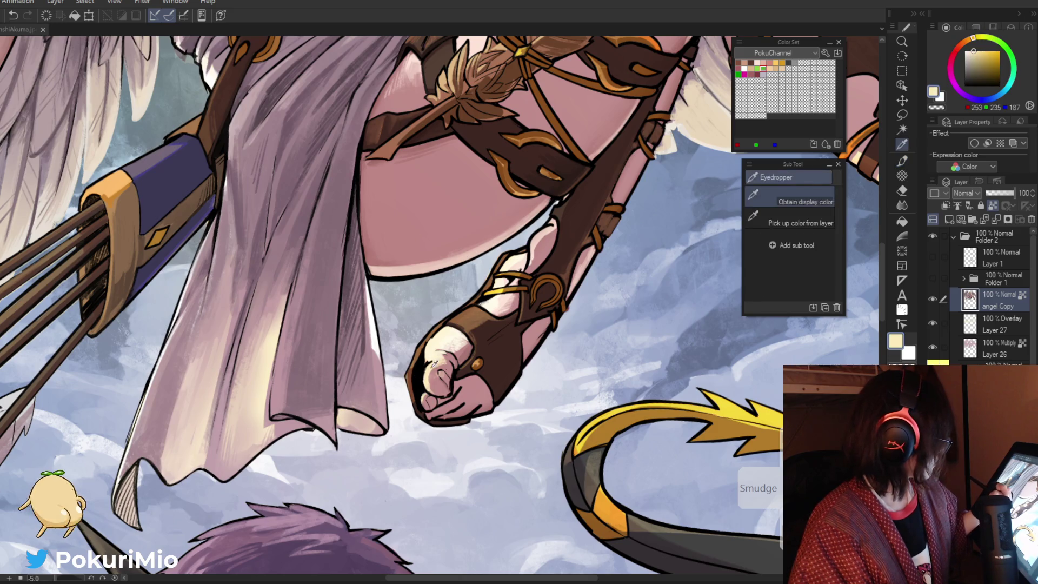
pyautogui.keyDown('alt'); pyautogui.click(426, 364); pyautogui.keyUp('alt')
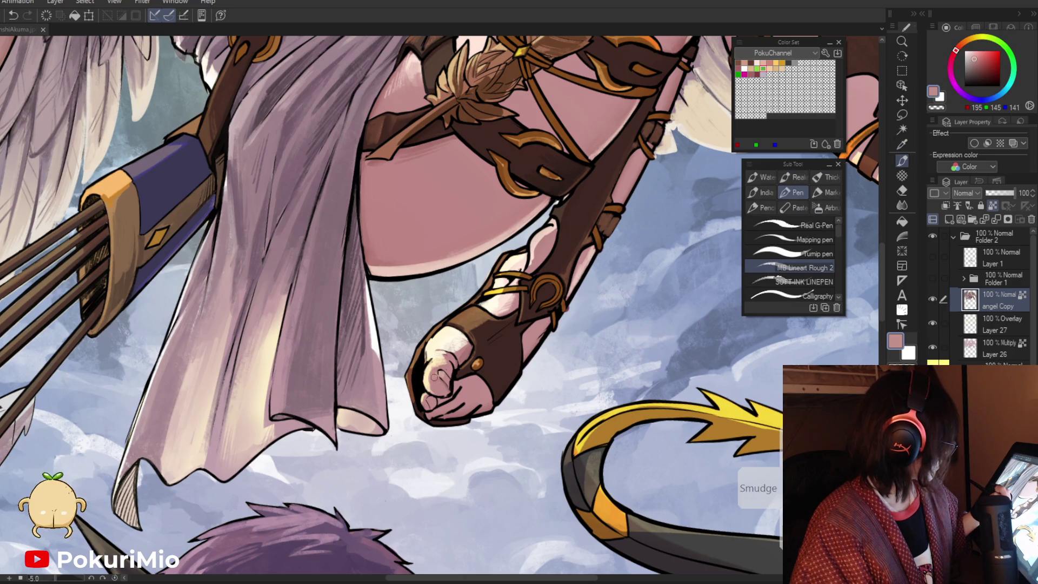
pyautogui.keyDown('alt'); pyautogui.click(432, 375); pyautogui.keyUp('alt')
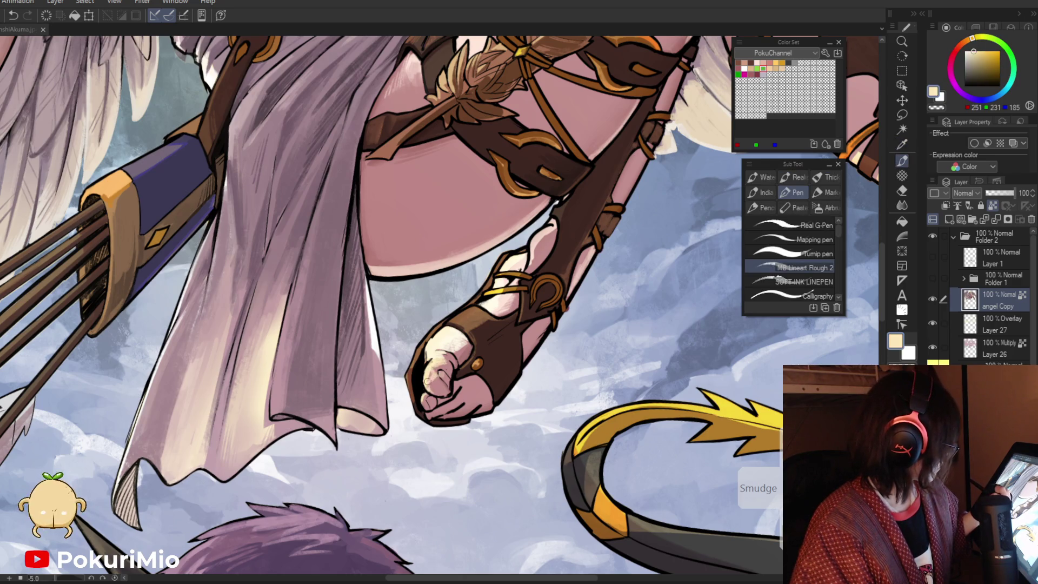
pyautogui.keyDown('alt'); pyautogui.click(434, 376); pyautogui.keyUp('alt')
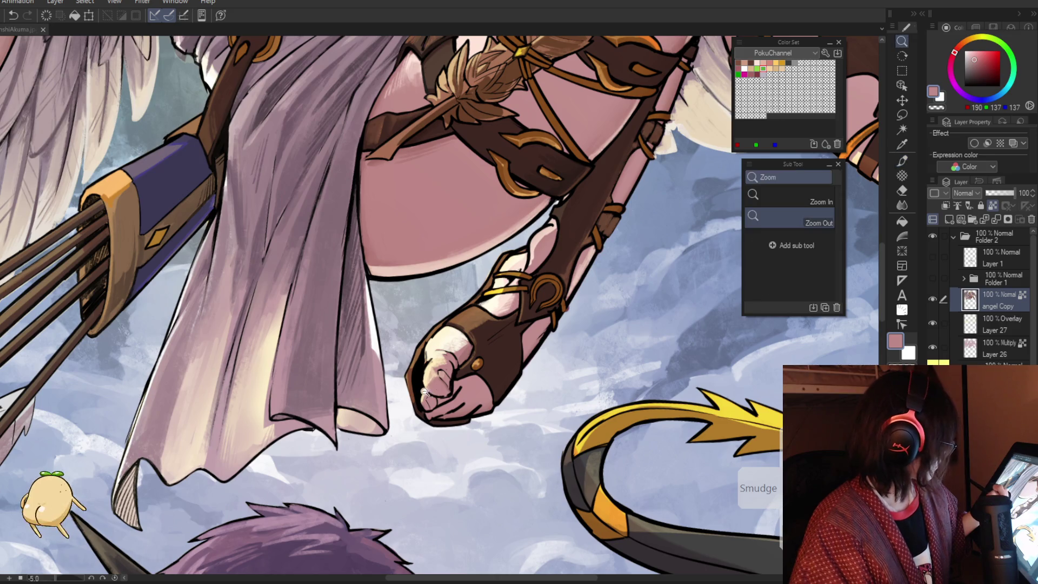
pyautogui.hotkey('ctrl', '0')
pyautogui.scroll(5, 494, 329)
pyautogui.keyDown('alt'); pyautogui.click(493, 329); pyautogui.keyUp('alt')
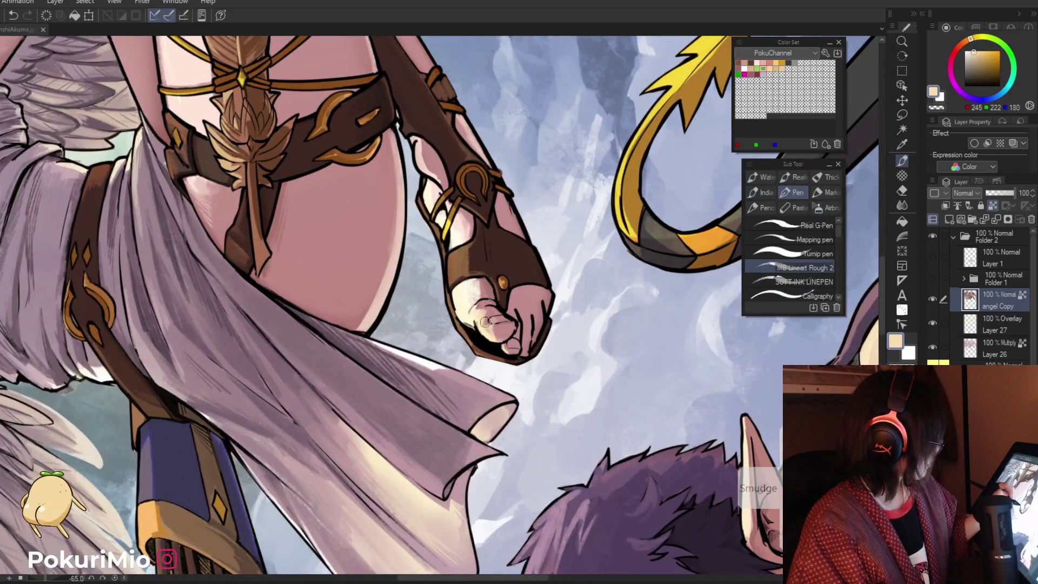
pyautogui.keyDown('alt'); pyautogui.click(489, 322); pyautogui.keyUp('alt')
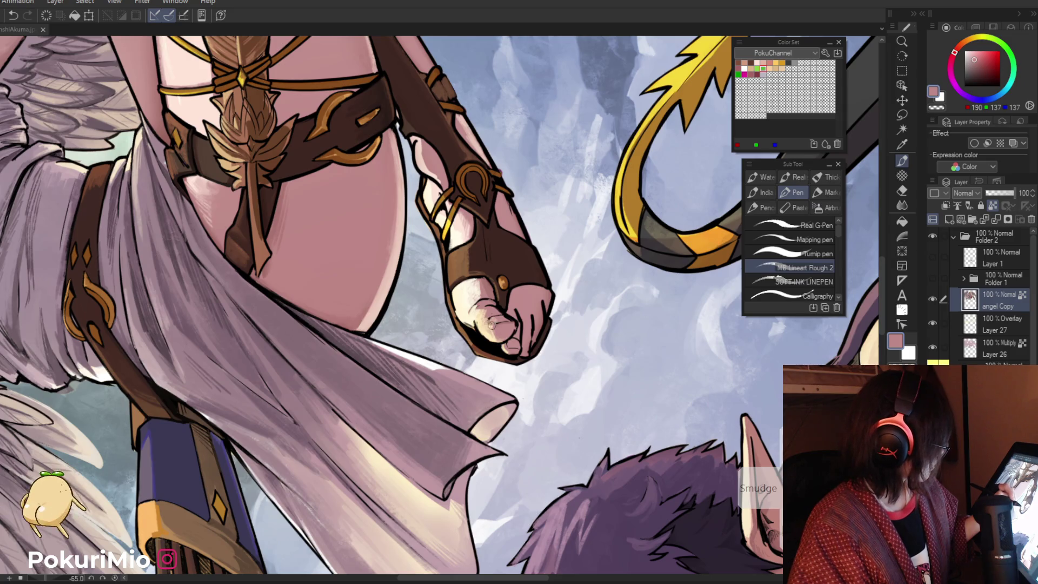
pyautogui.keyDown('alt'); pyautogui.click(489, 325); pyautogui.keyUp('alt')
pyautogui.scroll(2, 490, 325)
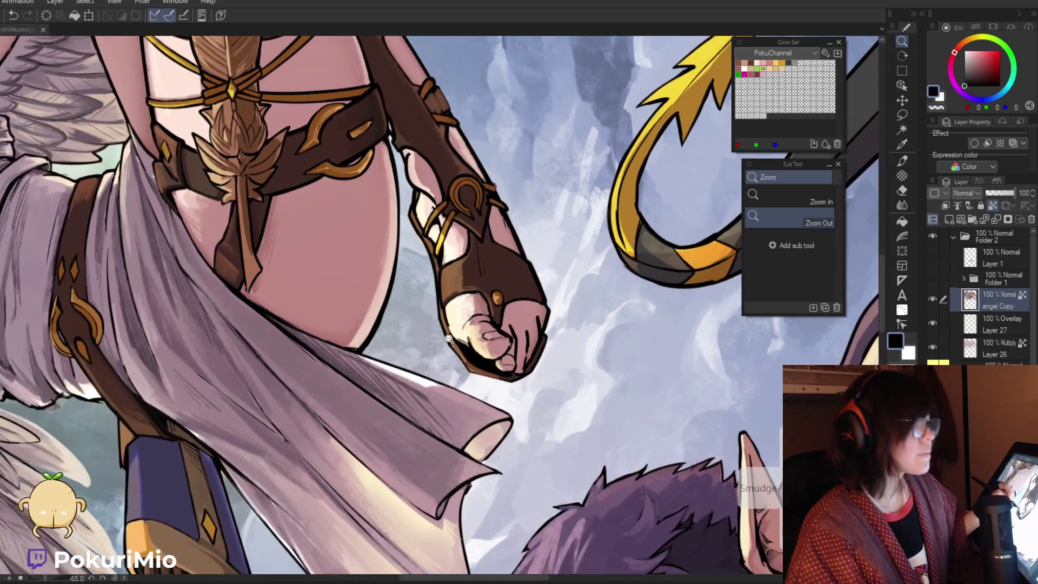
pyautogui.keyDown('ctrl'); pyautogui.keyDown('alt'); pyautogui.click(492, 327); pyautogui.keyUp('alt'); pyautogui.keyUp('ctrl')
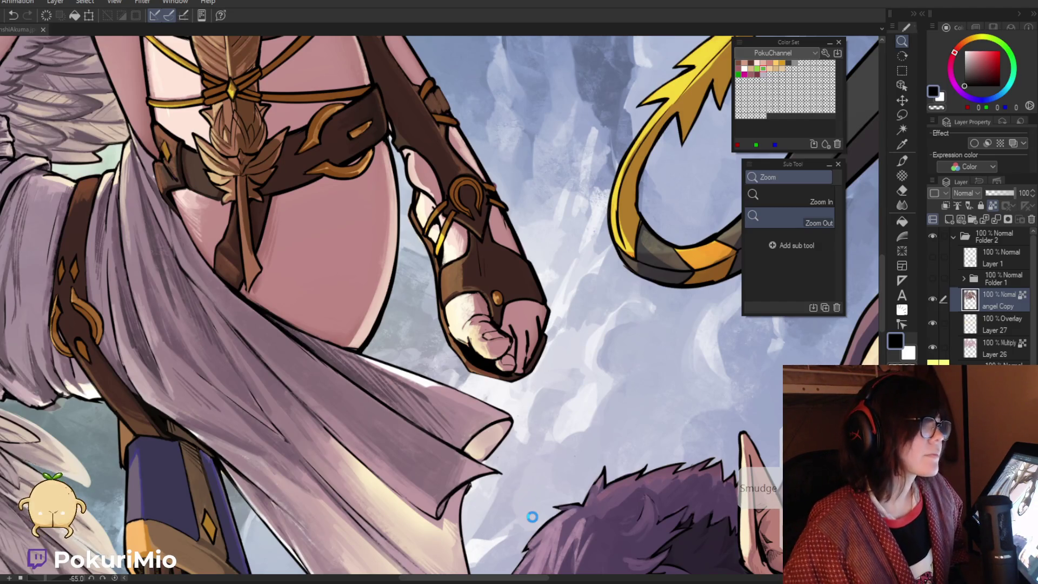
pyautogui.hotkey('ctrl', 's')
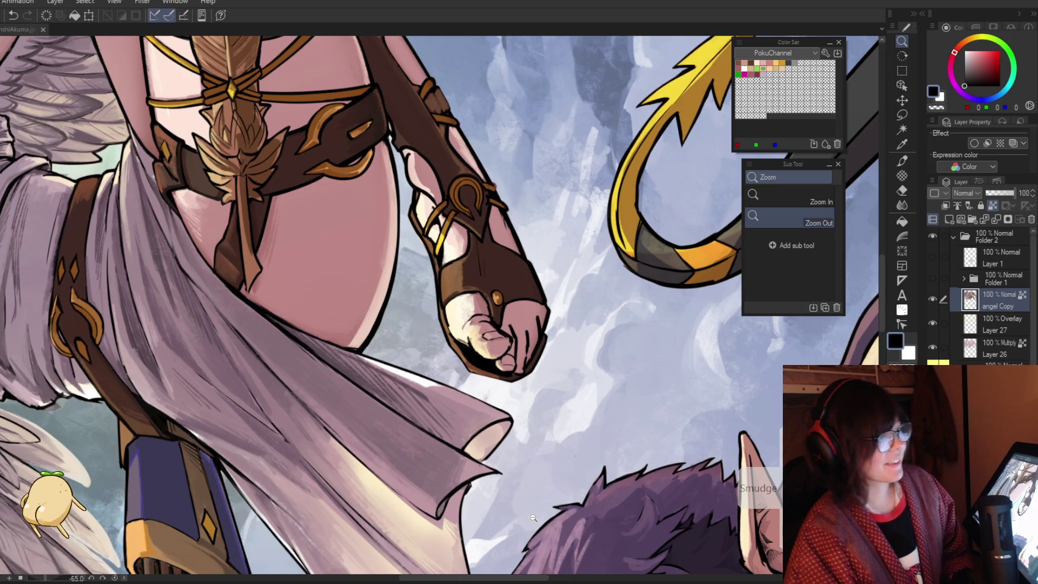
# Deepen the toe shading with the dark reddish shadow and the leg's pink skin tones
pyautogui.keyDown('alt'); pyautogui.click(468, 329); pyautogui.keyUp('alt')
pyautogui.click(476, 327)
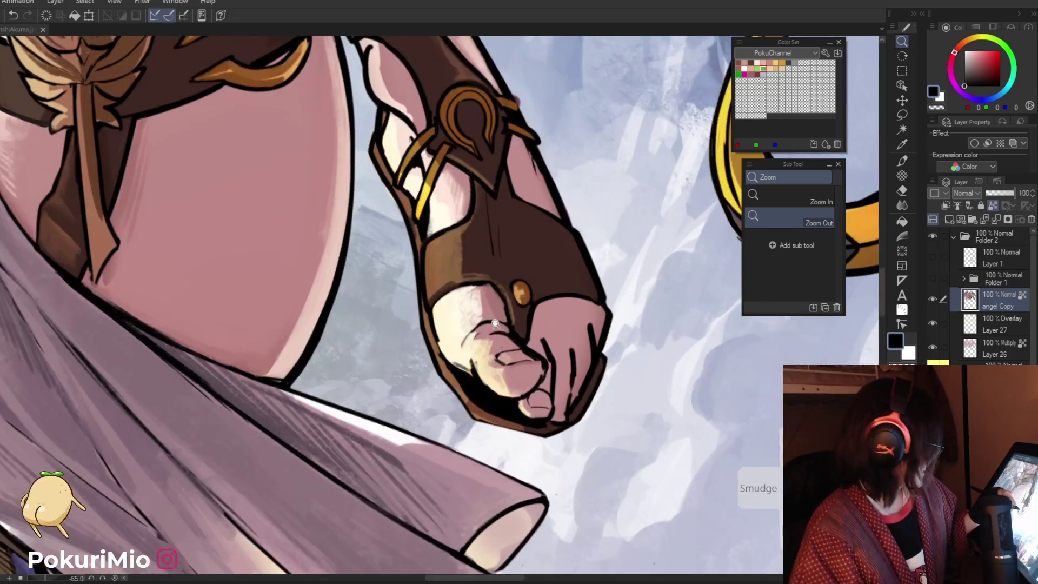
pyautogui.press('i')
pyautogui.click(502, 324)
pyautogui.click(505, 324)
pyautogui.click(513, 327)
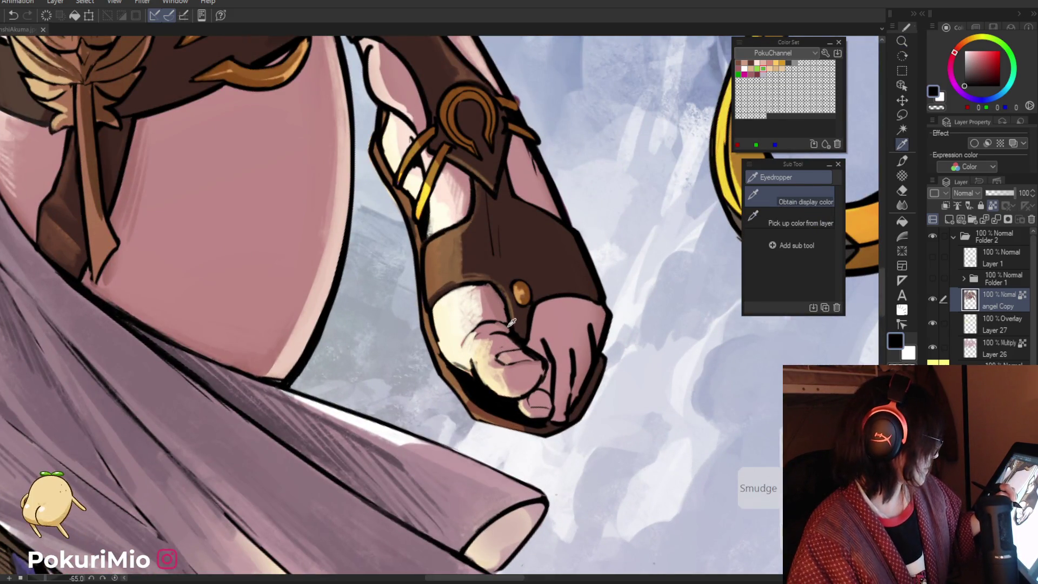
pyautogui.press('p')
pyautogui.keyDown('alt'); pyautogui.click(521, 309); pyautogui.keyUp('alt')
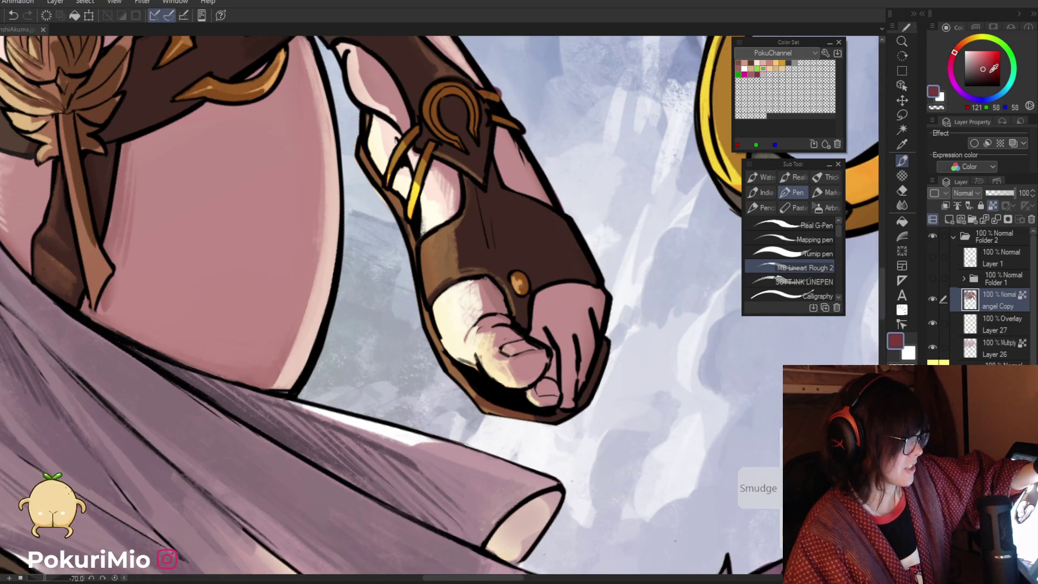
pyautogui.press('/')
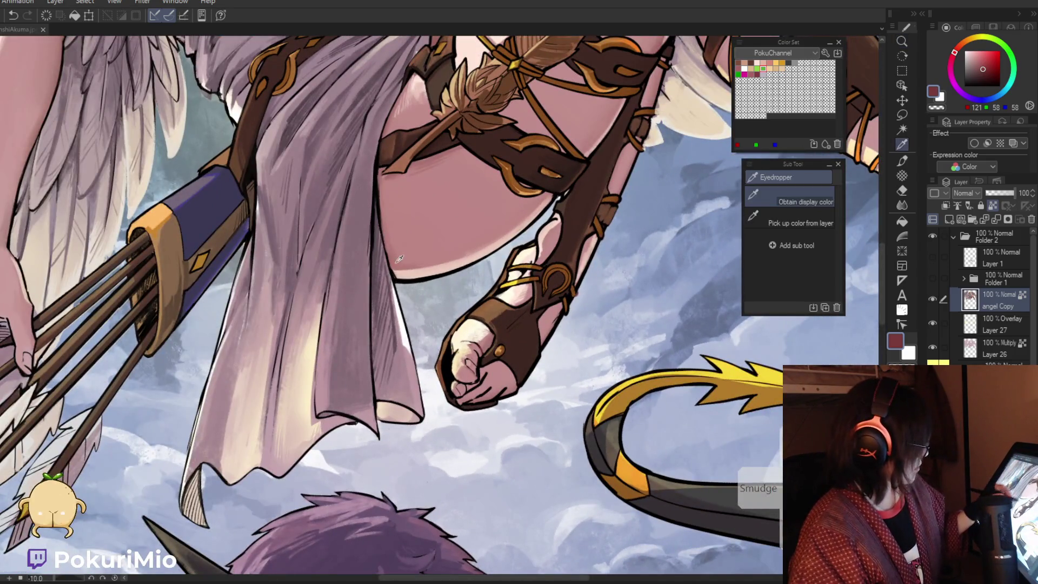
pyautogui.keyDown('alt'); pyautogui.click(400, 258); pyautogui.keyUp('alt')
pyautogui.click(459, 356)
pyautogui.press('p')
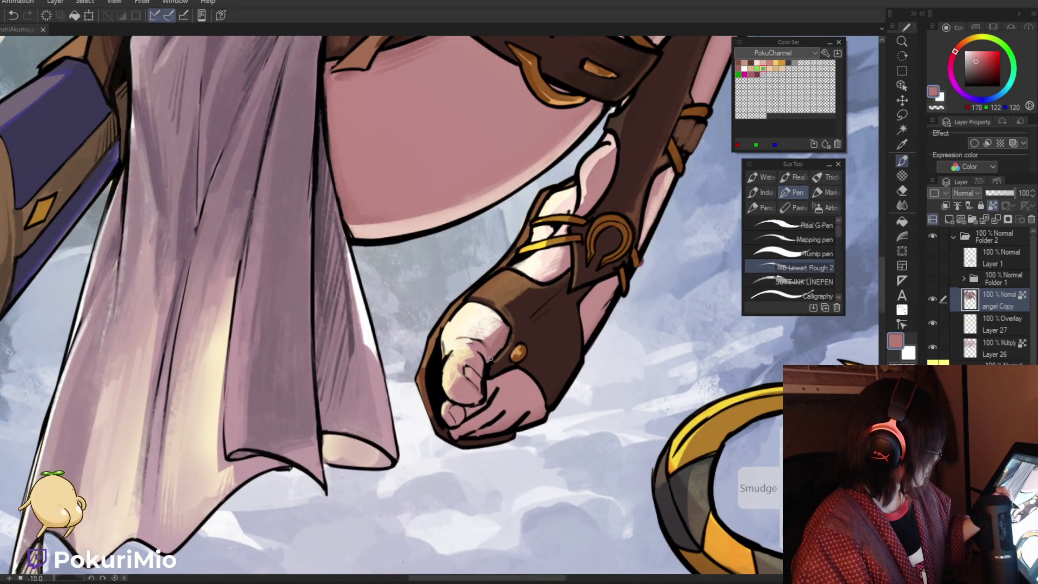
pyautogui.keyDown('alt'); pyautogui.click(478, 344); pyautogui.keyUp('alt')
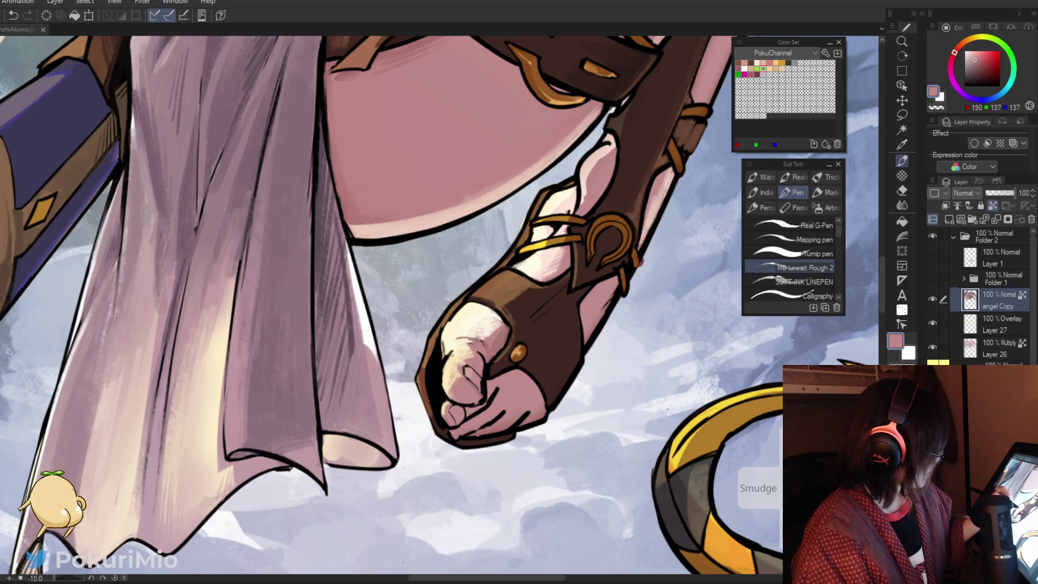
# Add pale, cream and beige highlights to the toes, then hide the angel Copy layer
pyautogui.press('-')
pyautogui.press('-')
pyautogui.press('-')
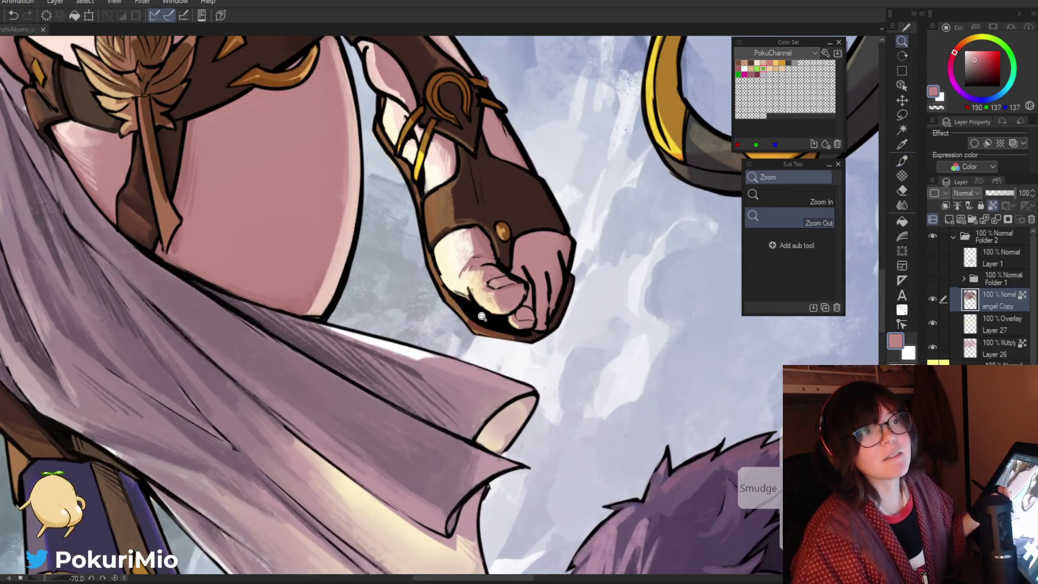
pyautogui.hotkey('ctrl', '+')
pyautogui.keyDown('alt'); pyautogui.click(468, 260); pyautogui.keyUp('alt')
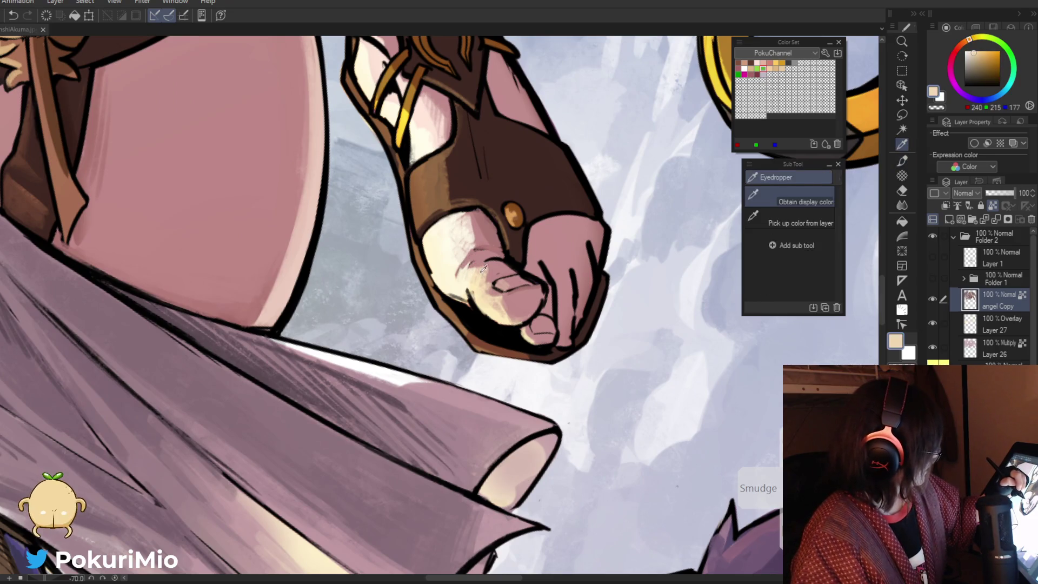
pyautogui.keyDown('alt'); pyautogui.click(474, 244); pyautogui.keyUp('alt')
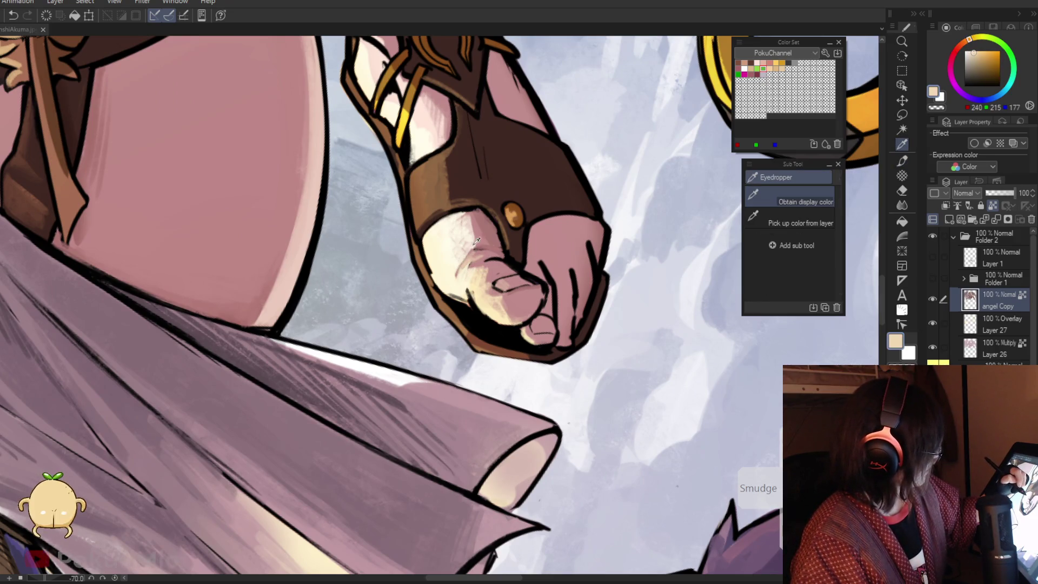
pyautogui.keyDown('alt'); pyautogui.click(476, 242); pyautogui.keyUp('alt')
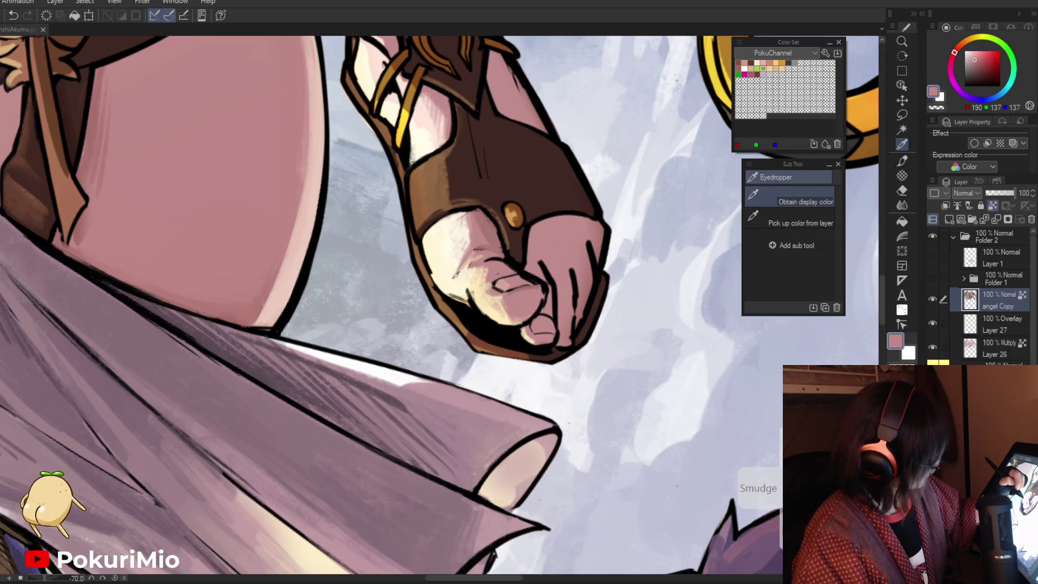
pyautogui.keyDown('alt'); pyautogui.click(473, 278); pyautogui.keyUp('alt')
pyautogui.keyDown('alt'); pyautogui.click(470, 266); pyautogui.keyUp('alt')
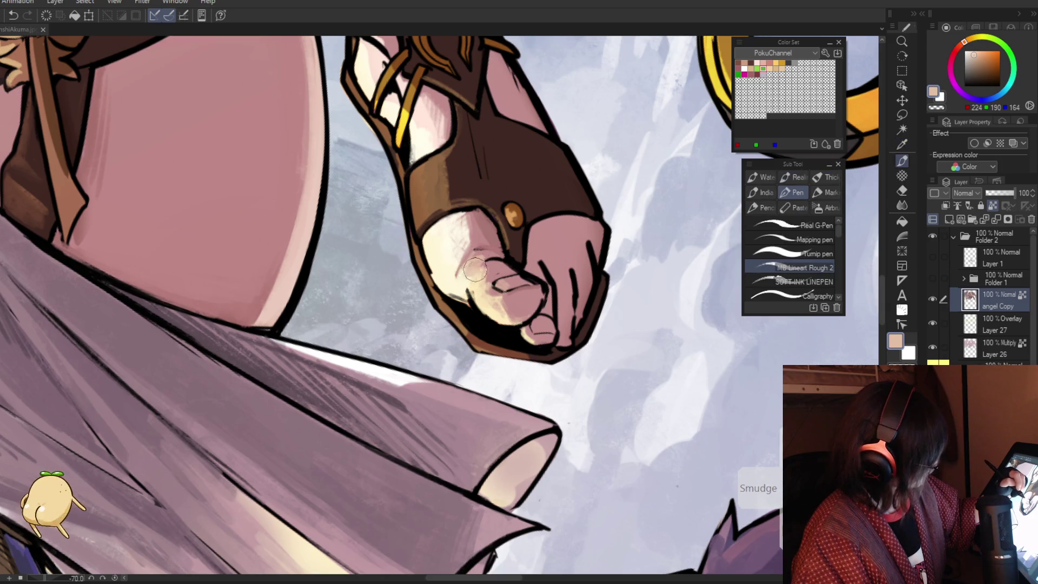
pyautogui.moveTo(470, 266)
pyautogui.mouseDown()
pyautogui.moveTo(375, 391)
pyautogui.moveTo(471, 325)
pyautogui.moveTo(454, 360)
pyautogui.mouseUp()
pyautogui.keyDown('alt'); pyautogui.click(478, 317); pyautogui.keyUp('alt')
pyautogui.click(932, 300)
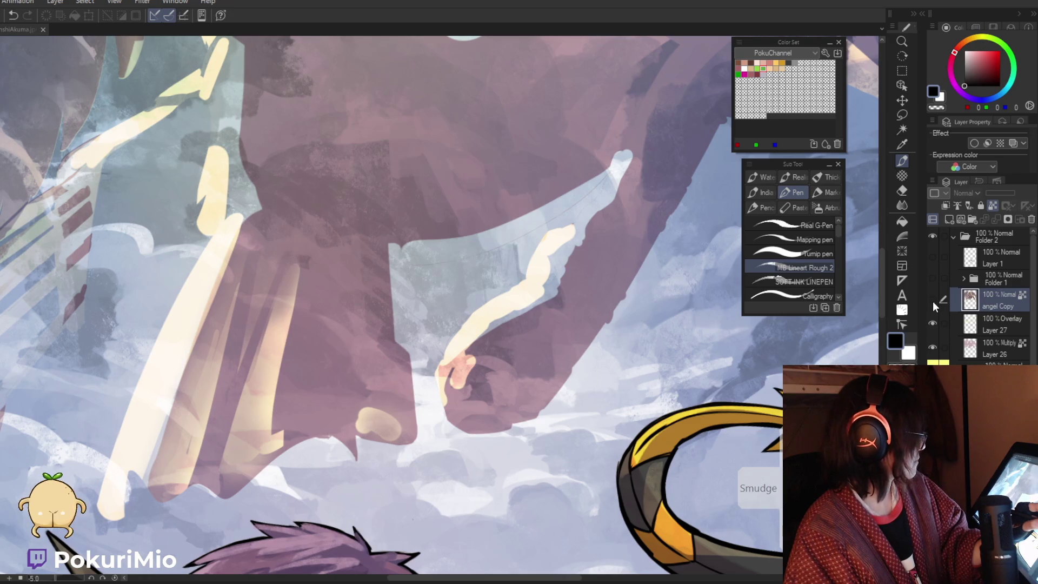
# Show the angel Copy layer again and shade the toes with lighter and darker skin pinks
pyautogui.click(932, 299)
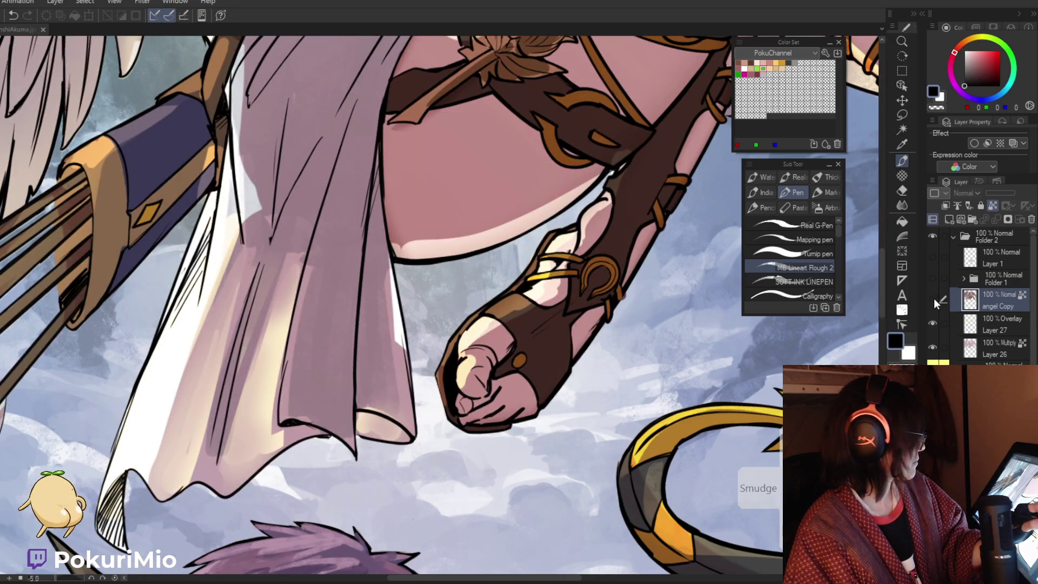
pyautogui.hotkey('ctrl', 'space')
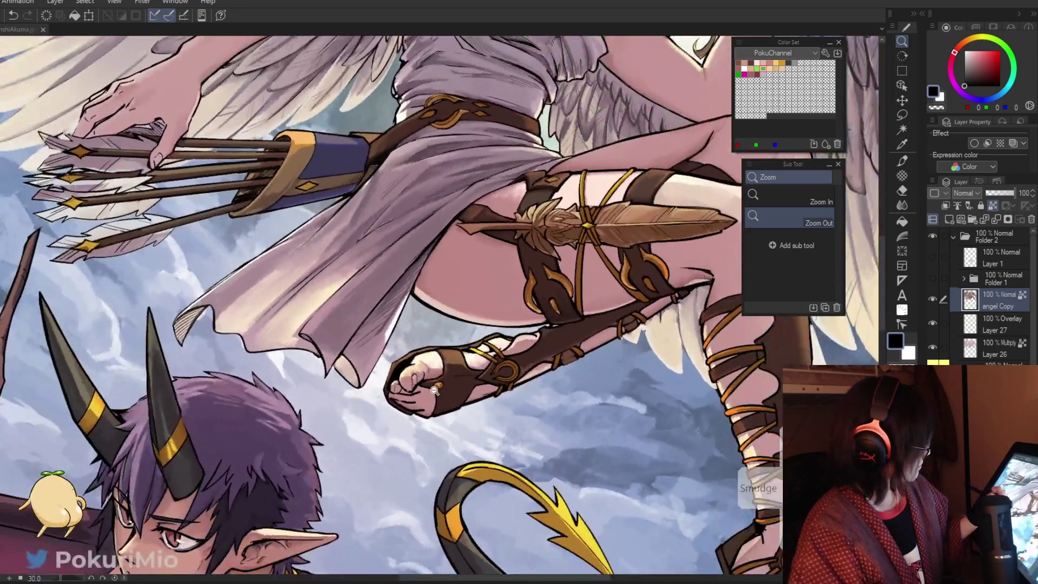
pyautogui.click(434, 389)
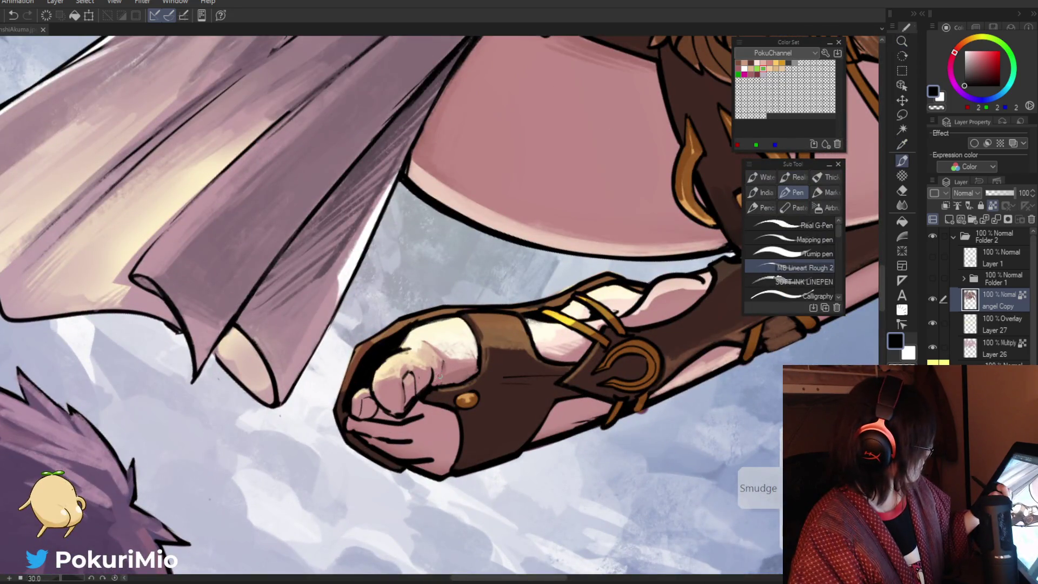
pyautogui.keyDown('alt'); pyautogui.click(430, 373); pyautogui.keyUp('alt')
pyautogui.keyDown('alt'); pyautogui.click(450, 376); pyautogui.keyUp('alt')
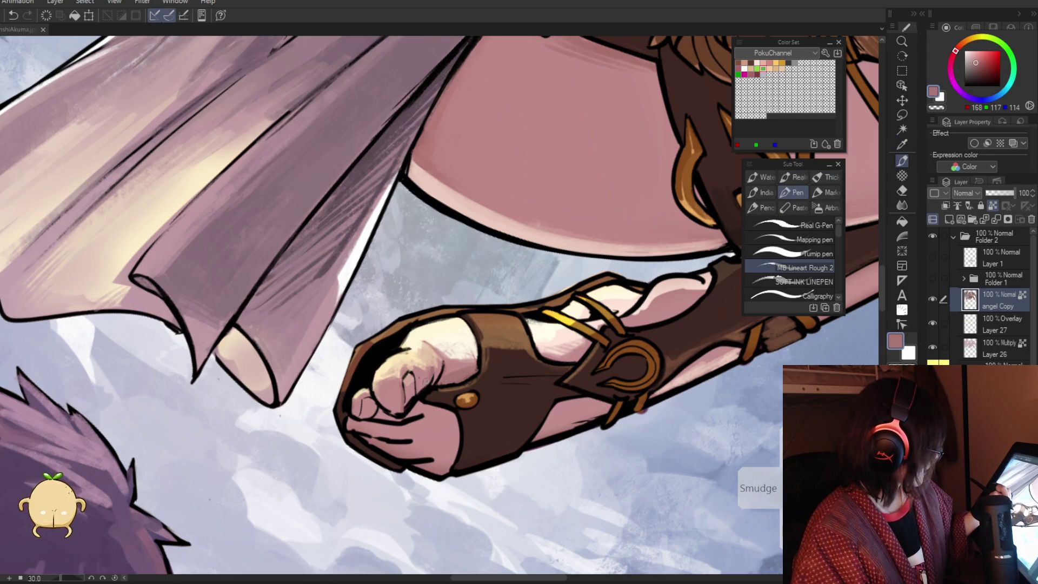
pyautogui.scroll(-5, 434, 377)
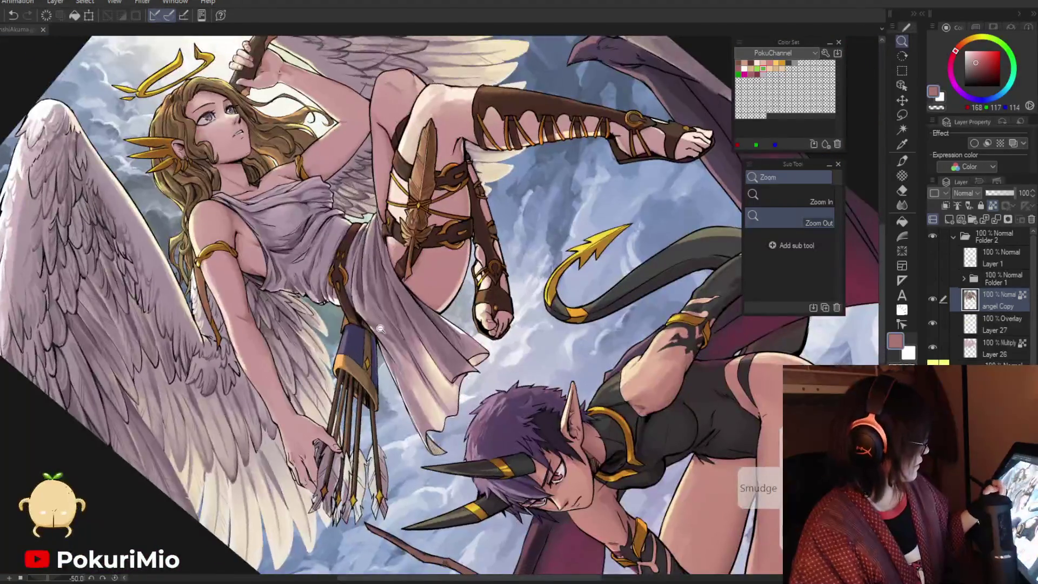
pyautogui.scroll(5, 510, 355)
pyautogui.scroll(2, 499, 312)
pyautogui.keyDown('alt'); pyautogui.click(502, 312); pyautogui.keyUp('alt')
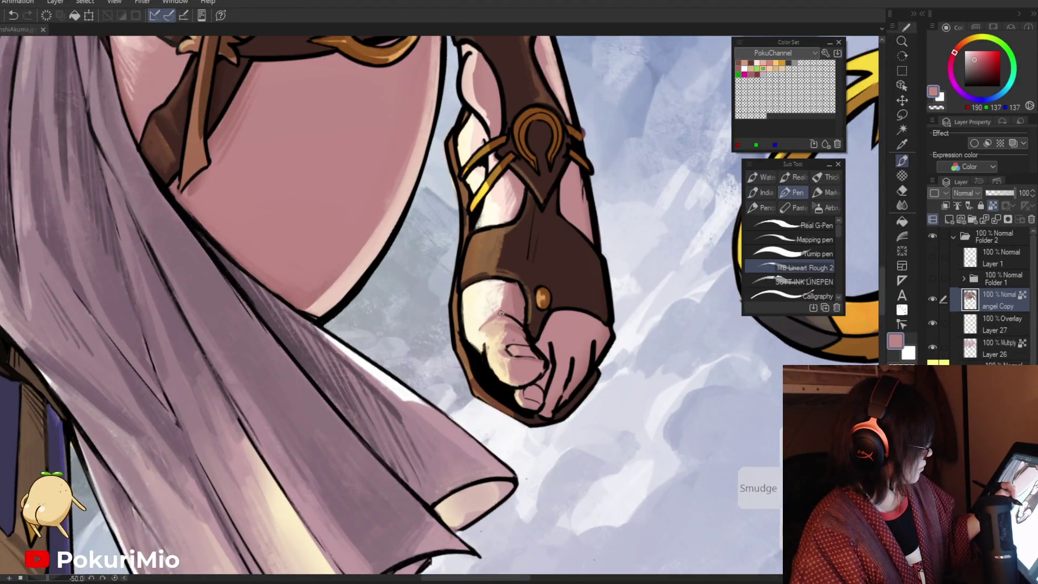
pyautogui.scroll(-5, 513, 321)
pyautogui.scroll(5, 468, 277)
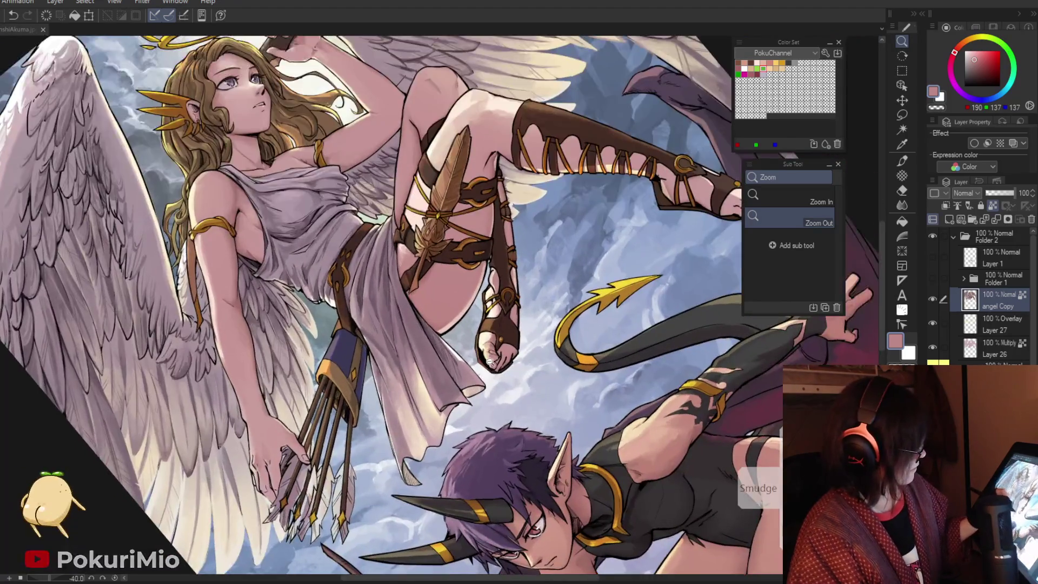
pyautogui.keyDown('alt'); pyautogui.click(493, 299); pyautogui.keyUp('alt')
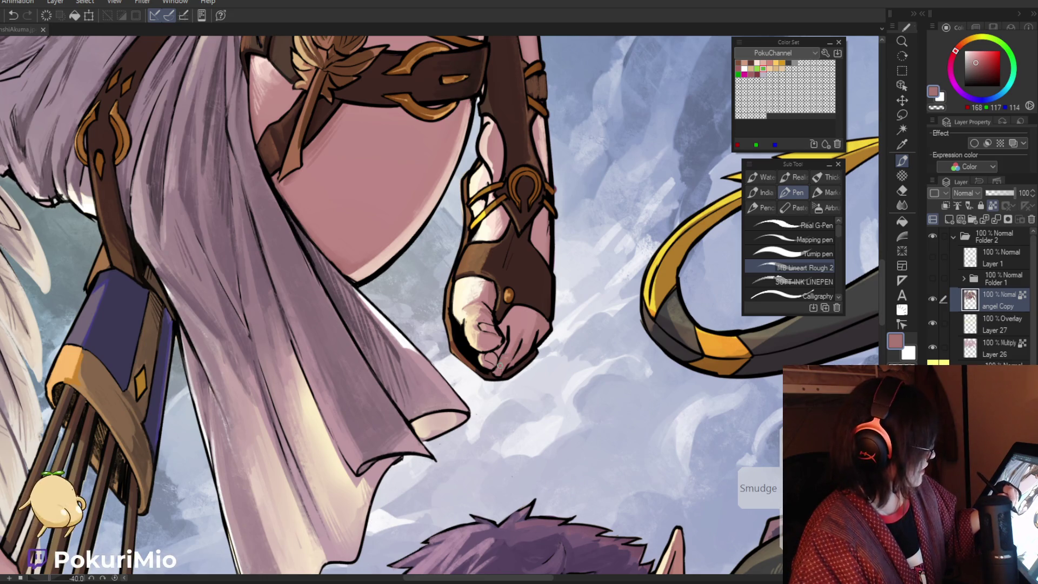
# Redraw the black outline at the tip of the toe
pyautogui.keyDown('alt'); pyautogui.click(498, 362); pyautogui.keyUp('alt')
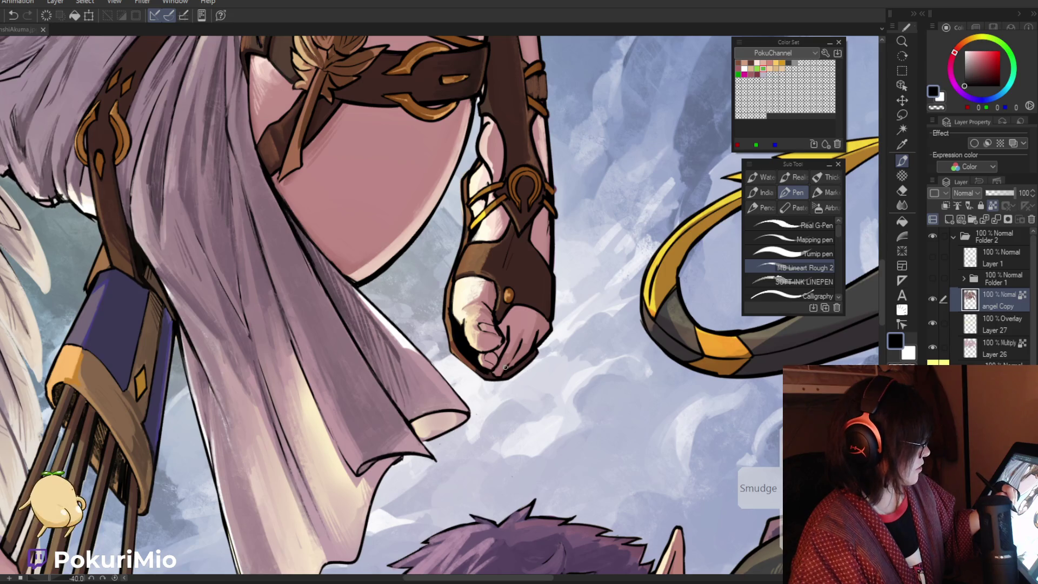
pyautogui.moveTo(494, 371); pyautogui.dragTo(504, 368)
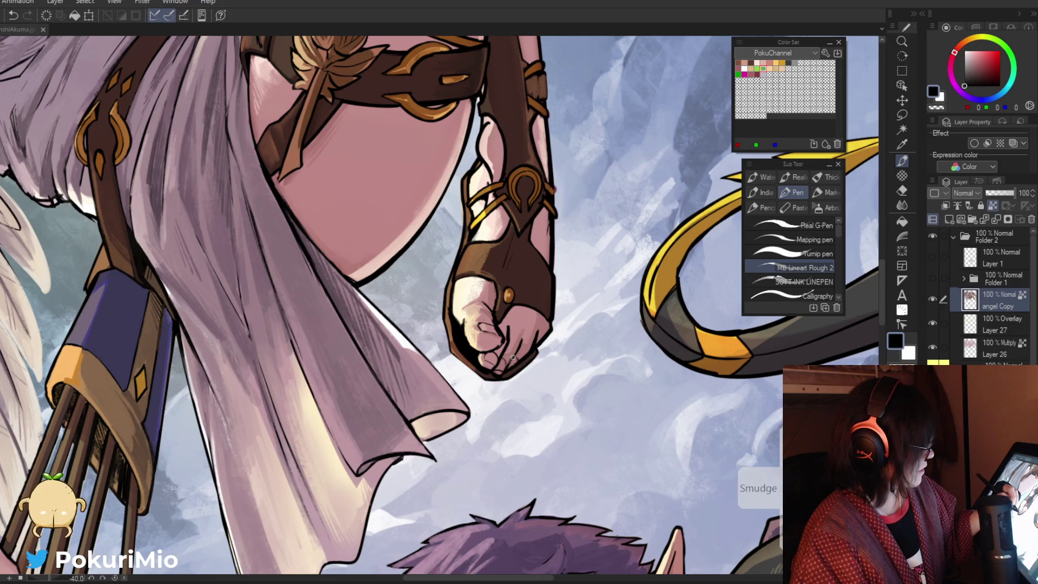
pyautogui.hotkey('ctrl', 'alt', 'space')
pyautogui.click(421, 328)
pyautogui.press('^')
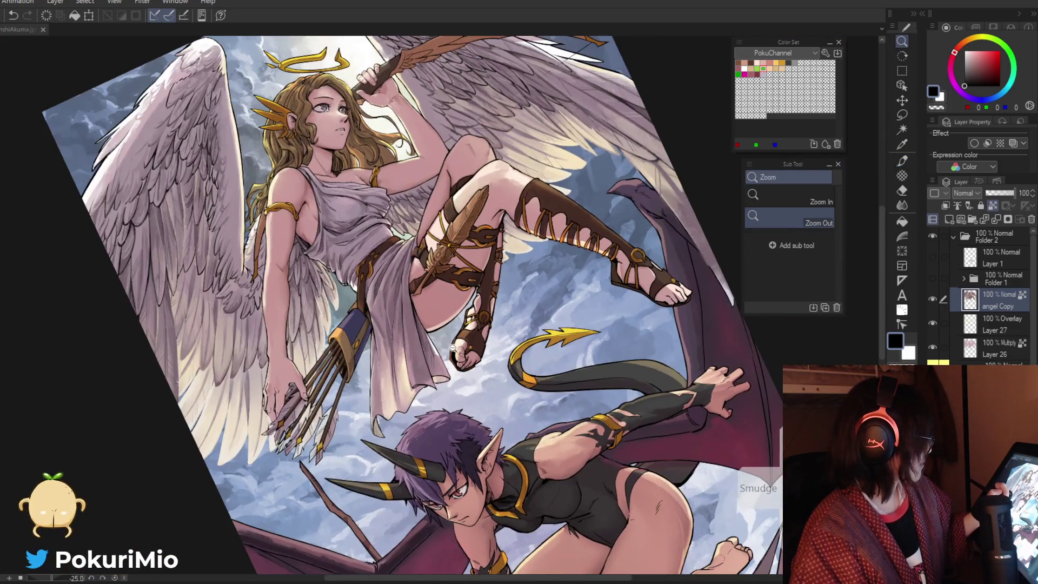
pyautogui.click(451, 348)
# Paint a small round brown stud with a warm highlight on the sandal strap
pyautogui.press('p')
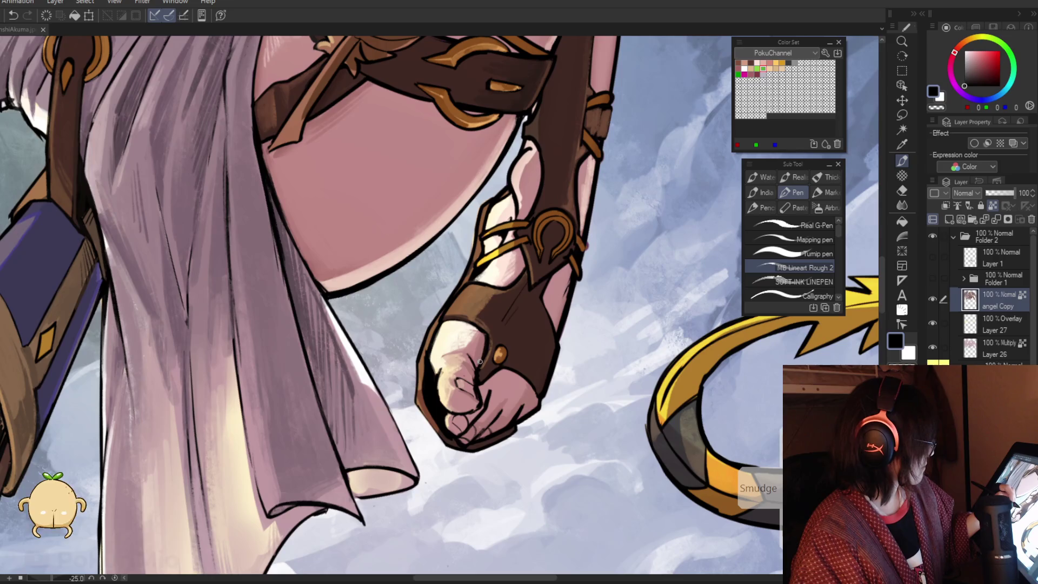
pyautogui.keyDown('alt'); pyautogui.click(490, 338); pyautogui.keyUp('alt')
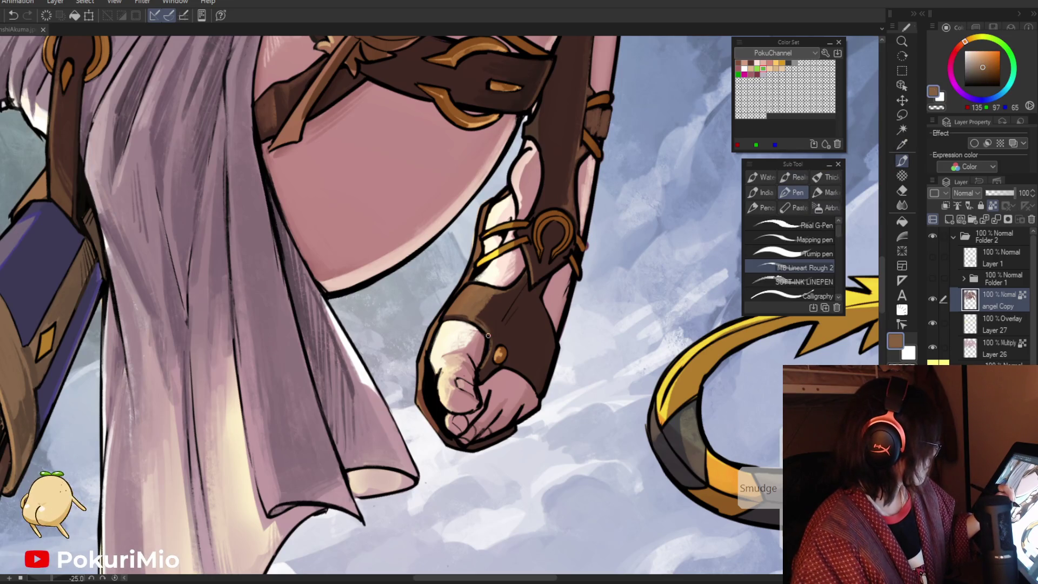
pyautogui.keyDown('alt'); pyautogui.click(488, 323); pyautogui.keyUp('alt')
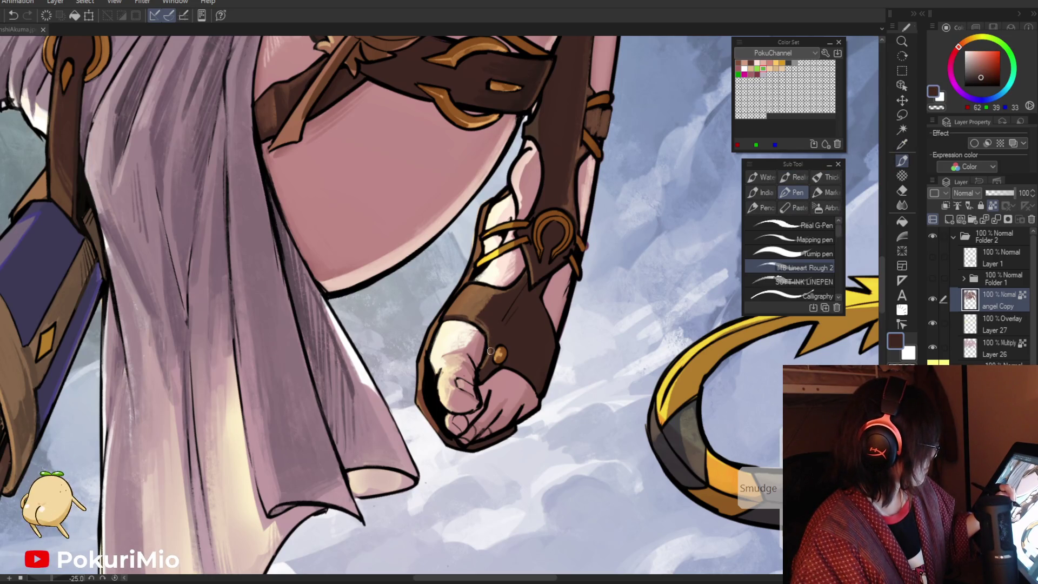
pyautogui.keyDown('alt'); pyautogui.click(500, 346); pyautogui.keyUp('alt')
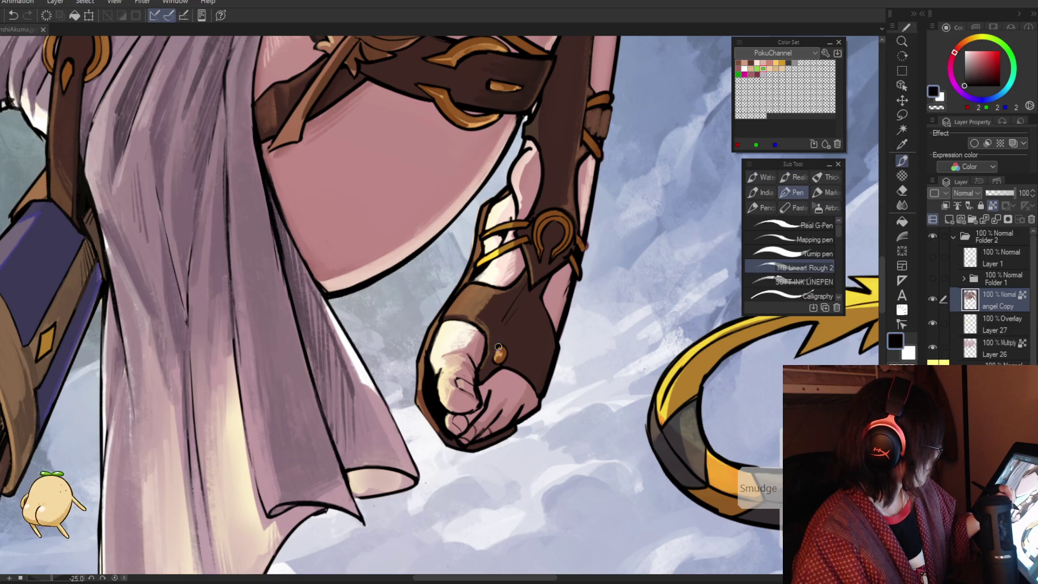
pyautogui.keyDown('alt'); pyautogui.click(493, 360); pyautogui.keyUp('alt')
pyautogui.keyDown('alt'); pyautogui.click(457, 361); pyautogui.keyUp('alt')
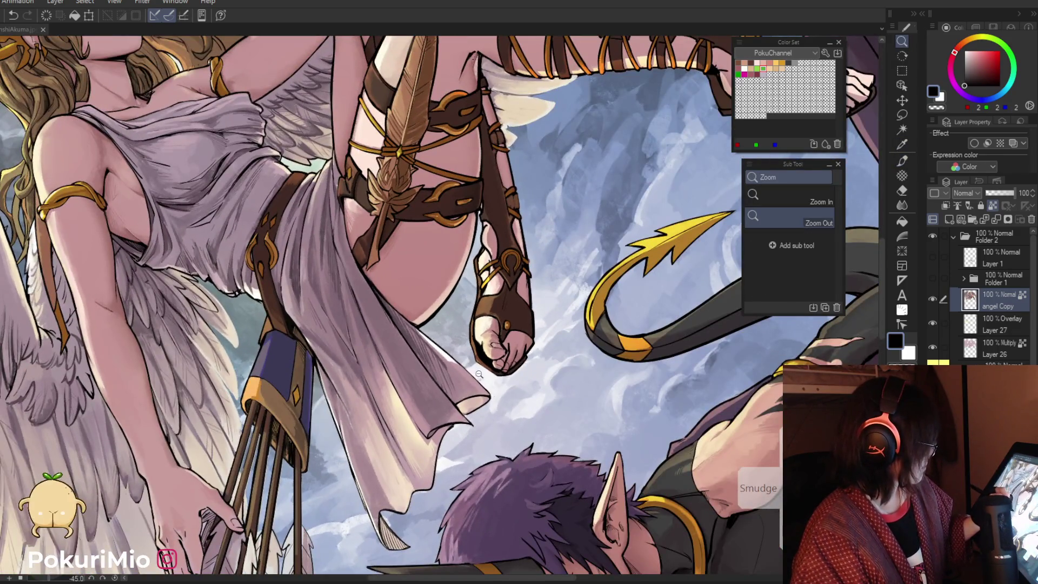
# Select the round sandal stud and nudge it down and to the left
pyautogui.keyDown('ctrl'); pyautogui.click(493, 337); pyautogui.keyUp('ctrl')
pyautogui.press('m')
pyautogui.moveTo(514, 312); pyautogui.dragTo(506, 346)
pyautogui.press('k')
pyautogui.press('p')
pyautogui.hotkey('ctrl', 'd')
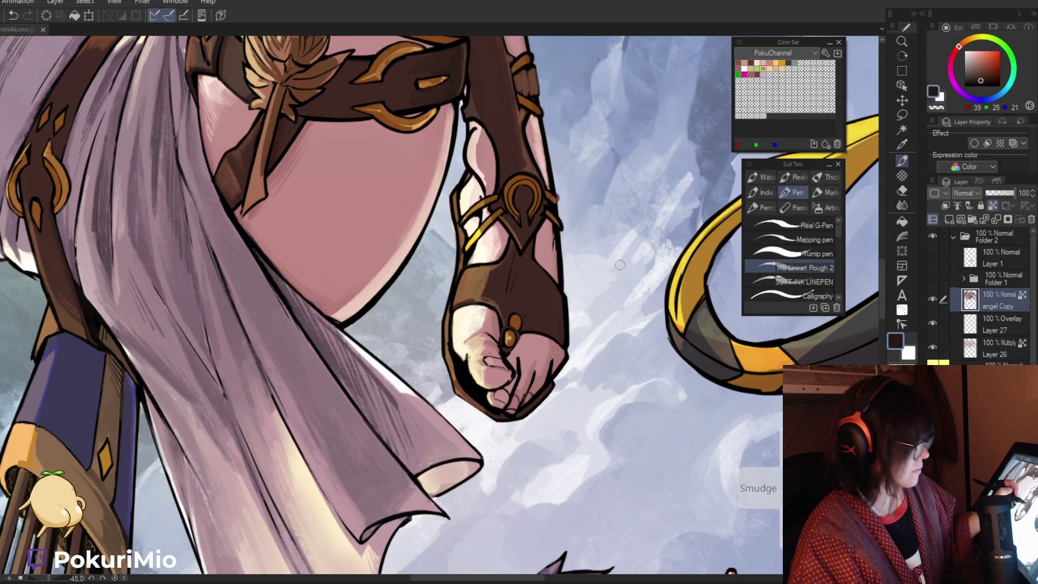
# Touch up the foot with sampled sandal brown, near-black outline and skin pink, then save
pyautogui.press('i')
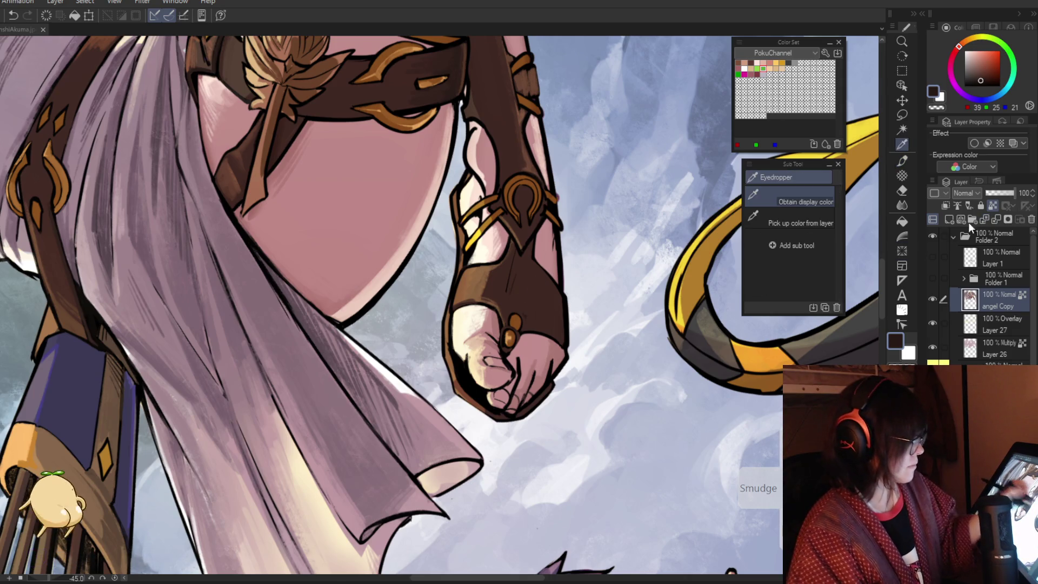
pyautogui.click(520, 286)
pyautogui.press('p')
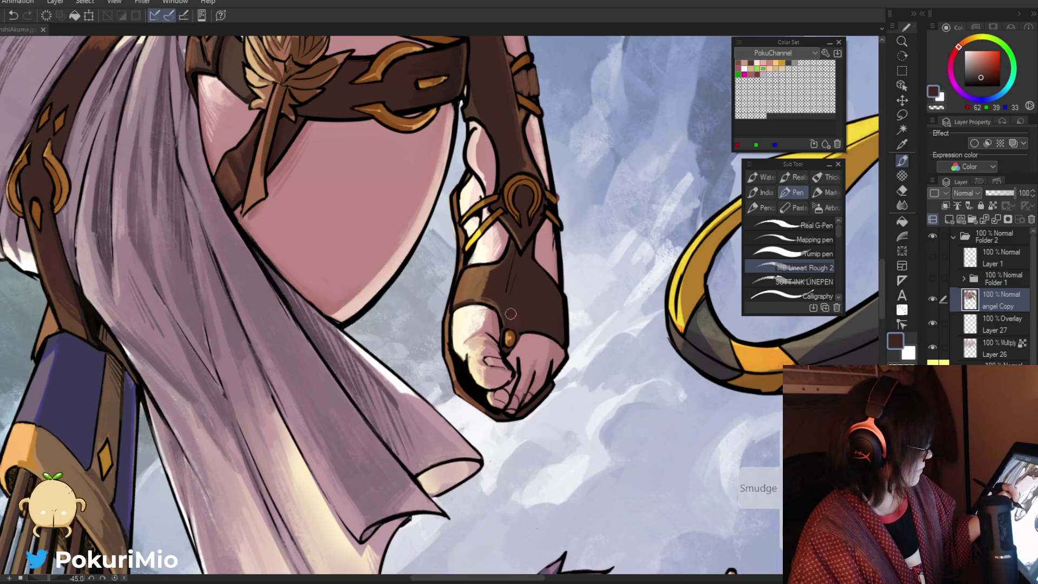
pyautogui.press('i')
pyautogui.click(520, 336)
pyautogui.press('p')
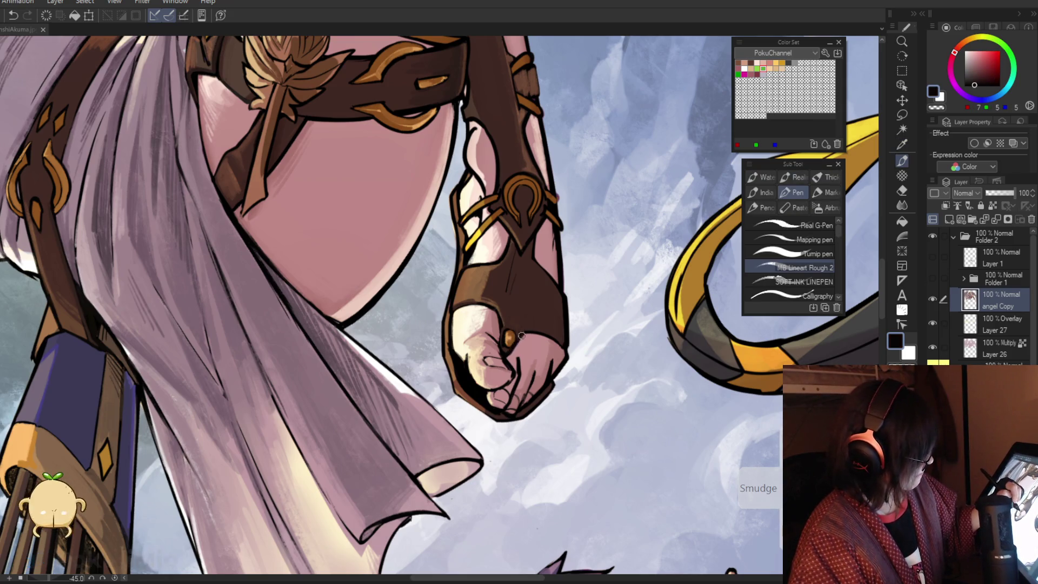
pyautogui.press('i')
pyautogui.click(494, 313)
pyautogui.press('p')
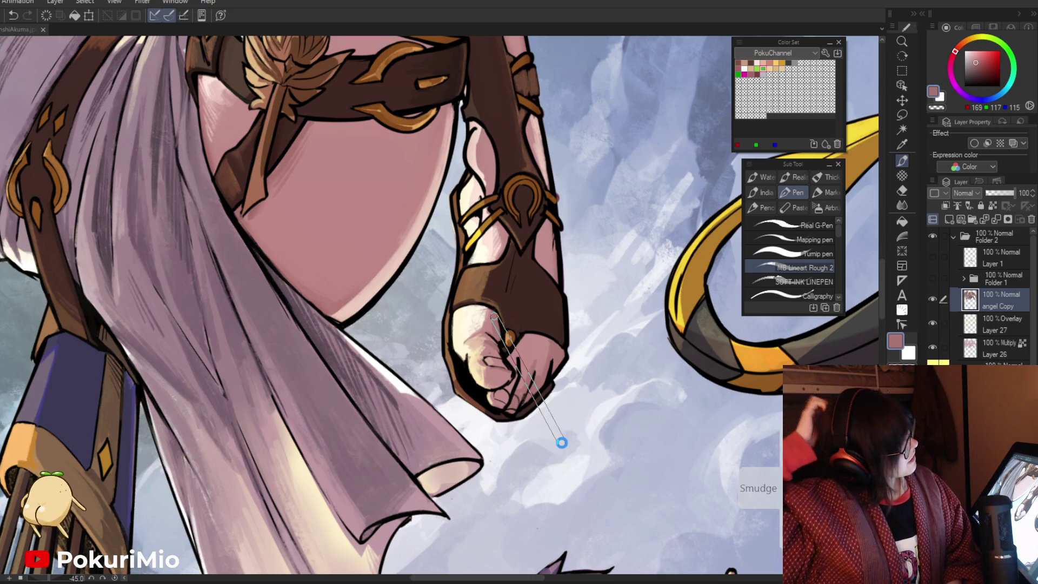
pyautogui.hotkey('ctrl', 's')
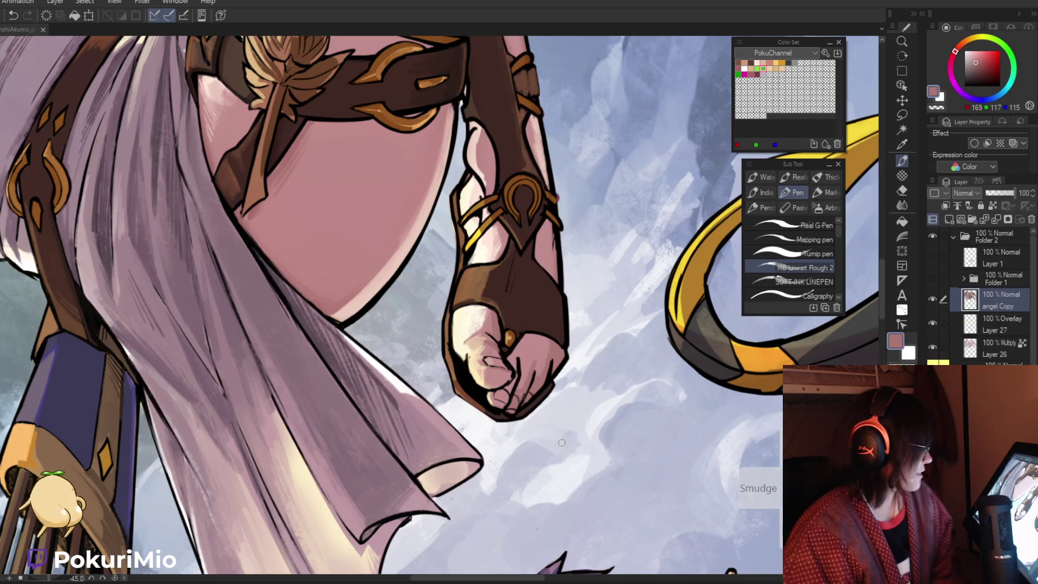
# Ink small dark strokes on the foot using the sandal brown and near-black colours
pyautogui.press('i')
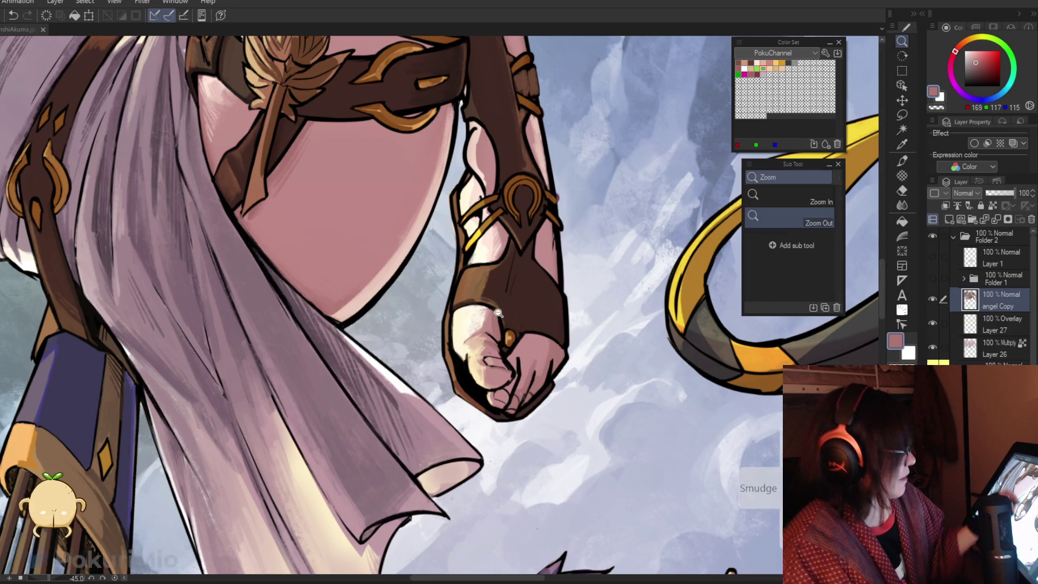
pyautogui.scroll(2, 516, 324)
pyautogui.click(516, 324)
pyautogui.press('p')
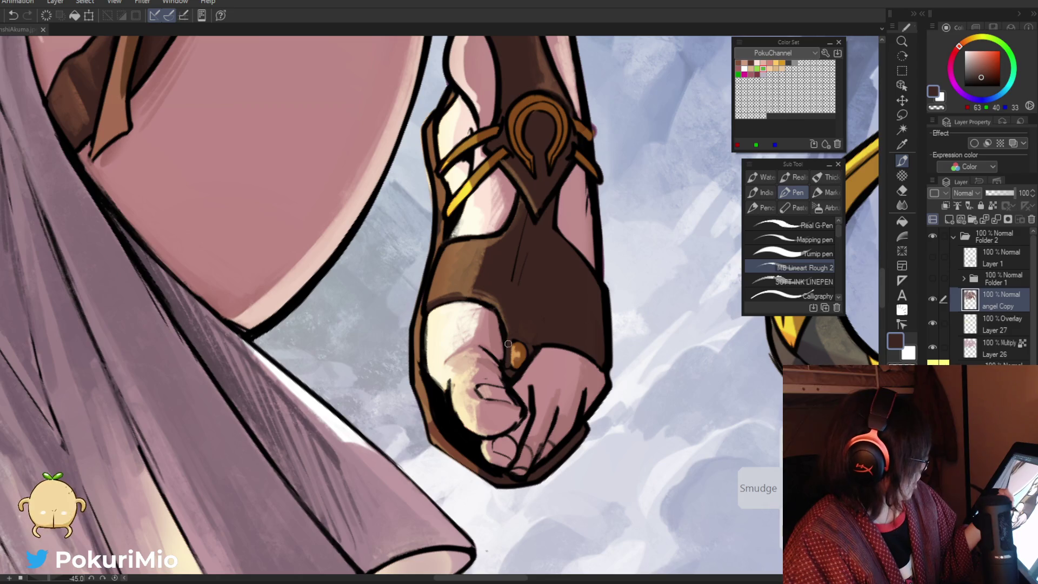
pyautogui.press('i')
pyautogui.click(517, 337)
pyautogui.moveTo(516, 338); pyautogui.dragTo(507, 368)
# Thicken the lower outline of the foot with its dark outline colour
pyautogui.keyDown('ctrl'); pyautogui.keyDown('alt'); pyautogui.click(480, 403); pyautogui.keyUp('alt'); pyautogui.keyUp('ctrl')
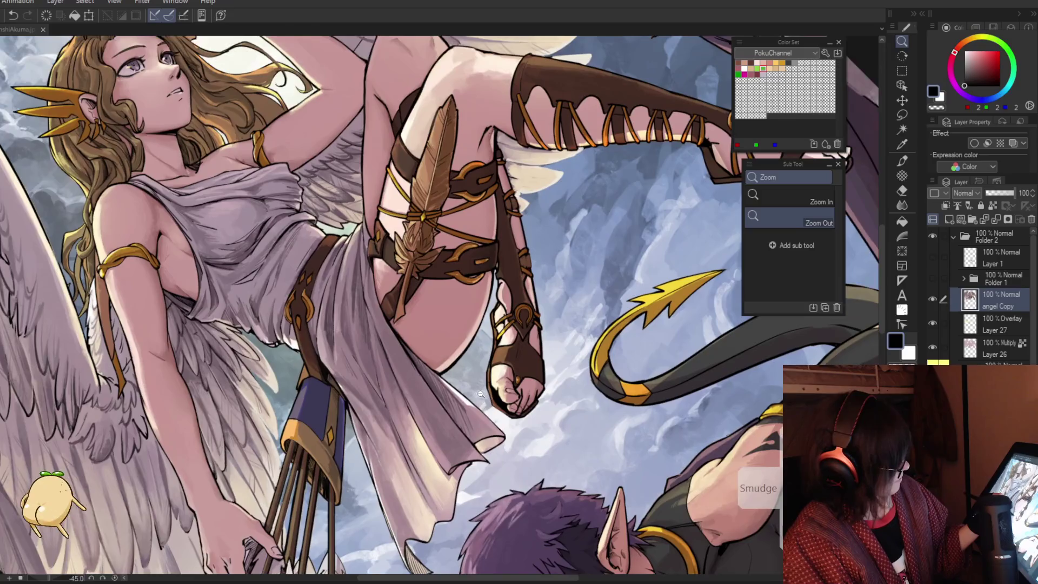
pyautogui.click(493, 408)
pyautogui.click(504, 414)
pyautogui.click(504, 414)
pyautogui.keyDown('alt'); pyautogui.click(500, 357); pyautogui.keyUp('alt')
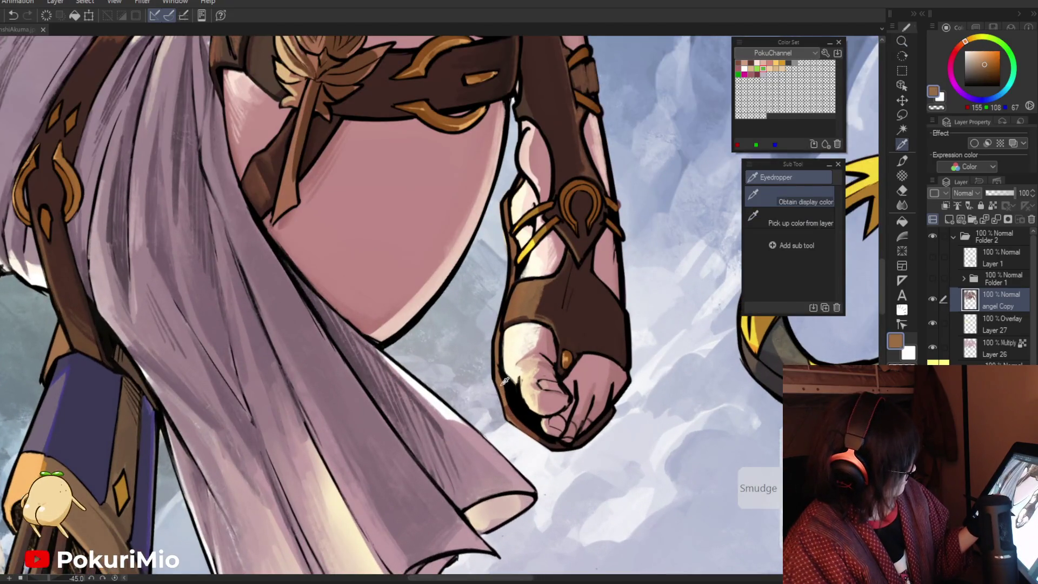
pyautogui.press('p')
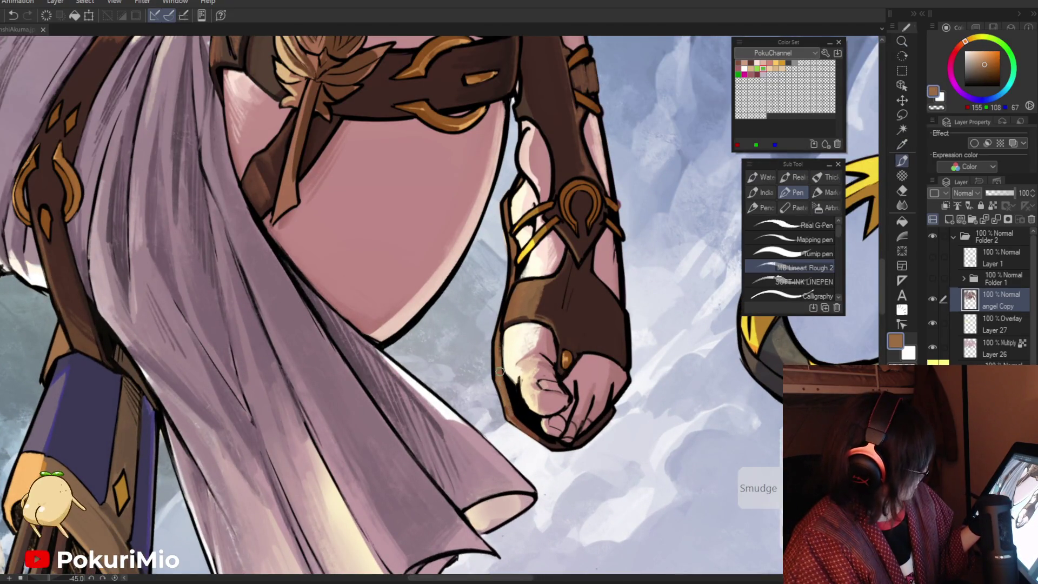
pyautogui.keyDown('alt'); pyautogui.click(543, 433); pyautogui.keyUp('alt')
pyautogui.moveTo(514, 393); pyautogui.dragTo(550, 439)
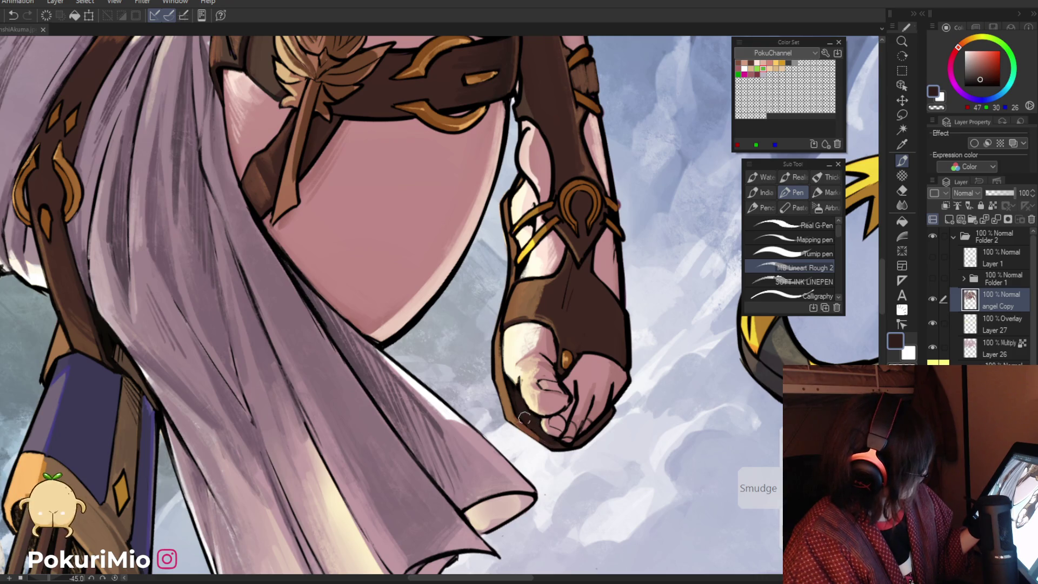
# Paint lighter brown and a dark line along the foot's left edge, and darken the right toe outline
pyautogui.press('i')
pyautogui.click(535, 431)
pyautogui.press('p')
pyautogui.moveTo(416, 454); pyautogui.dragTo(430, 506)
pyautogui.keyDown('alt'); pyautogui.click(431, 468); pyautogui.keyUp('alt')
pyautogui.press('p')
pyautogui.moveTo(421, 463); pyautogui.dragTo(439, 516)
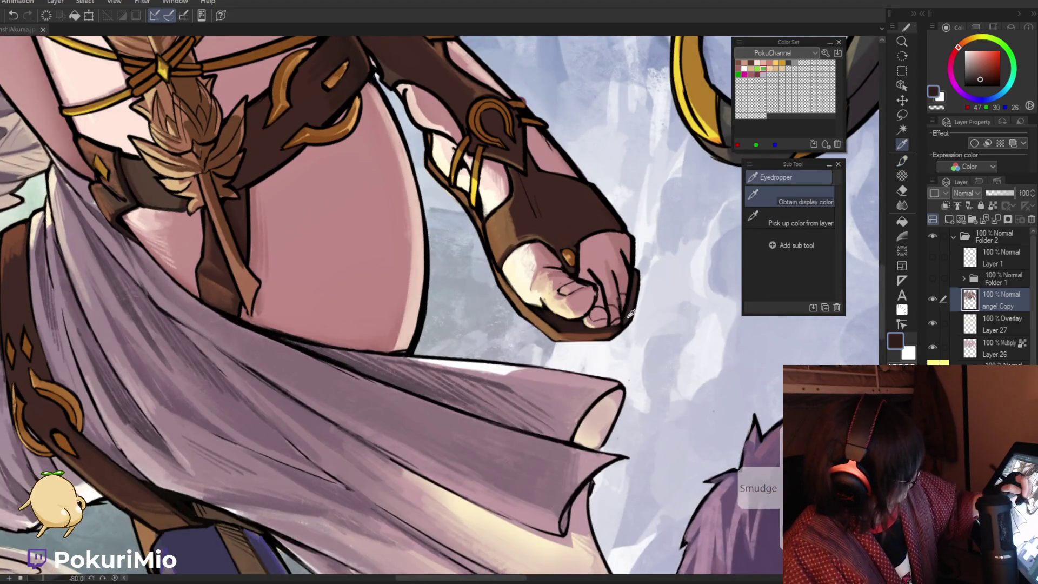
pyautogui.keyDown('alt'); pyautogui.click(626, 316); pyautogui.keyUp('alt')
pyautogui.moveTo(621, 325); pyautogui.dragTo(637, 286)
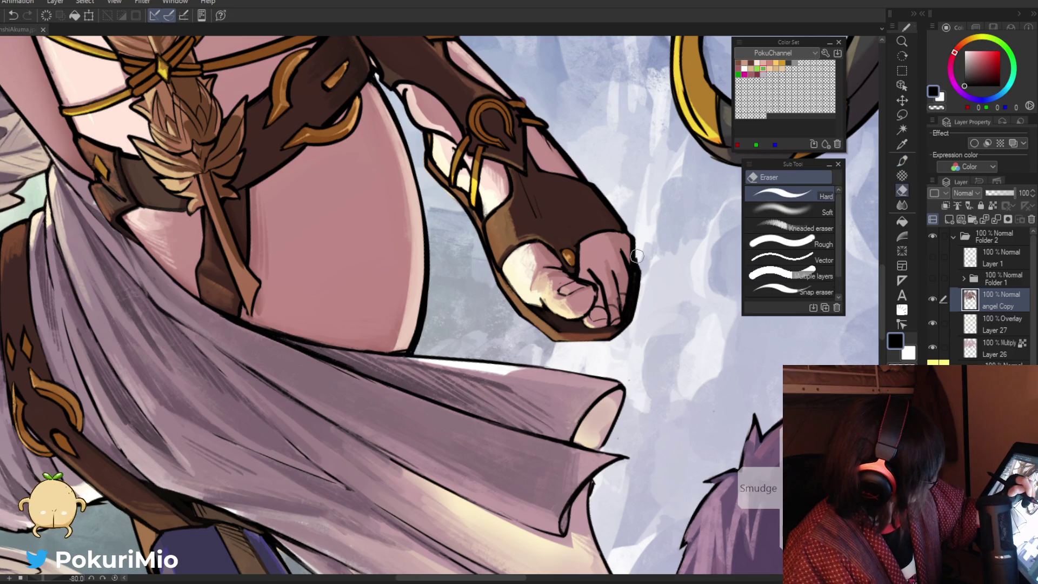
# Paint a cream highlight on the upper toes
pyautogui.hotkey('ctrl', '0')
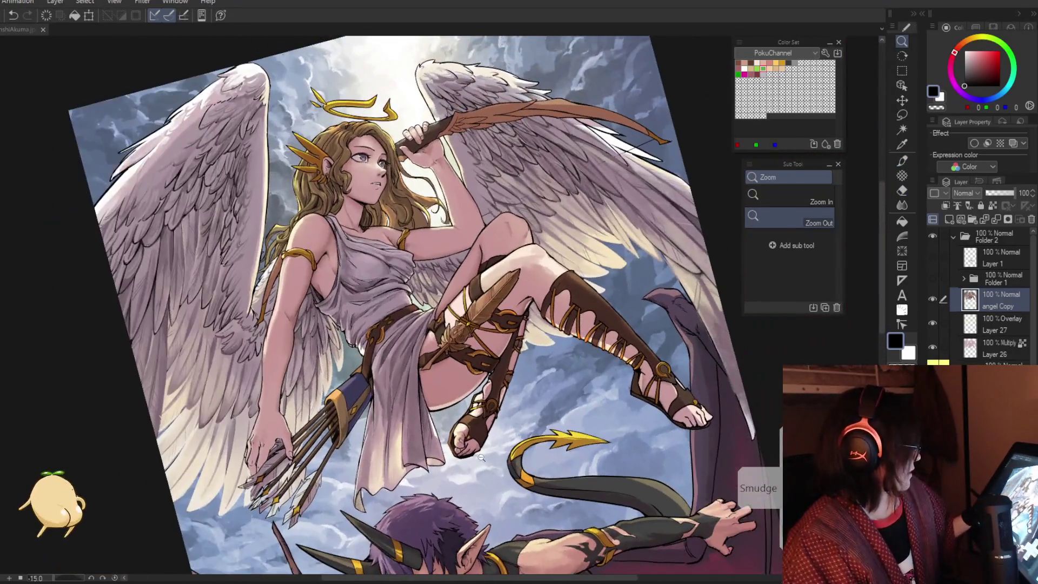
pyautogui.scroll(5, 475, 438)
pyautogui.press('i')
pyautogui.keyDown('alt'); pyautogui.click(459, 419); pyautogui.keyUp('alt')
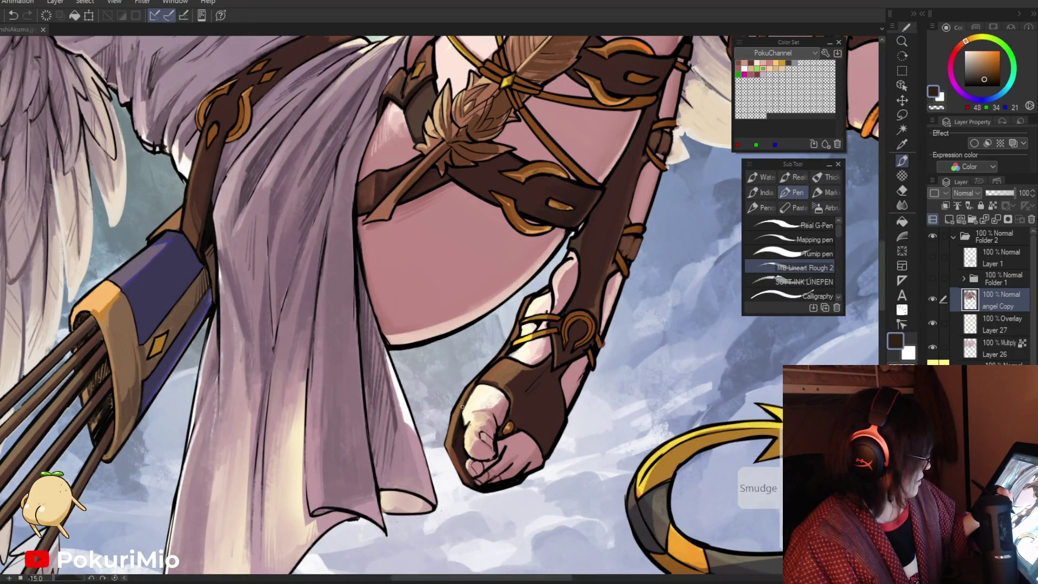
pyautogui.keyDown('alt'); pyautogui.click(471, 400); pyautogui.keyUp('alt')
pyautogui.moveTo(476, 386); pyautogui.dragTo(465, 415)
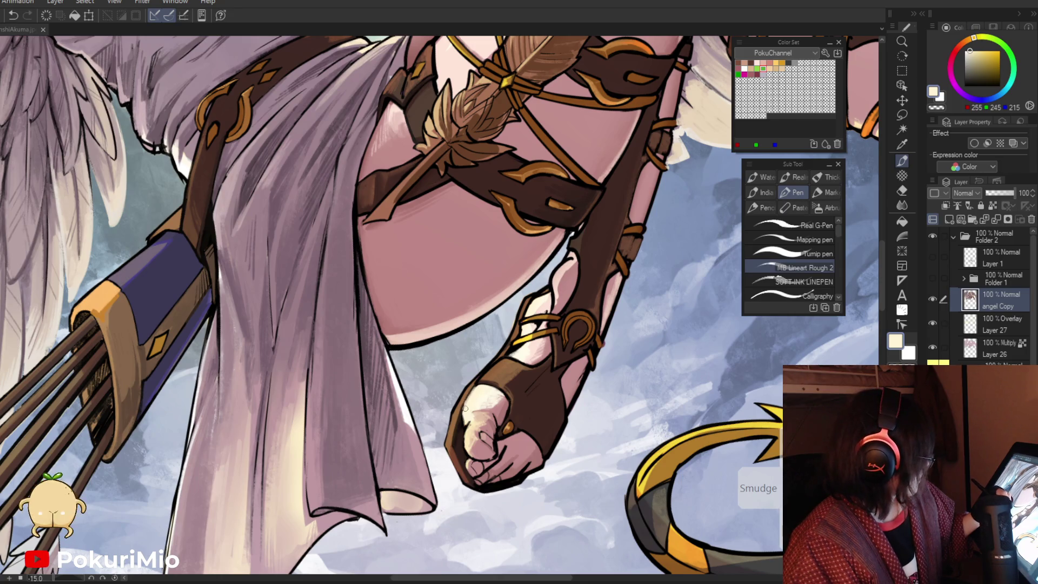
# Rotate the view along the foot and sample pink skin and black for outlining
pyautogui.hotkey('ctrl', 'space')
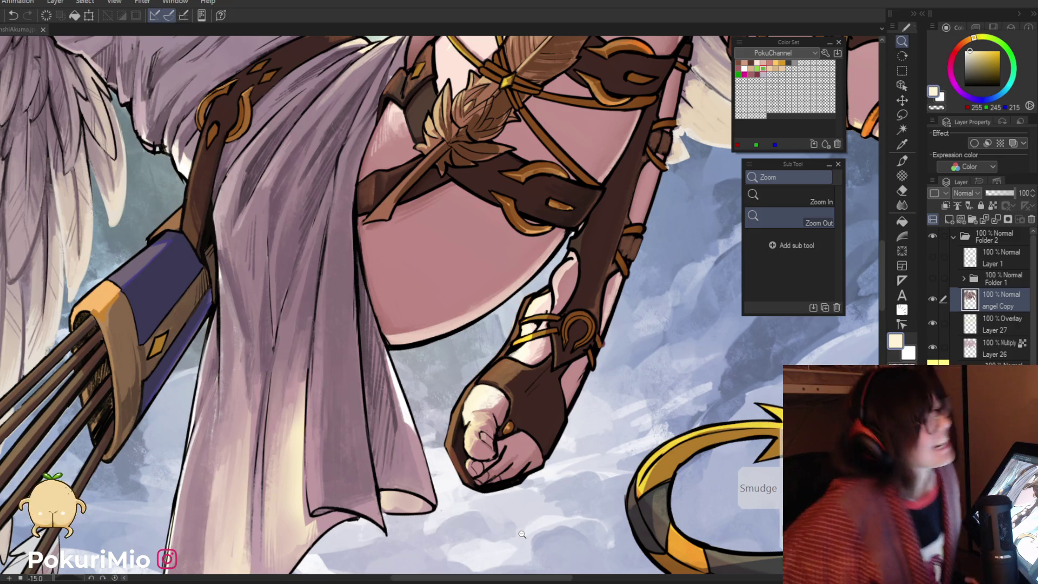
pyautogui.click(505, 330)
pyautogui.moveTo(525, 352); pyautogui.dragTo(513, 209)
pyautogui.keyDown('alt'); pyautogui.click(513, 209); pyautogui.keyUp('alt')
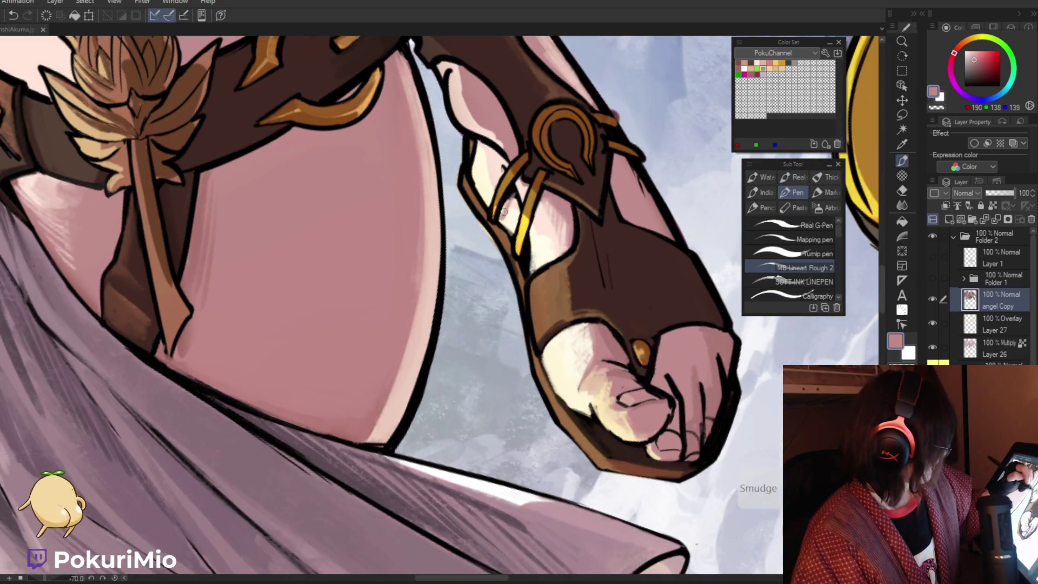
pyautogui.keyDown('alt'); pyautogui.click(513, 188); pyautogui.keyUp('alt')
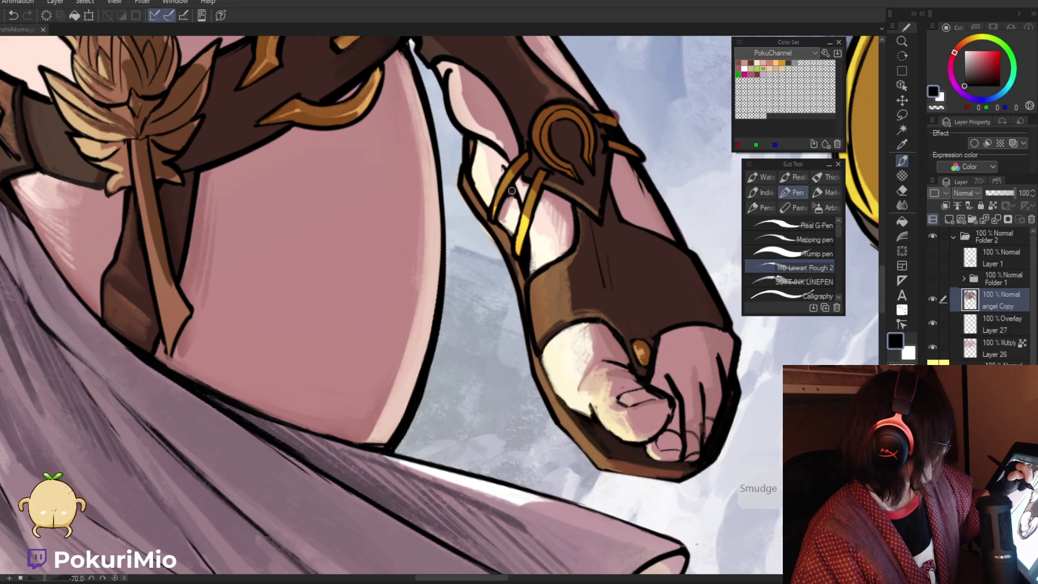
pyautogui.hotkey('ctrl', 'space')
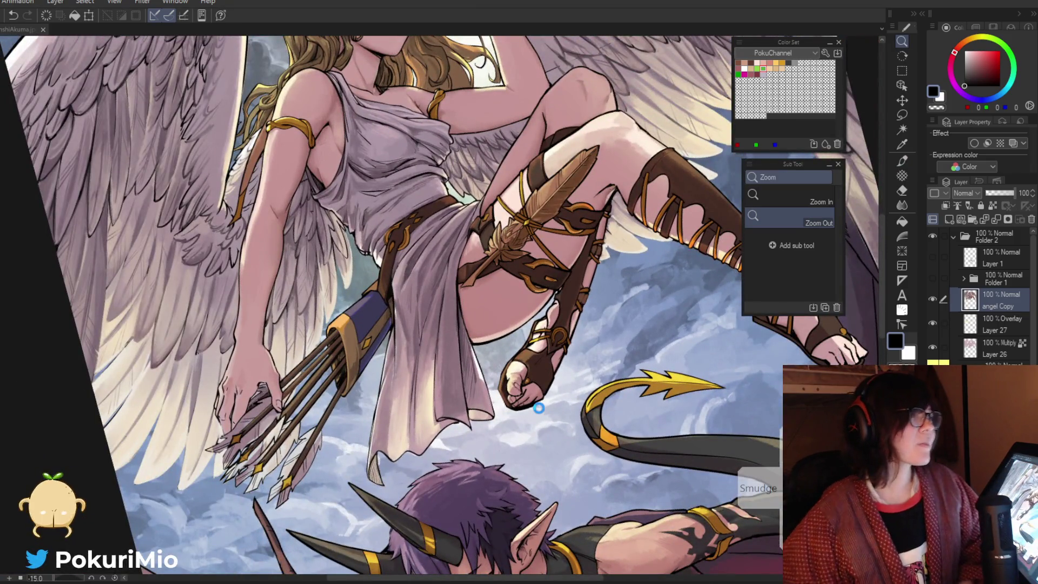
pyautogui.hotkey('ctrl', 's')
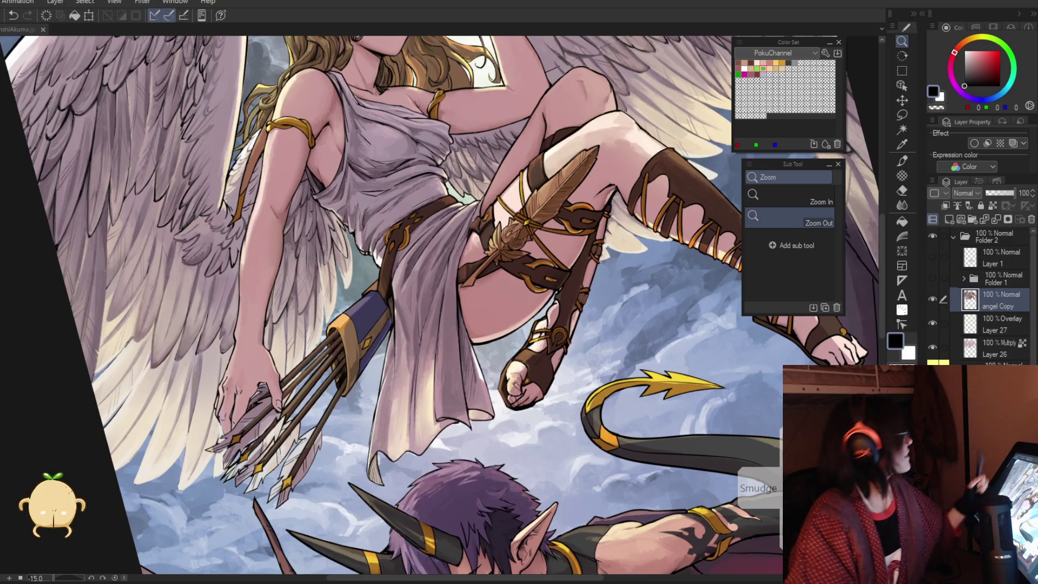
pyautogui.keyDown('alt'); pyautogui.click(15, 262); pyautogui.keyUp('alt')
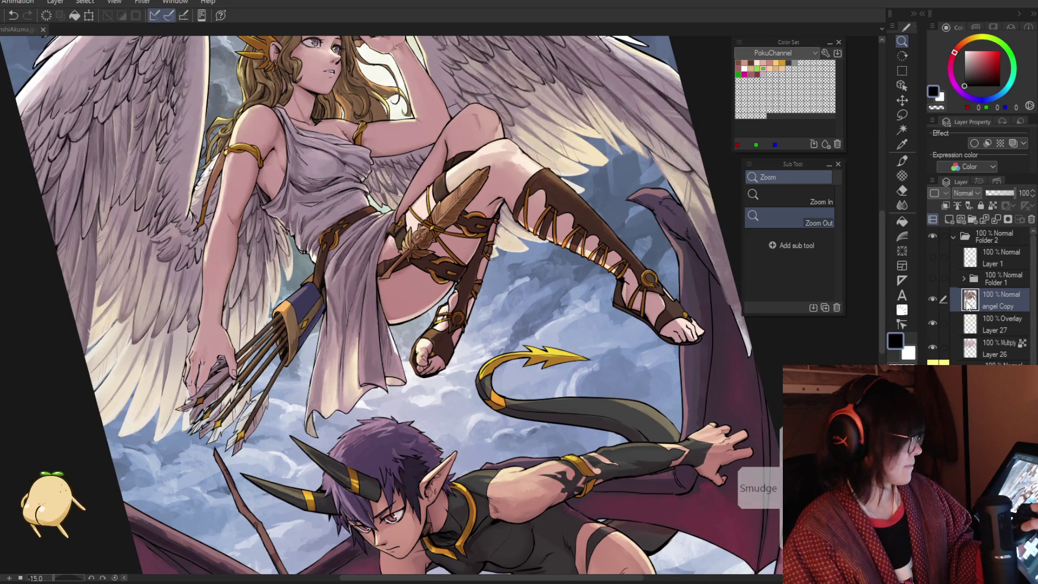
pyautogui.scroll(5, 470, 119)
pyautogui.press('i')
pyautogui.click(471, 118)
pyautogui.press('p')
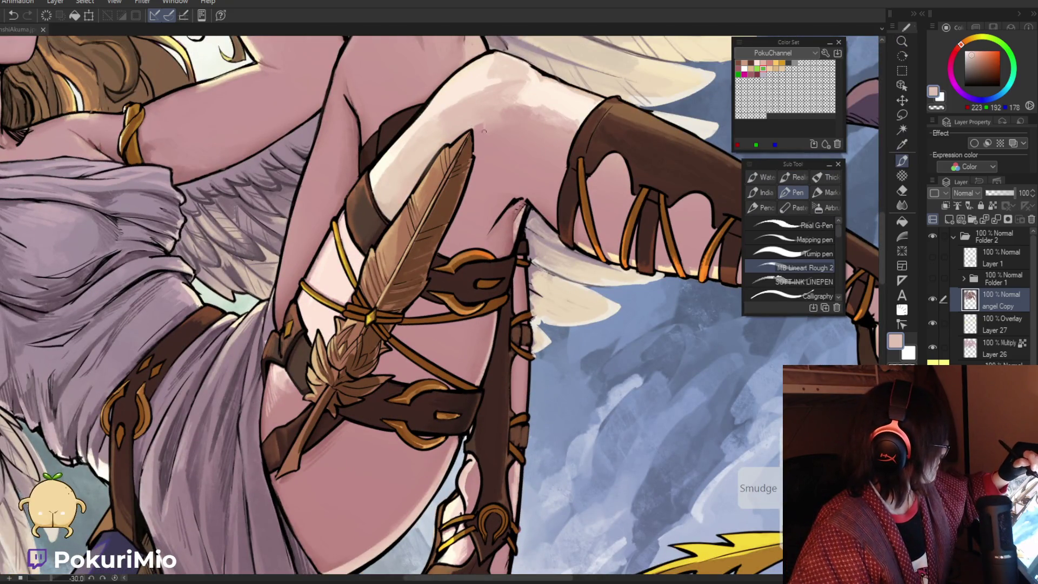
pyautogui.keyDown('alt'); pyautogui.click(487, 123); pyautogui.keyUp('alt')
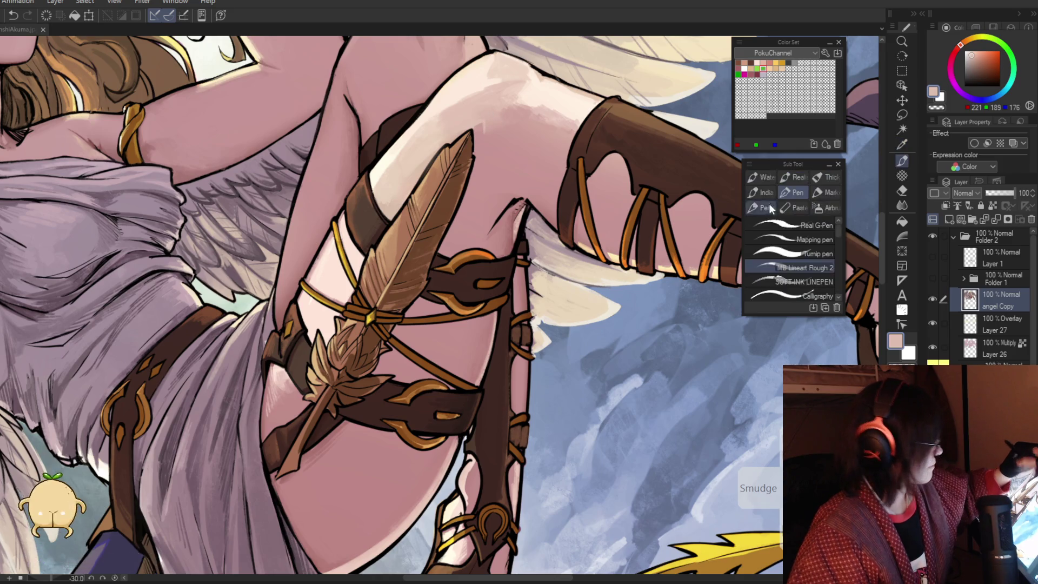
pyautogui.keyDown('alt'); pyautogui.click(497, 129); pyautogui.keyUp('alt')
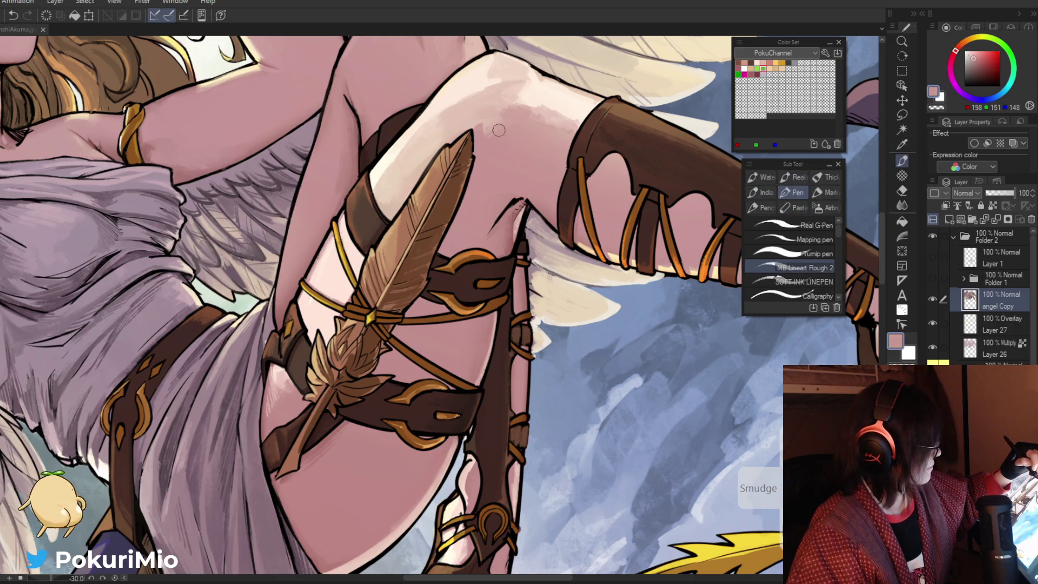
pyautogui.moveTo(499, 130); pyautogui.dragTo(442, 222)
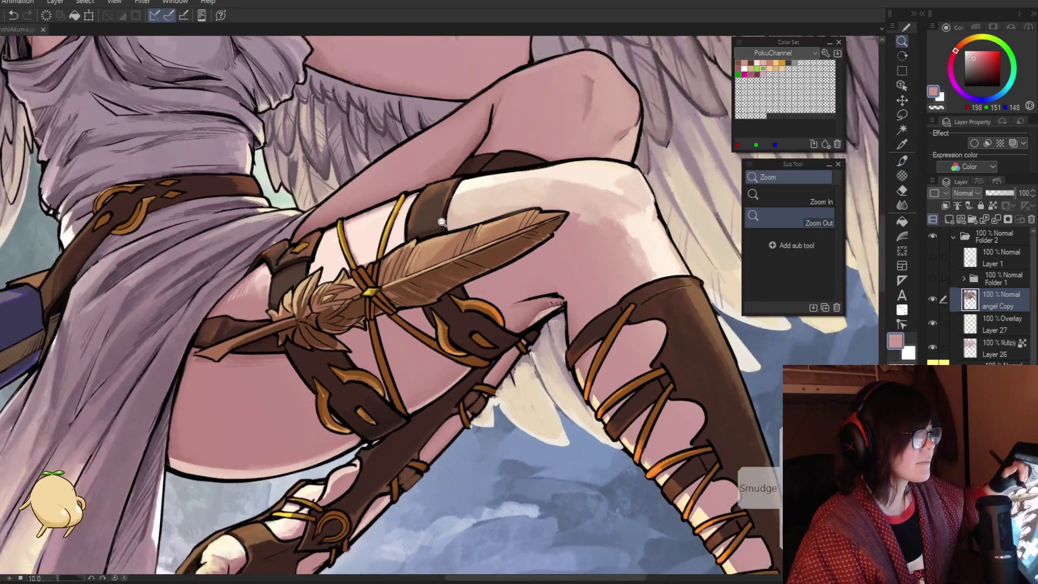
pyautogui.keyDown('alt'); pyautogui.click(442, 221); pyautogui.keyUp('alt')
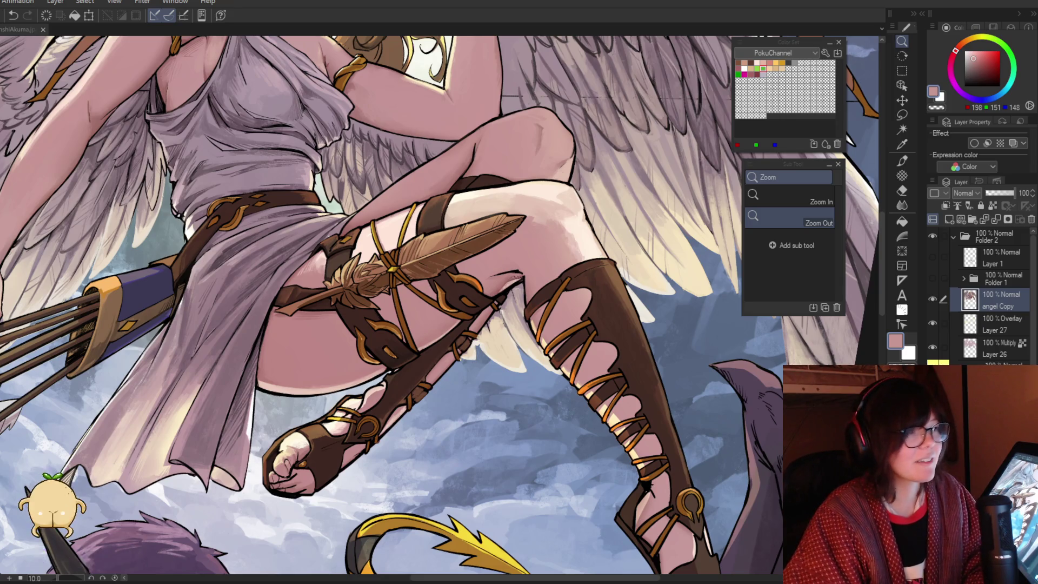
pyautogui.doubleClick(517, 407)
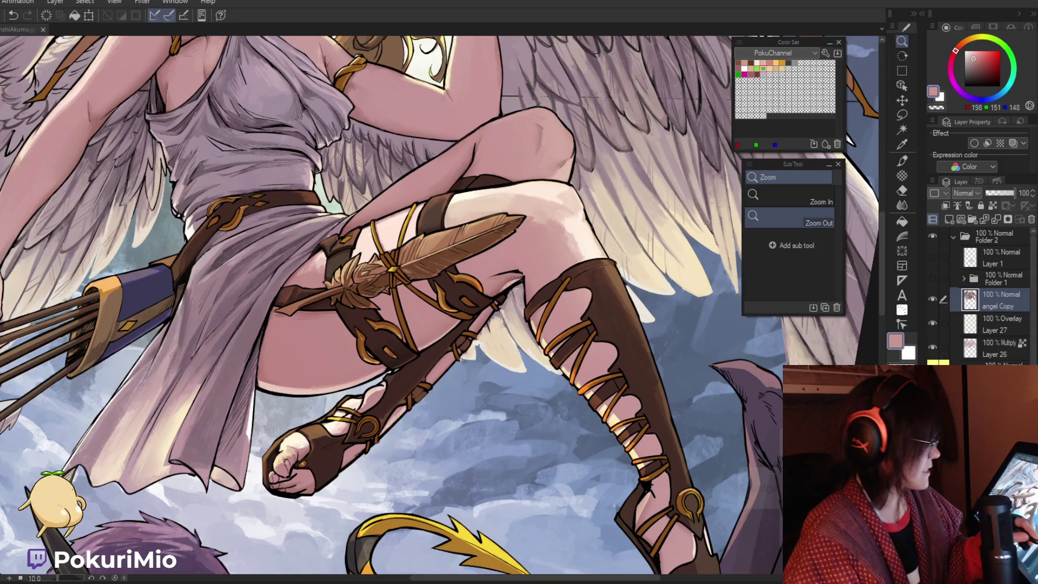
pyautogui.scroll(-5, 562, 380)
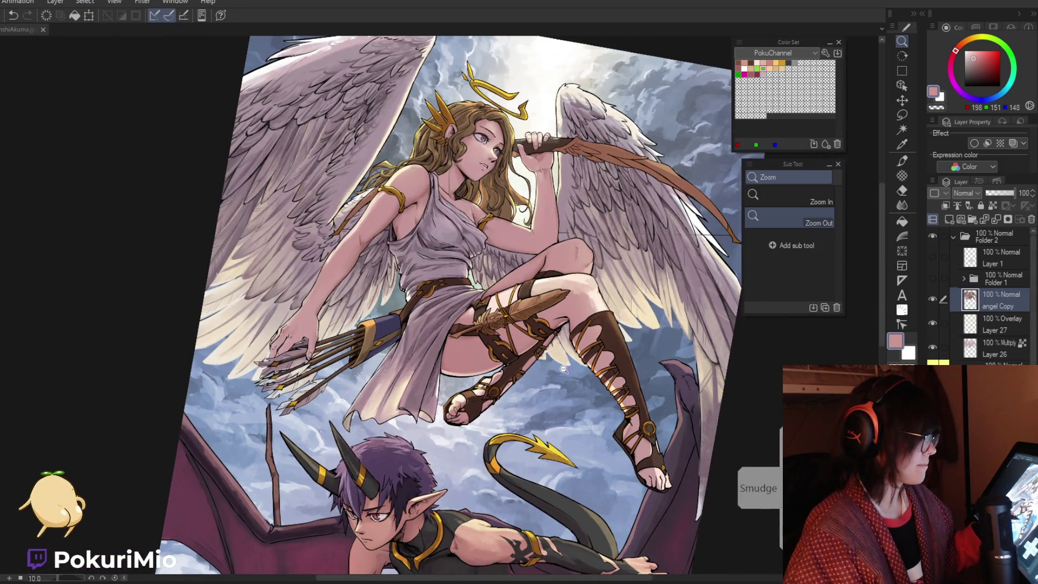
# Zoom in on the legs and paint small cream strokes near the strap end with the Pen
pyautogui.scroll(5, 551, 361)
pyautogui.press('e')
pyautogui.press('p')
pyautogui.keyDown('alt'); pyautogui.click(542, 332); pyautogui.keyUp('alt')
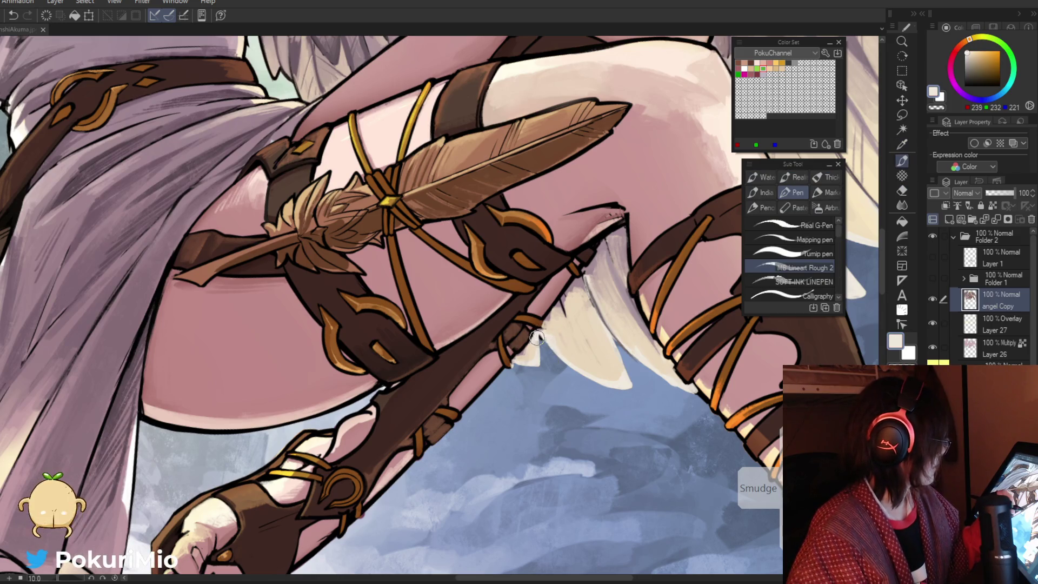
pyautogui.moveTo(540, 335); pyautogui.dragTo(552, 350)
pyautogui.scroll(-5, 552, 351)
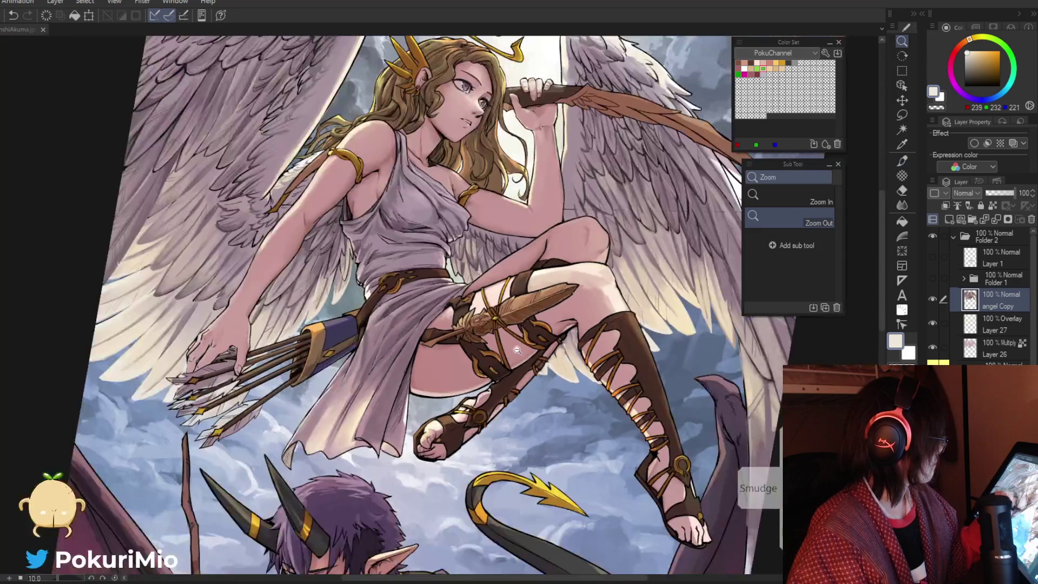
pyautogui.scroll(5, 551, 350)
# Paint dark mauve strokes along the strap, then cream highlights along its edge
pyautogui.press('i')
pyautogui.press('p')
pyautogui.keyDown('alt'); pyautogui.click(587, 301); pyautogui.keyUp('alt')
pyautogui.moveTo(584, 387); pyautogui.dragTo(569, 350)
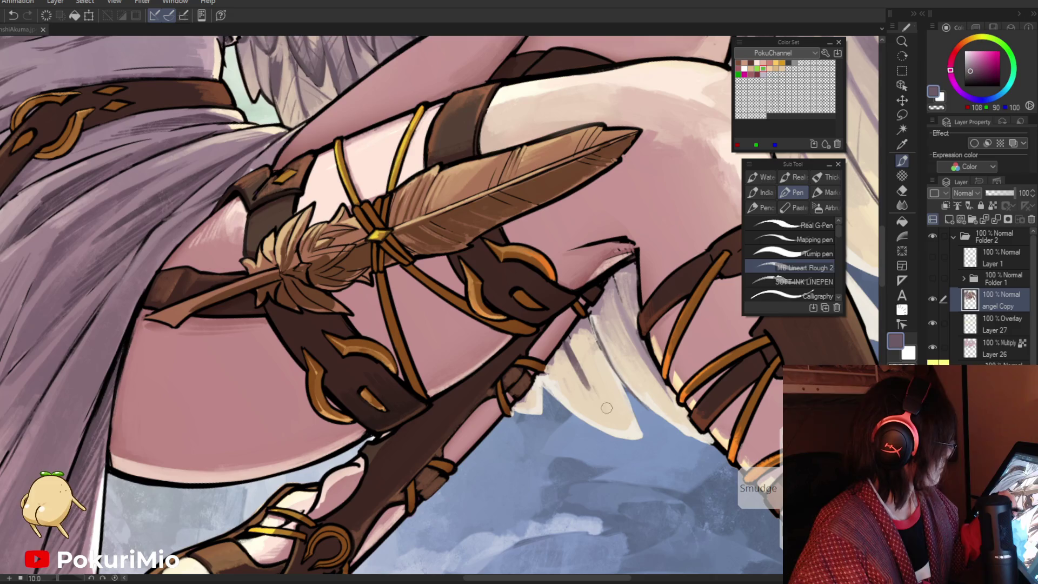
pyautogui.keyDown('alt'); pyautogui.click(592, 379); pyautogui.keyUp('alt')
pyautogui.moveTo(588, 390)
pyautogui.mouseDown()
pyautogui.moveTo(559, 346)
pyautogui.moveTo(582, 319)
pyautogui.moveTo(594, 349)
pyautogui.moveTo(592, 314)
pyautogui.moveTo(587, 359)
pyautogui.moveTo(562, 358)
pyautogui.moveTo(549, 380)
pyautogui.mouseUp()
pyautogui.keyDown('alt'); pyautogui.click(584, 355); pyautogui.keyUp('alt')
# Sample mauve, light beige and brown tones, then zoom out to review the whole leg
pyautogui.keyDown('alt'); pyautogui.click(583, 323); pyautogui.keyUp('alt')
pyautogui.keyDown('alt'); pyautogui.click(587, 358); pyautogui.keyUp('alt')
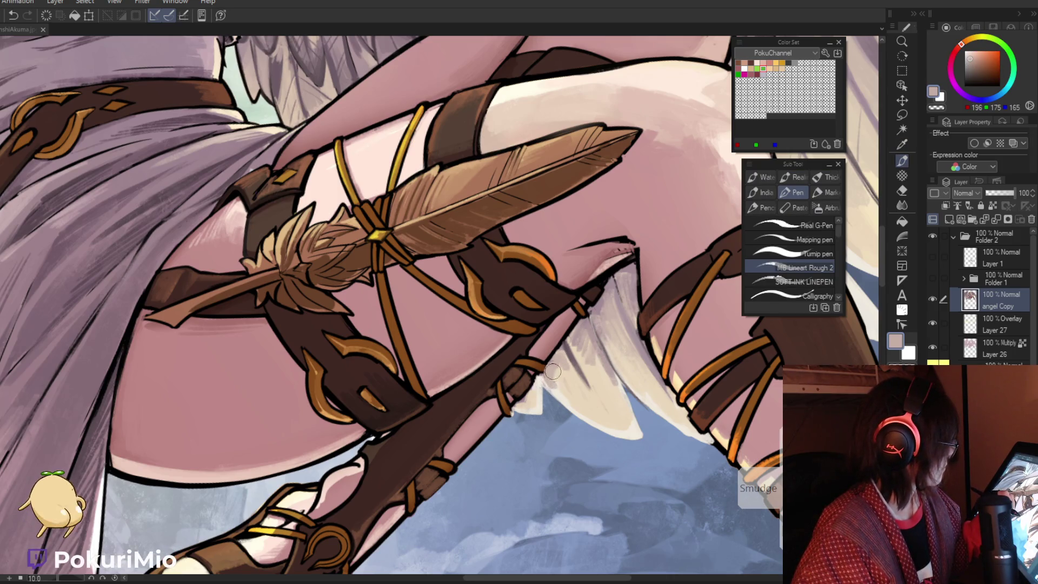
pyautogui.press('i')
pyautogui.keyDown('alt'); pyautogui.click(538, 358); pyautogui.keyUp('alt')
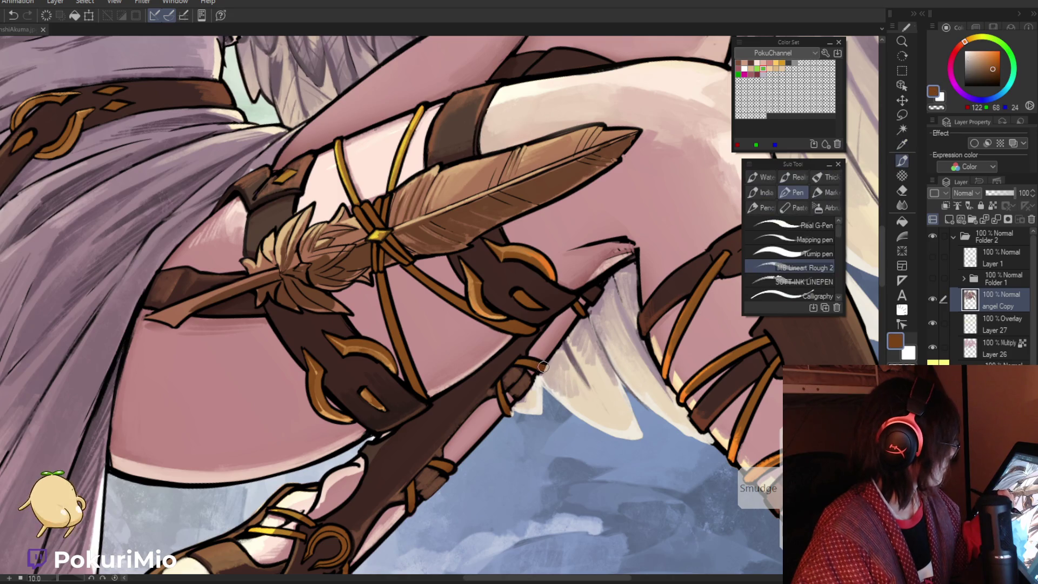
pyautogui.keyDown('ctrl'); pyautogui.keyDown('alt'); pyautogui.click(534, 367); pyautogui.keyUp('alt'); pyautogui.keyUp('ctrl')
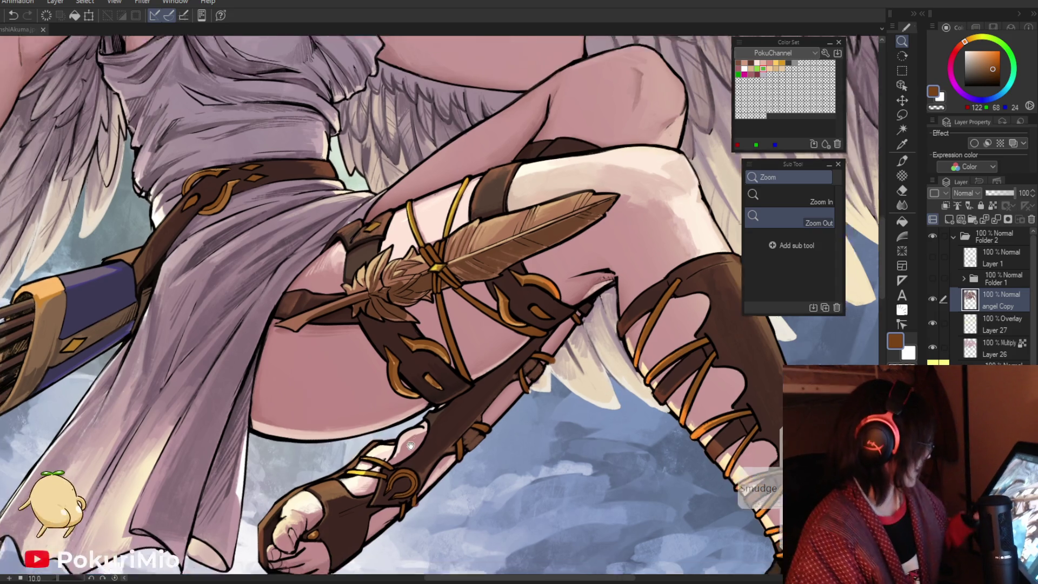
pyautogui.scroll(3, 595, 402)
# Paint pink skin tone over the thigh's cream highlight, then pick a lighter pink
pyautogui.press('p')
pyautogui.keyDown('alt'); pyautogui.click(472, 376); pyautogui.keyUp('alt')
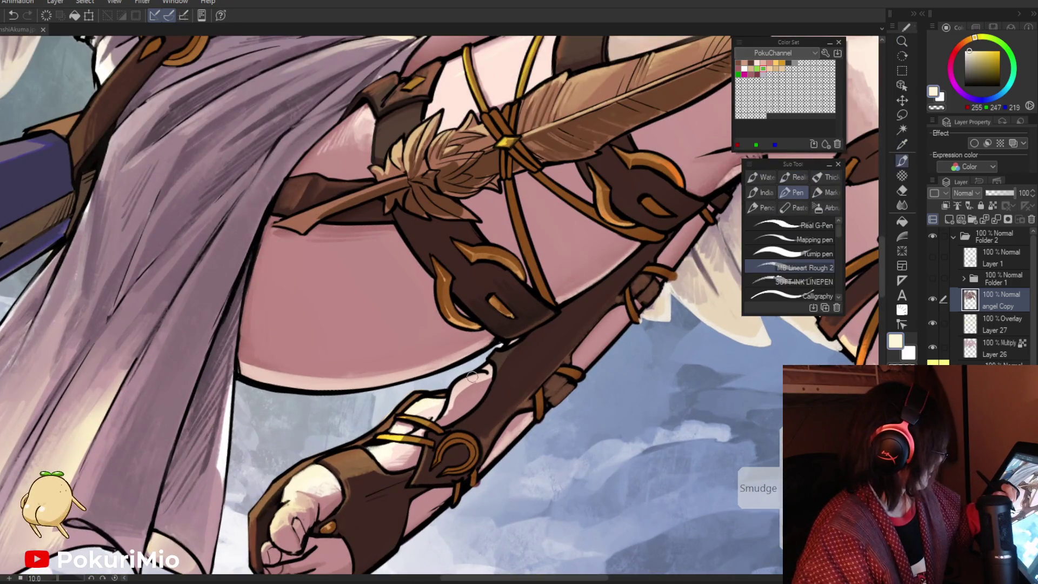
pyautogui.keyDown('alt'); pyautogui.click(460, 389); pyautogui.keyUp('alt')
pyautogui.moveTo(461, 388)
pyautogui.mouseDown()
pyautogui.moveTo(451, 407)
pyautogui.moveTo(481, 377)
pyautogui.mouseUp()
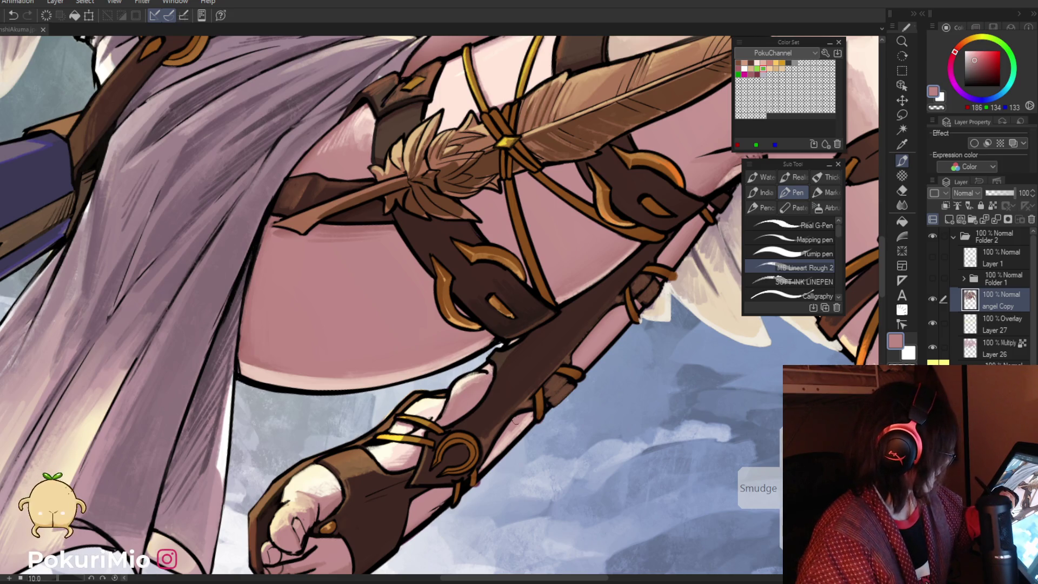
pyautogui.press('i')
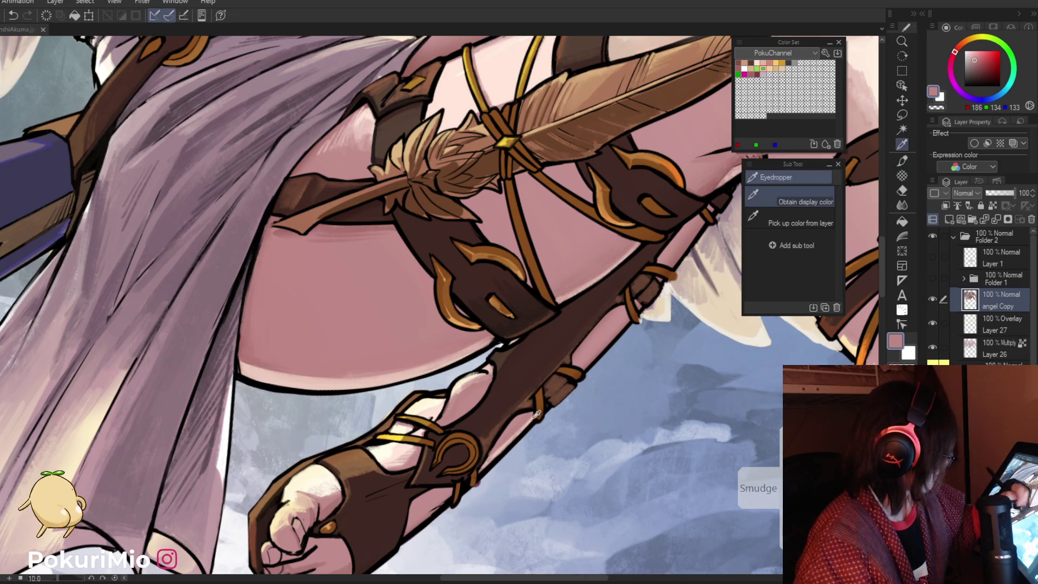
pyautogui.click(518, 434)
pyautogui.press('p')
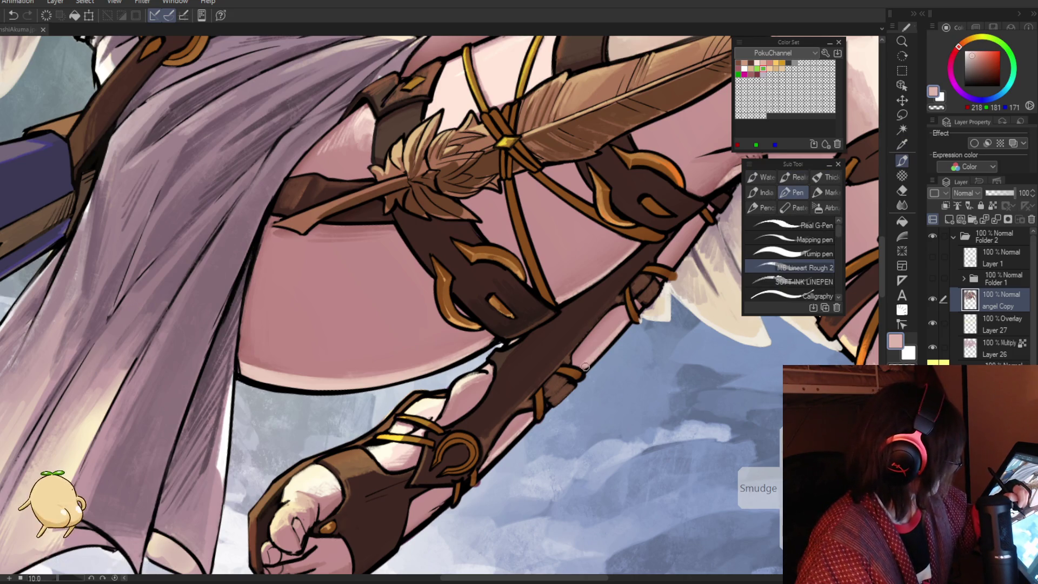
pyautogui.moveTo(586, 366)
pyautogui.mouseDown()
pyautogui.moveTo(286, 455)
pyautogui.moveTo(373, 353)
pyautogui.mouseUp()
# Shade the toes with light, mid and darker pink skin tones and dark outline colour
pyautogui.press('i')
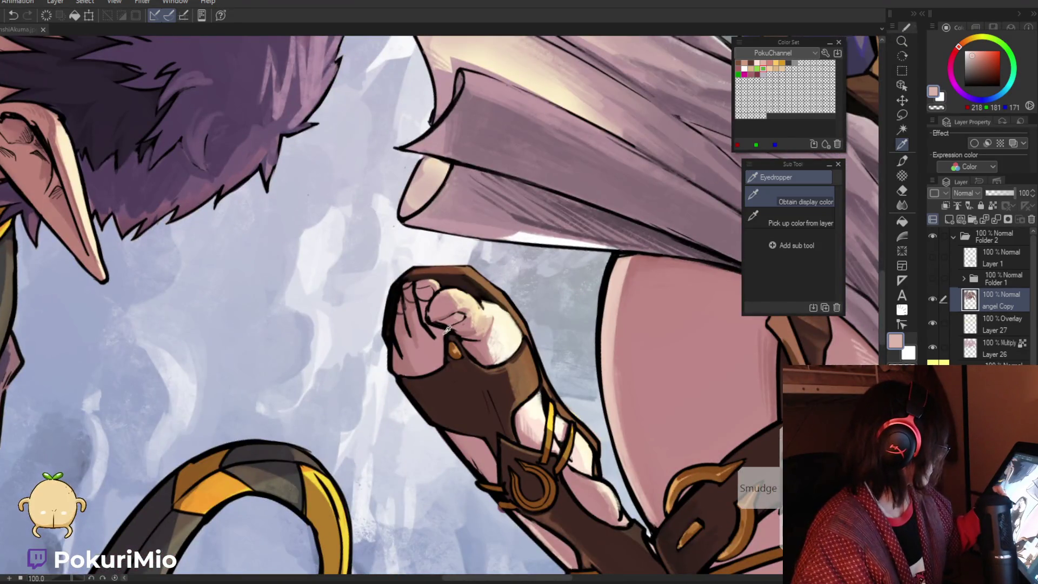
pyautogui.click(475, 313)
pyautogui.press('p')
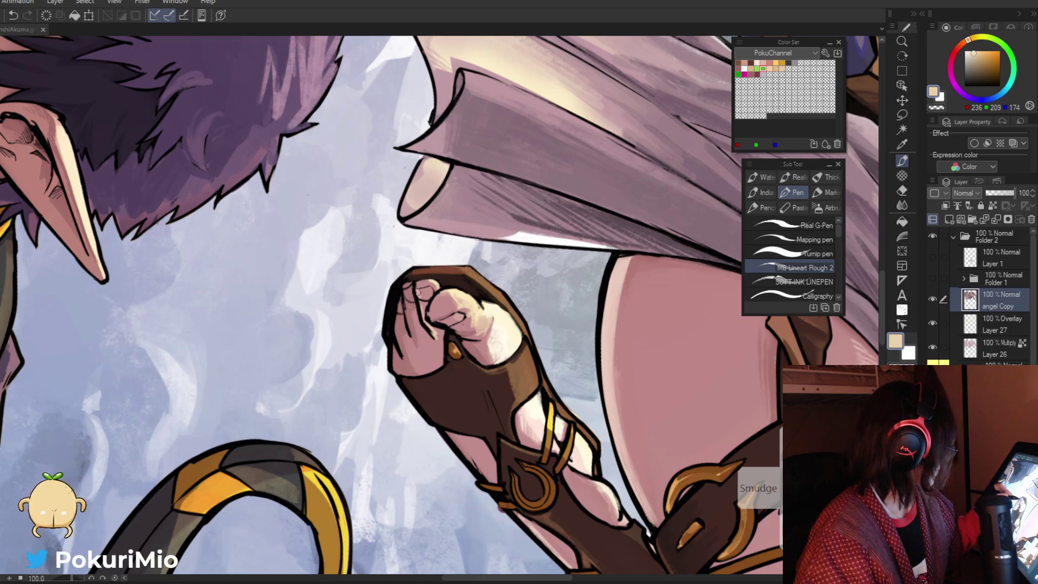
pyautogui.keyDown('alt'); pyautogui.click(419, 295); pyautogui.keyUp('alt')
pyautogui.keyDown('alt'); pyautogui.click(409, 301); pyautogui.keyUp('alt')
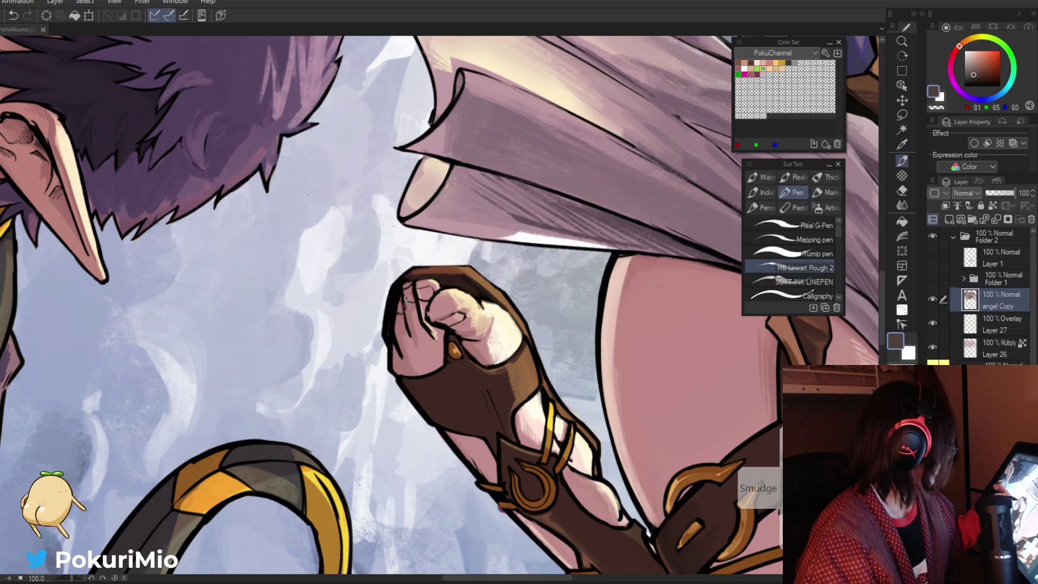
pyautogui.keyDown('alt'); pyautogui.click(407, 325); pyautogui.keyUp('alt')
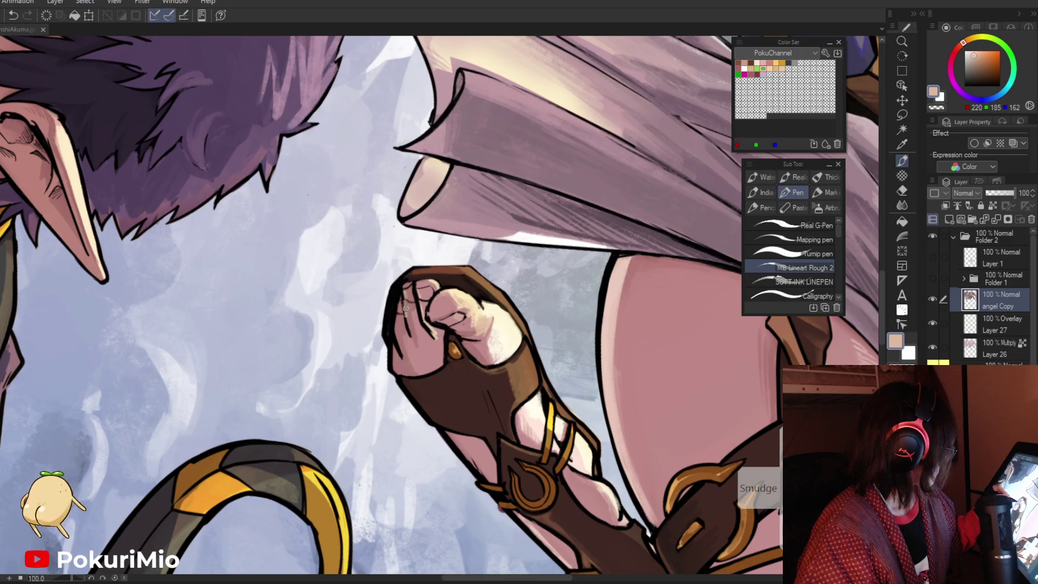
pyautogui.keyDown('alt'); pyautogui.click(411, 312); pyautogui.keyUp('alt')
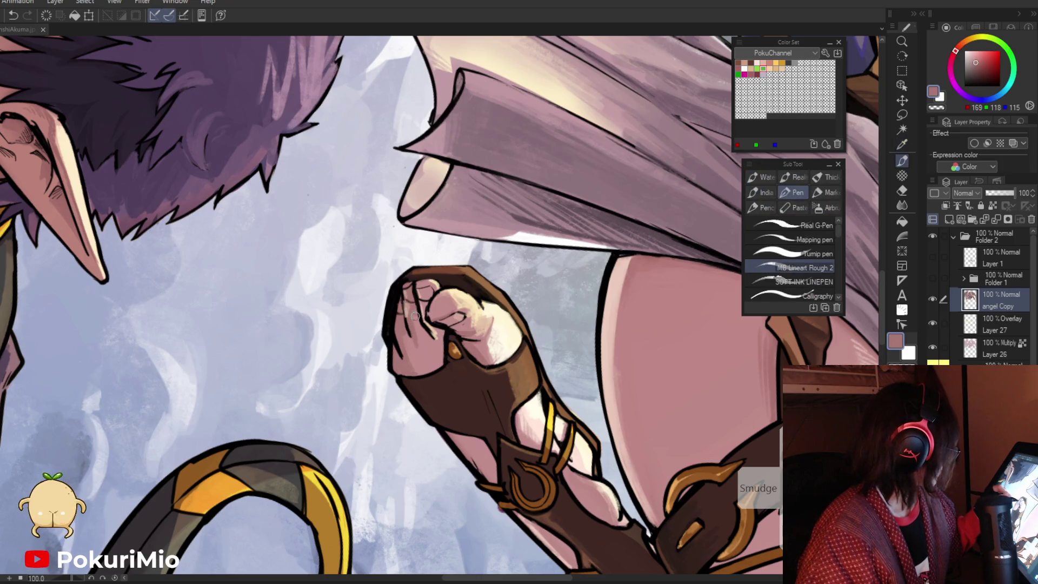
pyautogui.keyDown('alt'); pyautogui.click(414, 311); pyautogui.keyUp('alt')
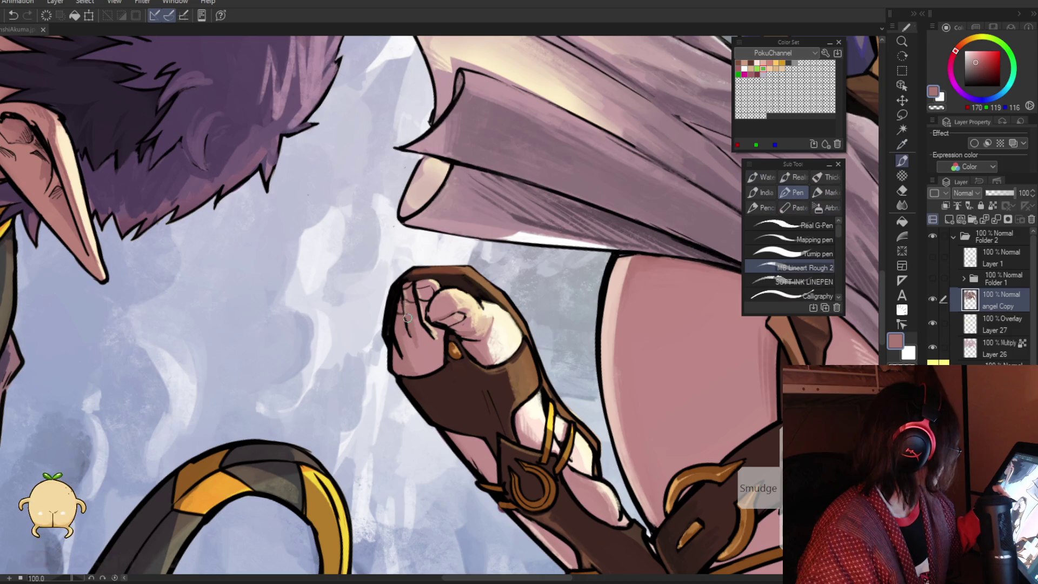
pyautogui.keyDown('alt'); pyautogui.click(415, 301); pyautogui.keyUp('alt')
pyautogui.keyDown('alt'); pyautogui.click(425, 308); pyautogui.keyUp('alt')
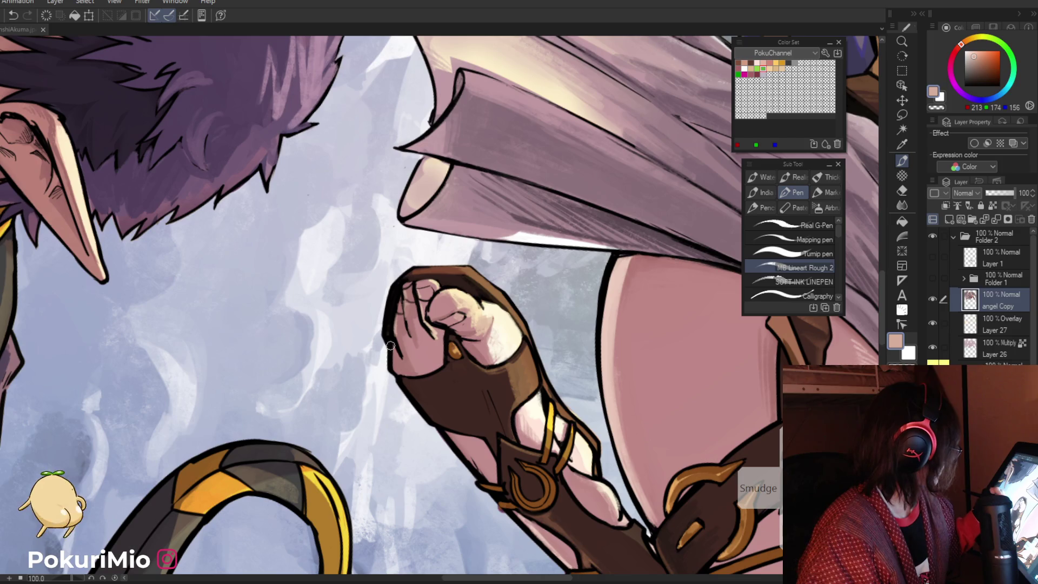
# Refocus on the foot and drapery, sampling a pink skin shade and sandal browns
pyautogui.hotkey('ctrl', 'space')
pyautogui.moveTo(395, 371); pyautogui.dragTo(402, 295)
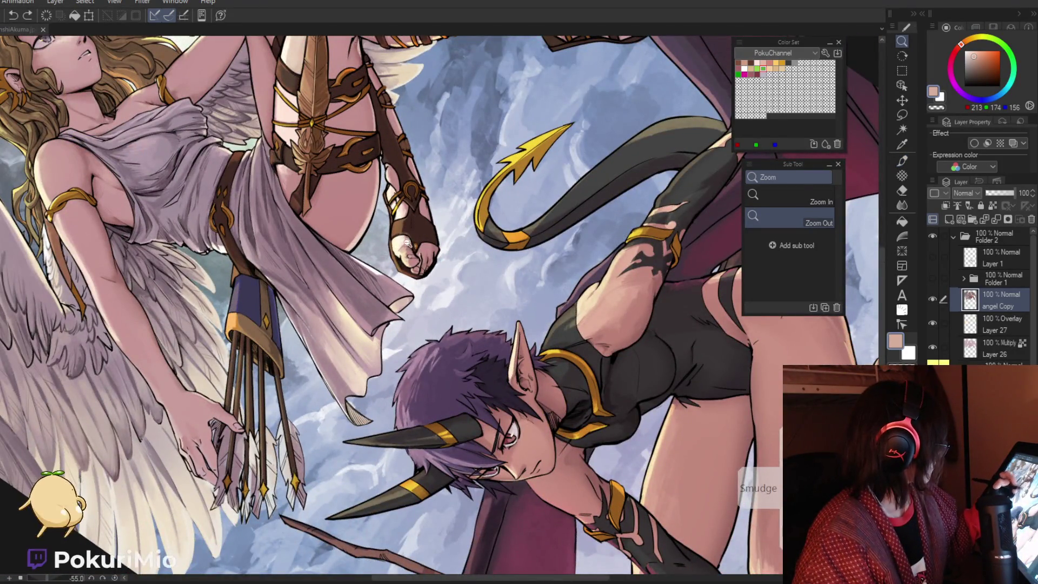
pyautogui.click(436, 274)
pyautogui.keyDown('alt'); pyautogui.click(427, 254); pyautogui.keyUp('alt')
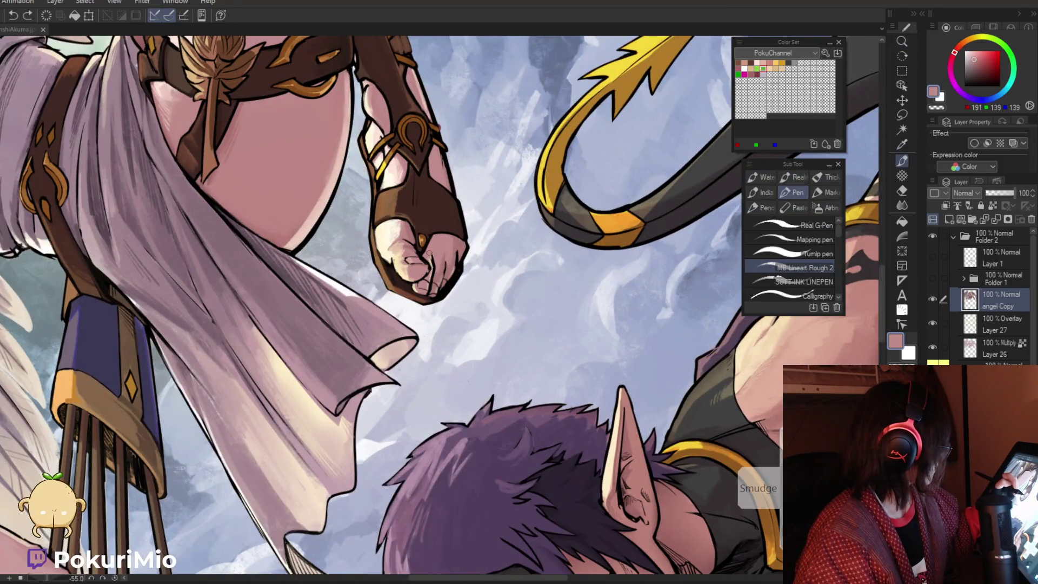
pyautogui.hotkey('ctrl', 'space')
pyautogui.keyDown('alt'); pyautogui.click(436, 171); pyautogui.keyUp('alt')
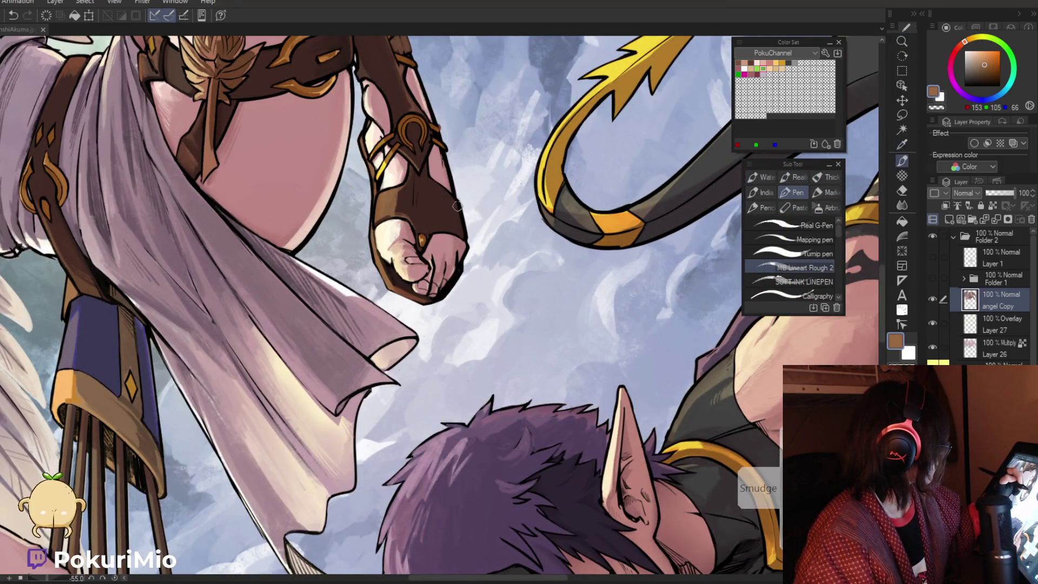
pyautogui.keyDown('alt'); pyautogui.click(457, 231); pyautogui.keyUp('alt')
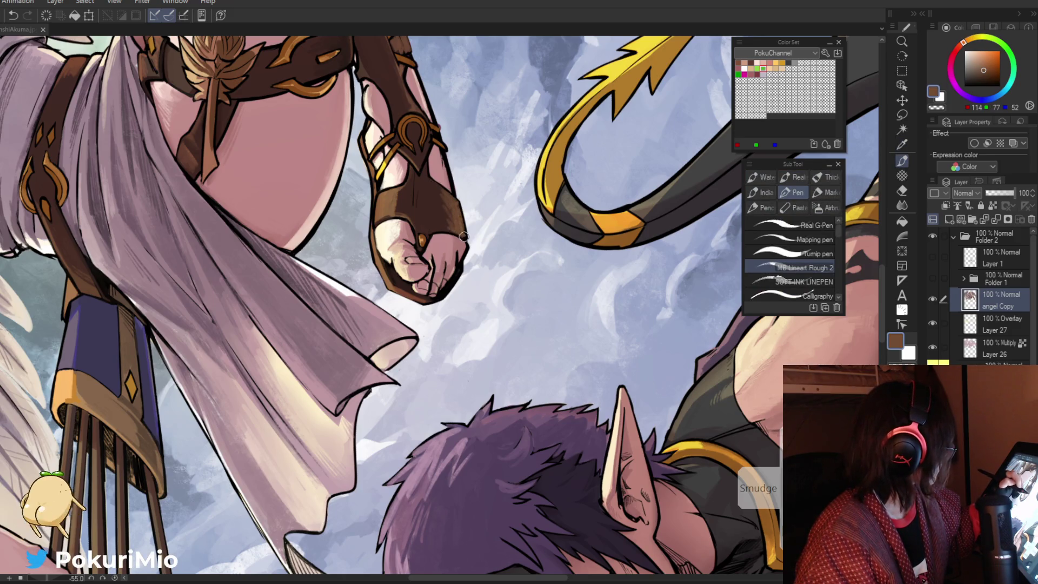
# Pick a very dark sandal brown, check the other sandaled foot, and fit the whole illustration
pyautogui.scroll(-5, 463, 236)
pyautogui.scroll(5, 518, 298)
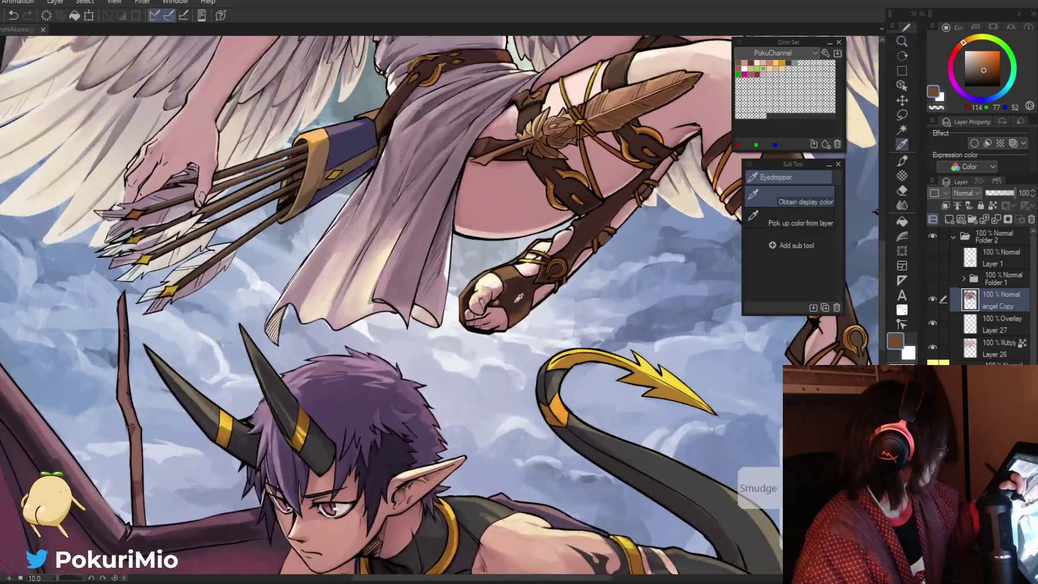
pyautogui.keyDown('alt'); pyautogui.click(518, 298); pyautogui.keyUp('alt')
pyautogui.scroll(-5, 517, 314)
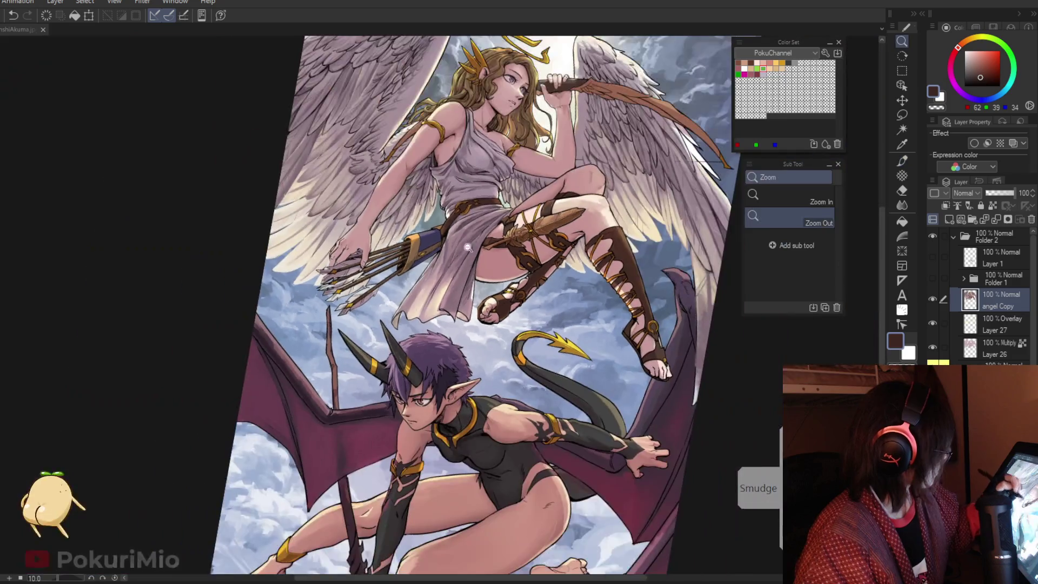
pyautogui.scroll(2, 383, 326)
pyautogui.scroll(5, 541, 332)
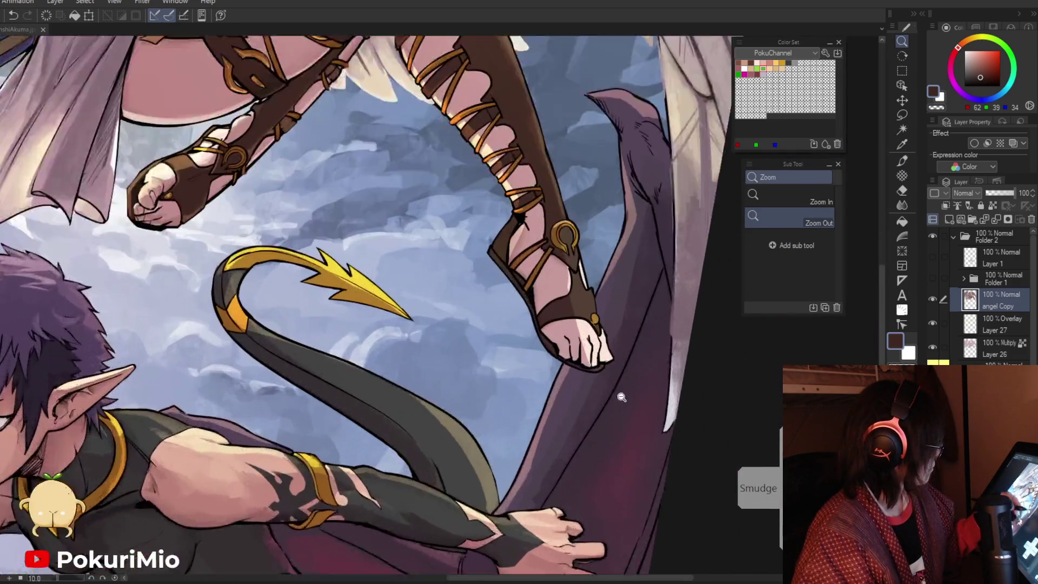
pyautogui.keyDown('alt'); pyautogui.click(554, 347); pyautogui.keyUp('alt')
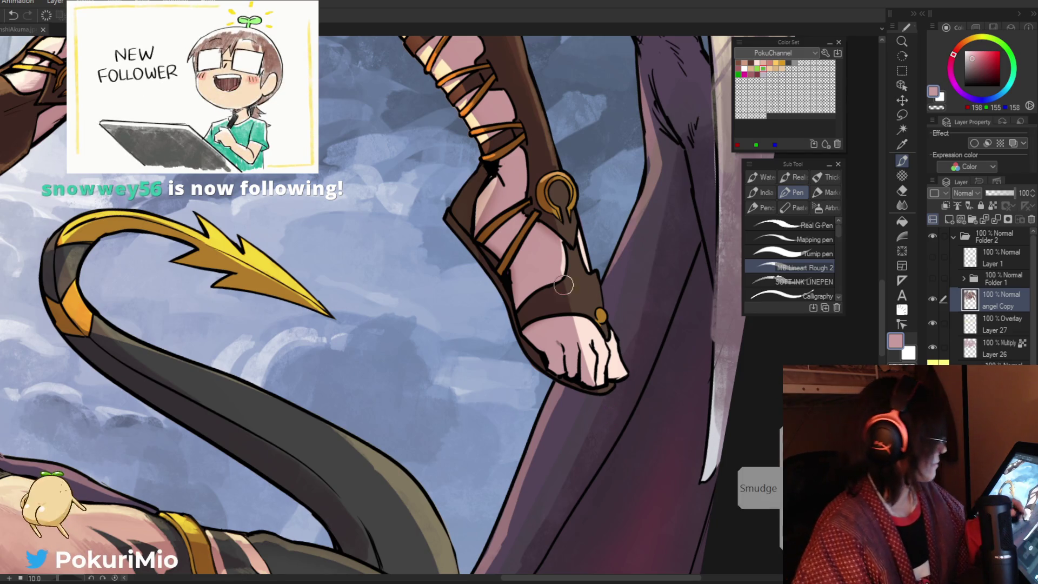
pyautogui.hotkey('ctrl', '0')
pyautogui.press('/')
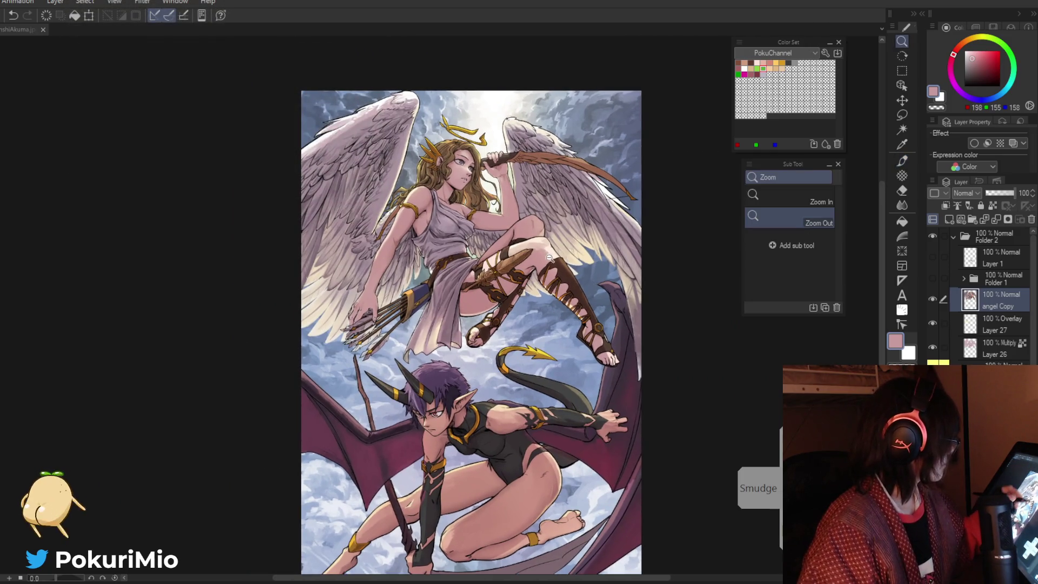
# Zoom in closely on the sandal straps and shrink the Pen brush
pyautogui.click(593, 340)
pyautogui.moveTo(518, 343); pyautogui.dragTo(475, 294)
pyautogui.click(527, 337)
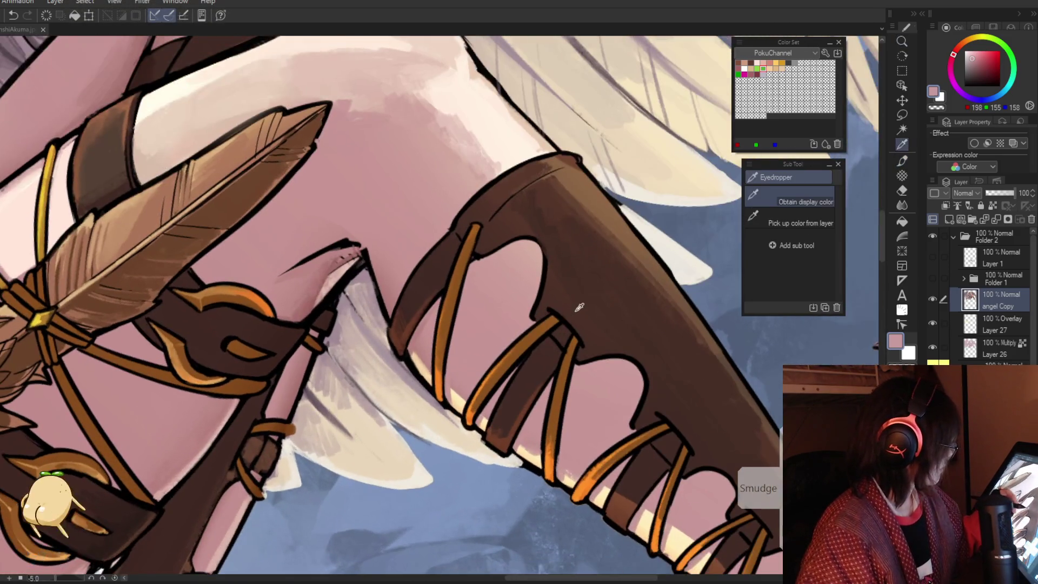
pyautogui.press('p')
pyautogui.press('/')
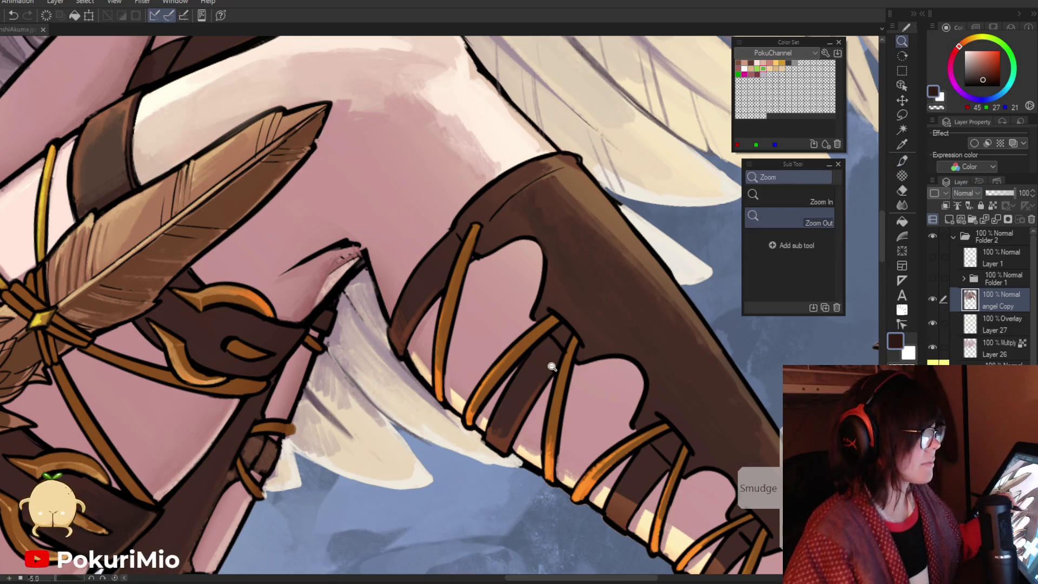
pyautogui.click(550, 364)
pyautogui.press('p')
pyautogui.press('[')
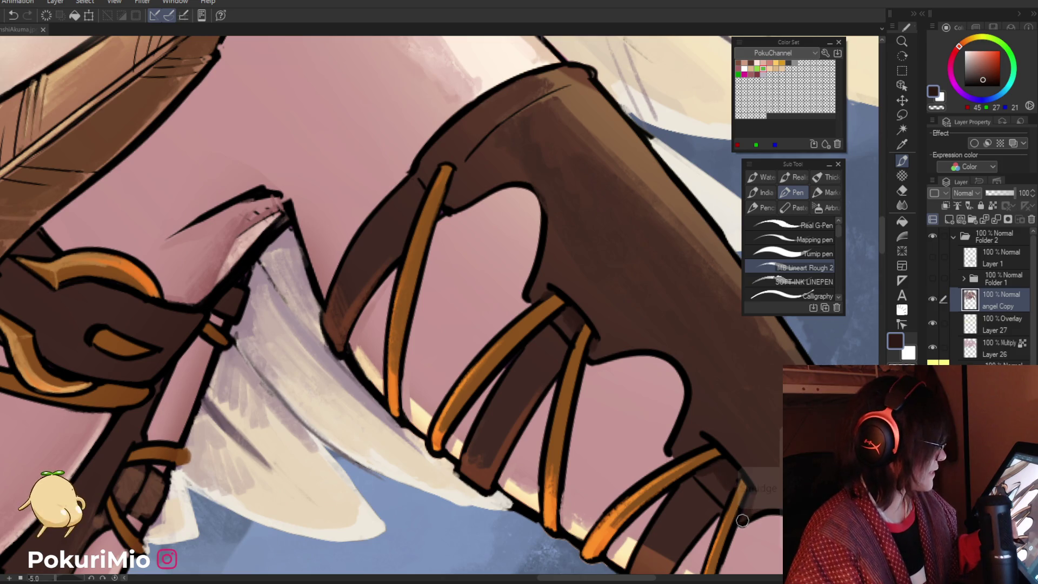
pyautogui.press('j')
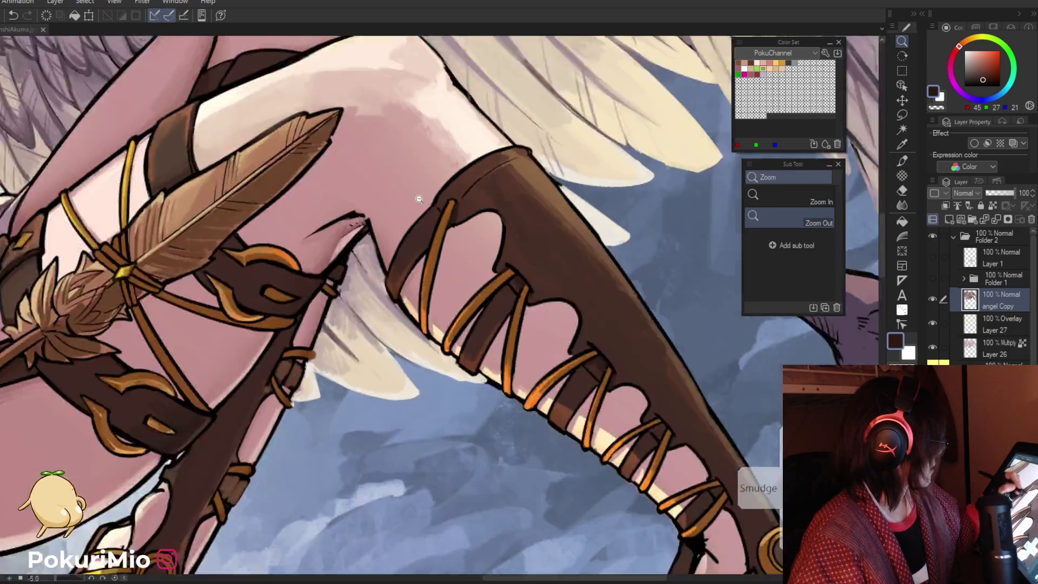
pyautogui.moveTo(443, 193); pyautogui.dragTo(573, 339)
# Darken the brown boot strap shading with sampled dark and mid browns
pyautogui.press('p')
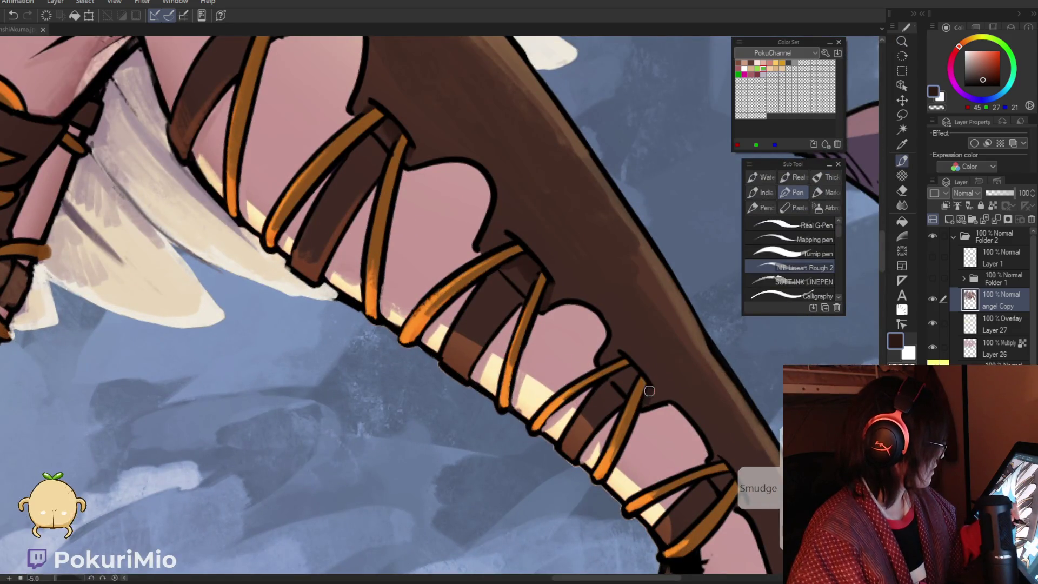
pyautogui.keyDown('alt'); pyautogui.click(659, 372); pyautogui.keyUp('alt')
pyautogui.keyDown('alt'); pyautogui.click(660, 397); pyautogui.keyUp('alt')
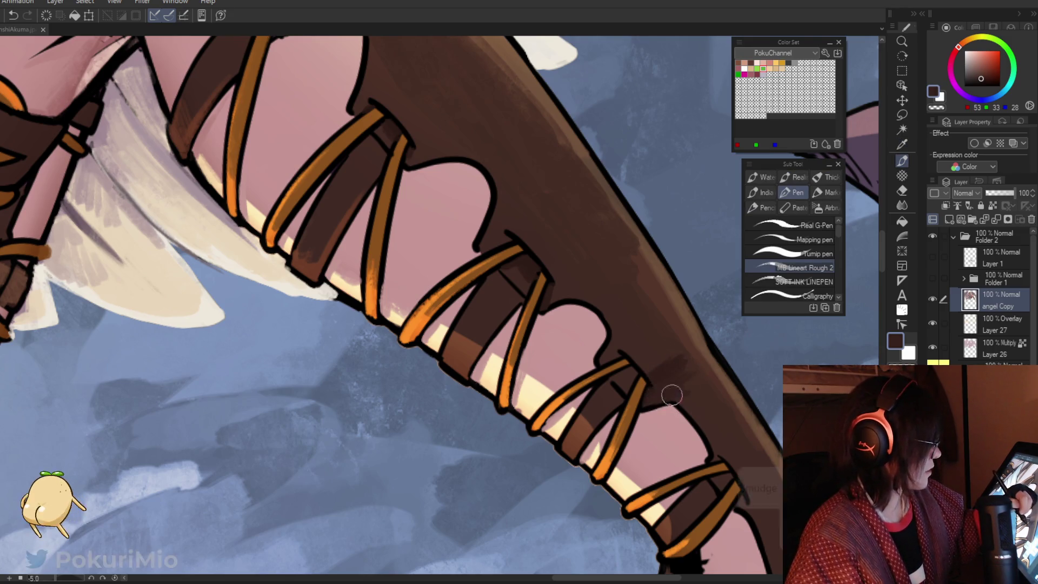
pyautogui.moveTo(691, 374); pyautogui.dragTo(679, 357)
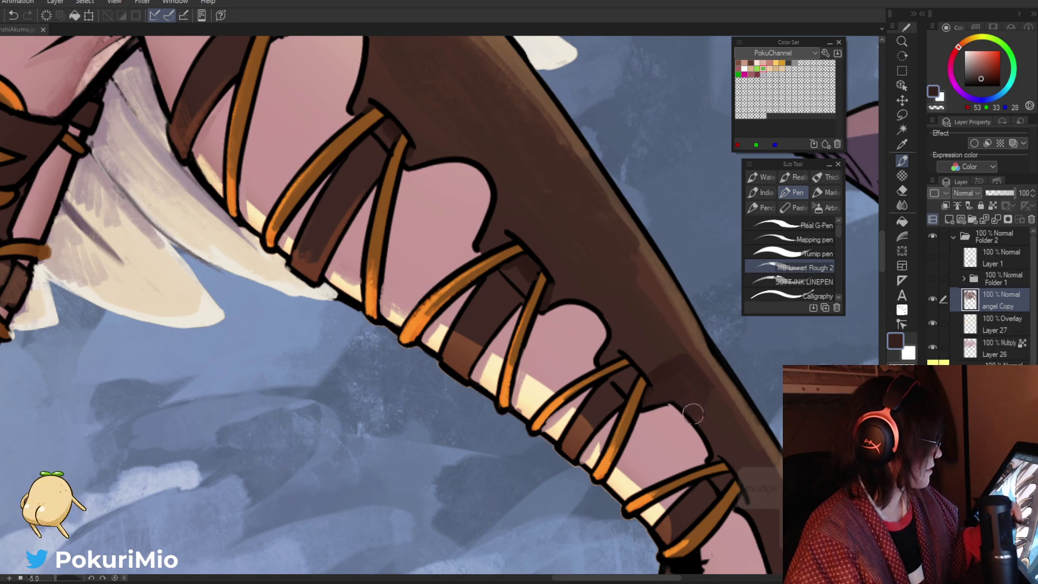
pyautogui.keyDown('alt'); pyautogui.click(703, 340); pyautogui.keyUp('alt')
pyautogui.keyDown('alt'); pyautogui.click(689, 320); pyautogui.keyUp('alt')
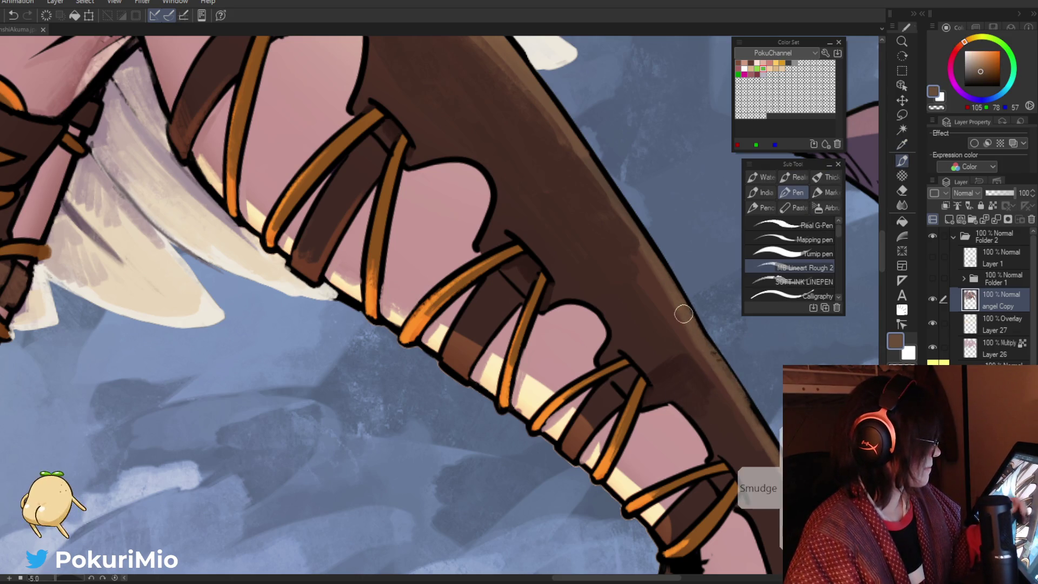
pyautogui.moveTo(665, 308)
pyautogui.mouseDown()
pyautogui.moveTo(566, 354)
pyautogui.moveTo(638, 324)
pyautogui.mouseUp()
# Sample darker brown, mid brown and line-art black on the boot, then zoom out and back in to check
pyautogui.press('p')
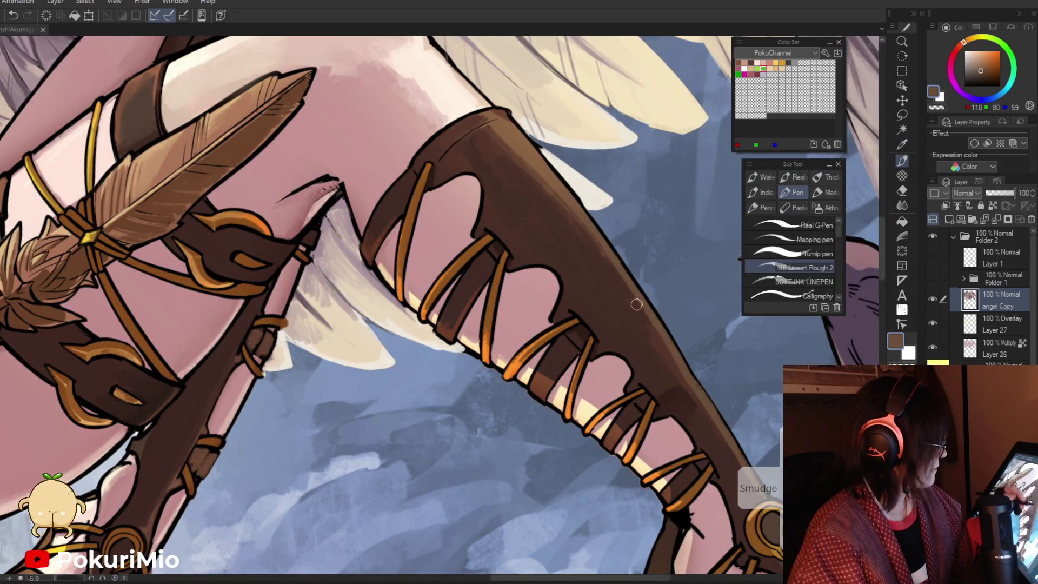
pyautogui.keyDown('alt'); pyautogui.click(580, 233); pyautogui.keyUp('alt')
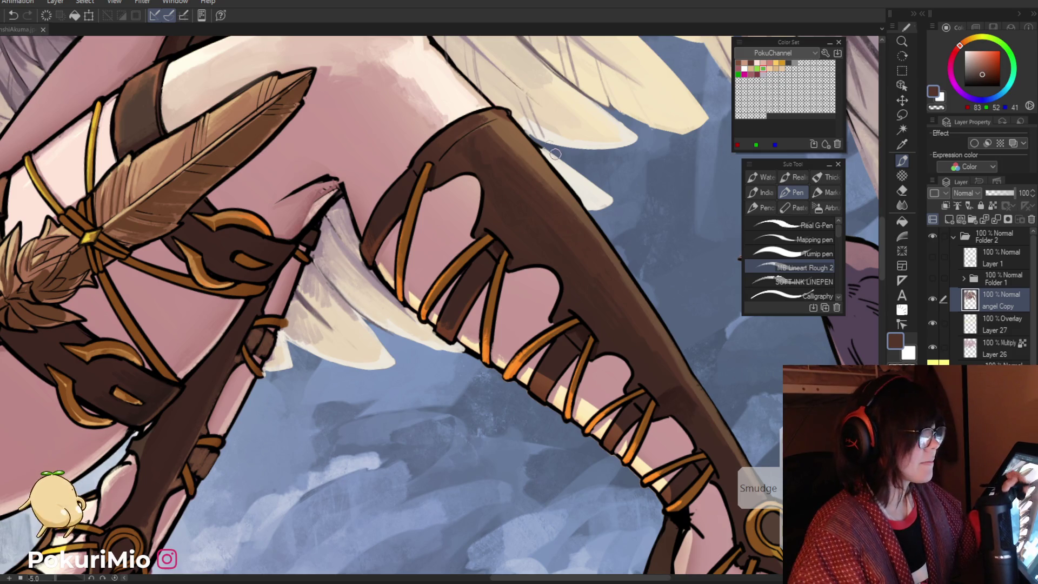
pyautogui.press('alt')
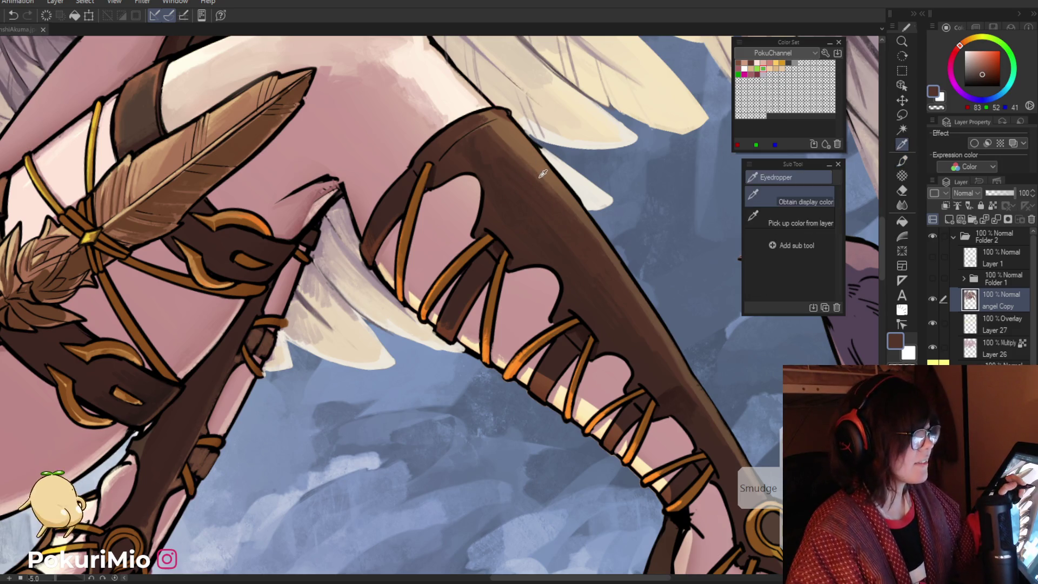
pyautogui.keyDown('alt'); pyautogui.click(538, 164); pyautogui.keyUp('alt')
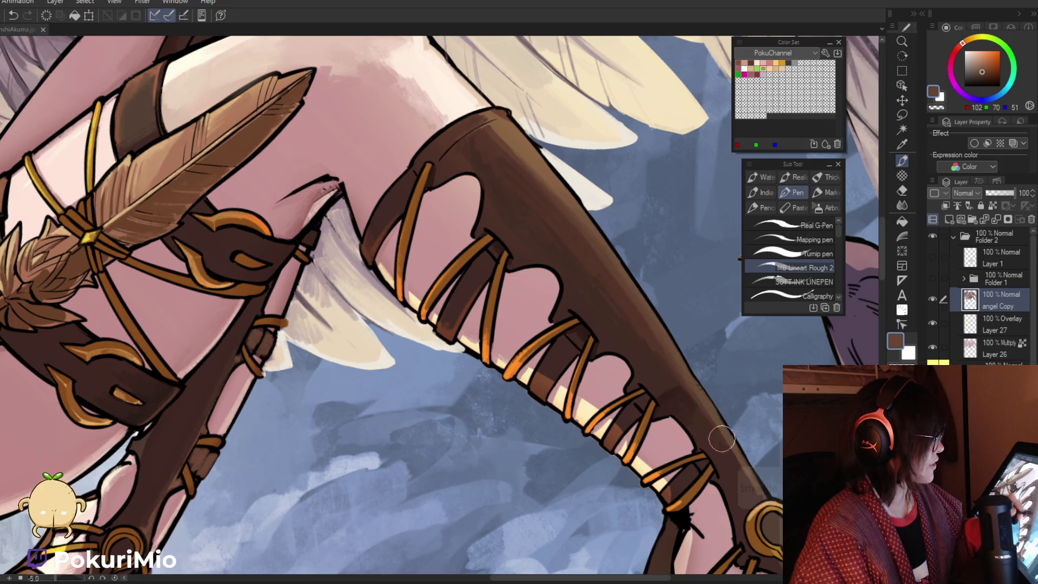
pyautogui.press('alt')
pyautogui.keyDown('alt'); pyautogui.click(676, 335); pyautogui.keyUp('alt')
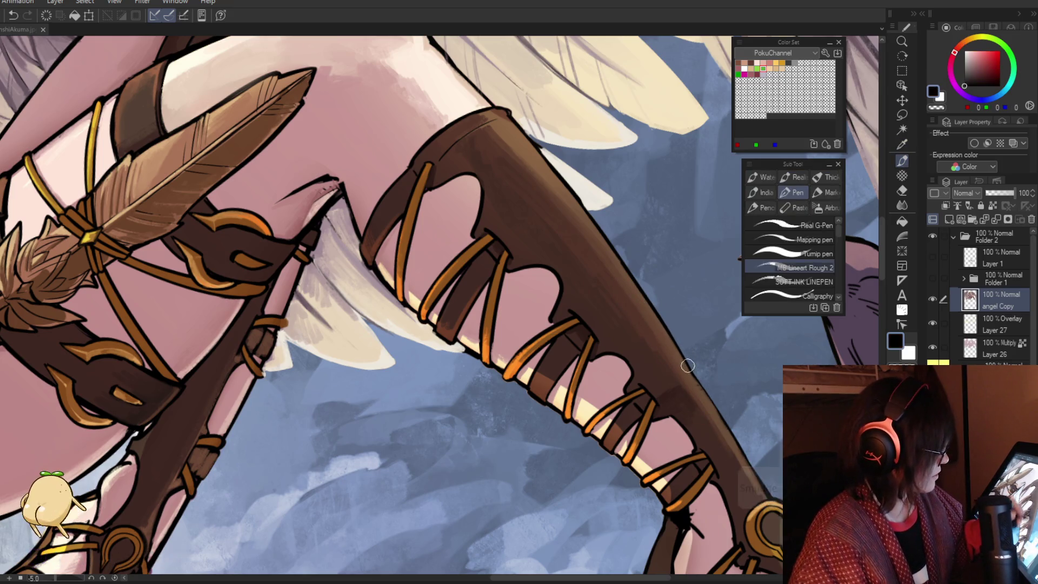
pyautogui.keyDown('alt'); pyautogui.click(725, 414); pyautogui.keyUp('alt')
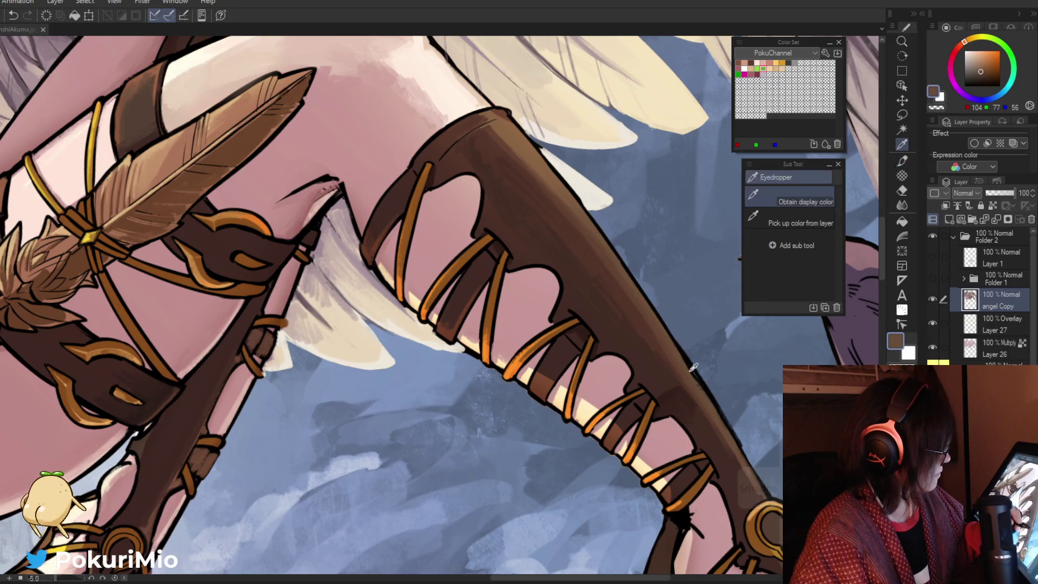
pyautogui.moveTo(718, 418); pyautogui.dragTo(546, 365)
pyautogui.moveTo(596, 392); pyautogui.dragTo(665, 382)
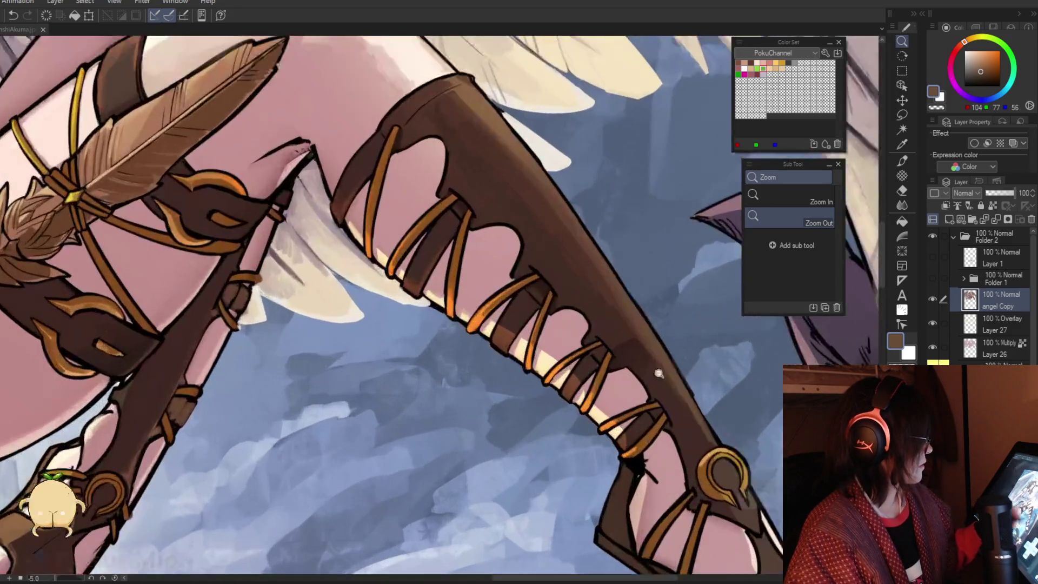
pyautogui.moveTo(642, 326)
pyautogui.mouseDown()
pyautogui.moveTo(566, 399)
pyautogui.moveTo(557, 379)
pyautogui.mouseUp()
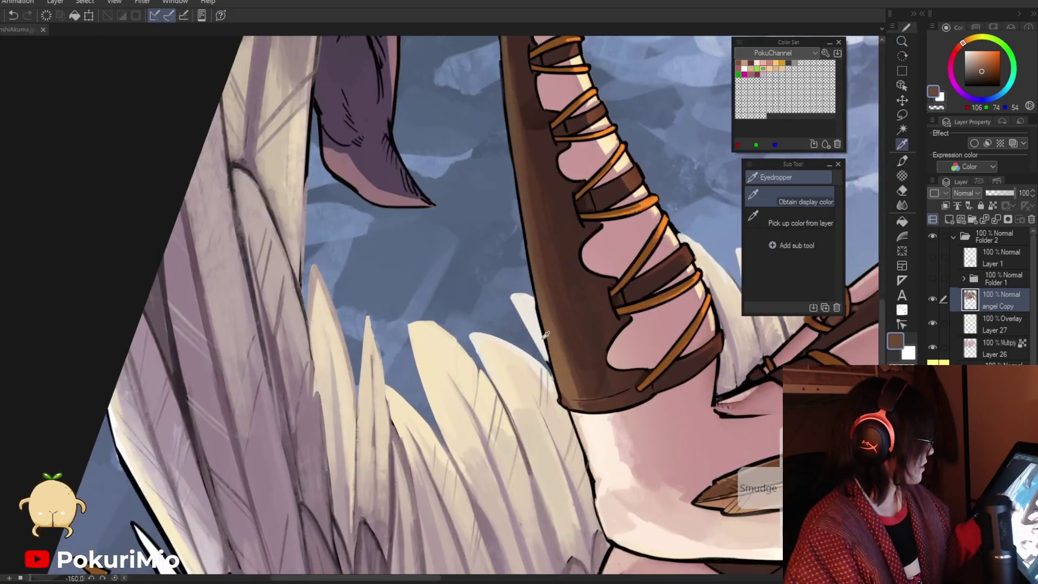
pyautogui.keyDown('alt'); pyautogui.click(548, 360); pyautogui.keyUp('alt')
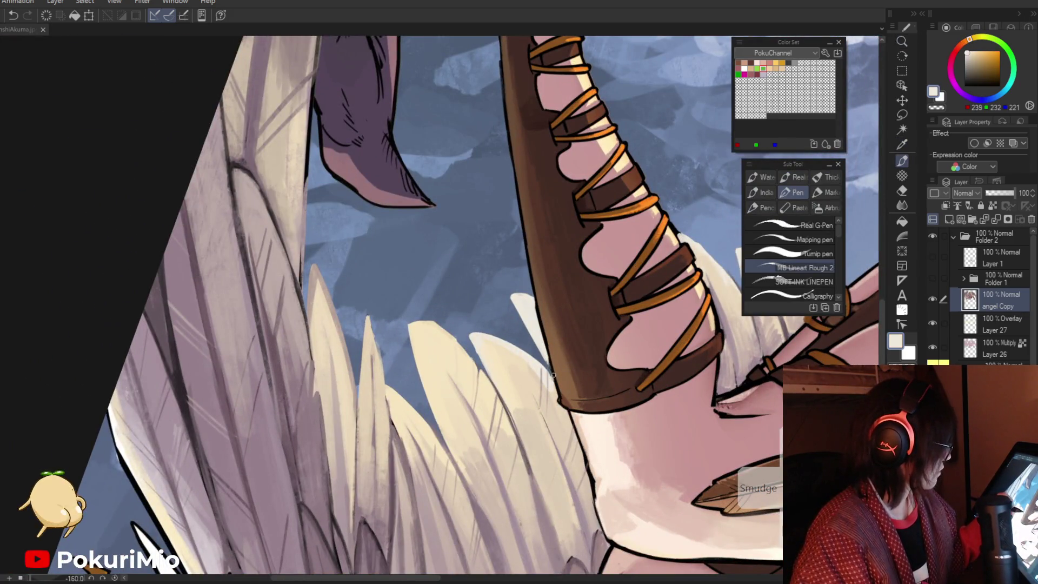
pyautogui.keyDown('alt'); pyautogui.click(557, 383); pyautogui.keyUp('alt')
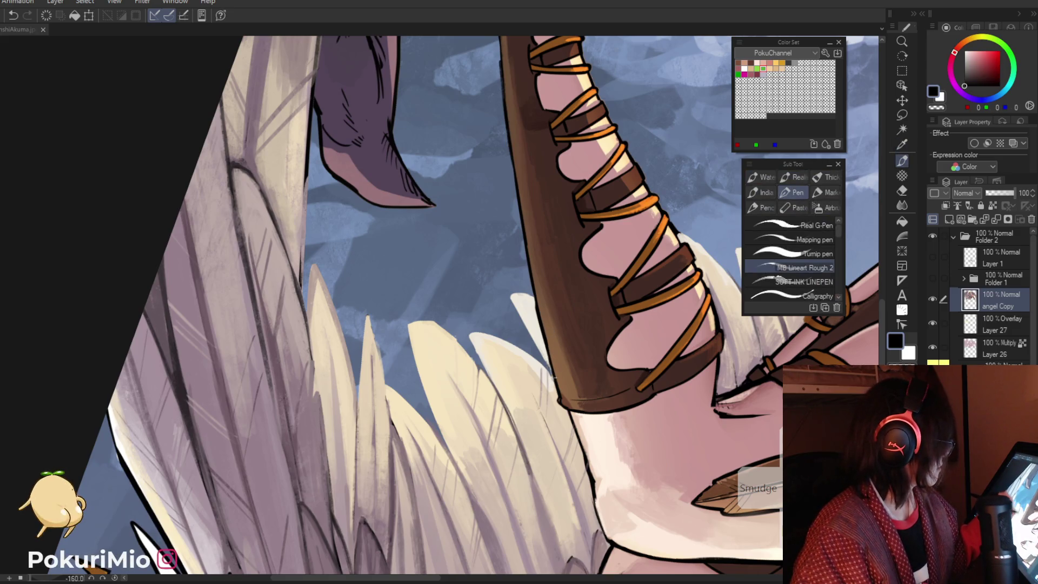
pyautogui.keyDown('alt'); pyautogui.click(566, 402); pyautogui.keyUp('alt')
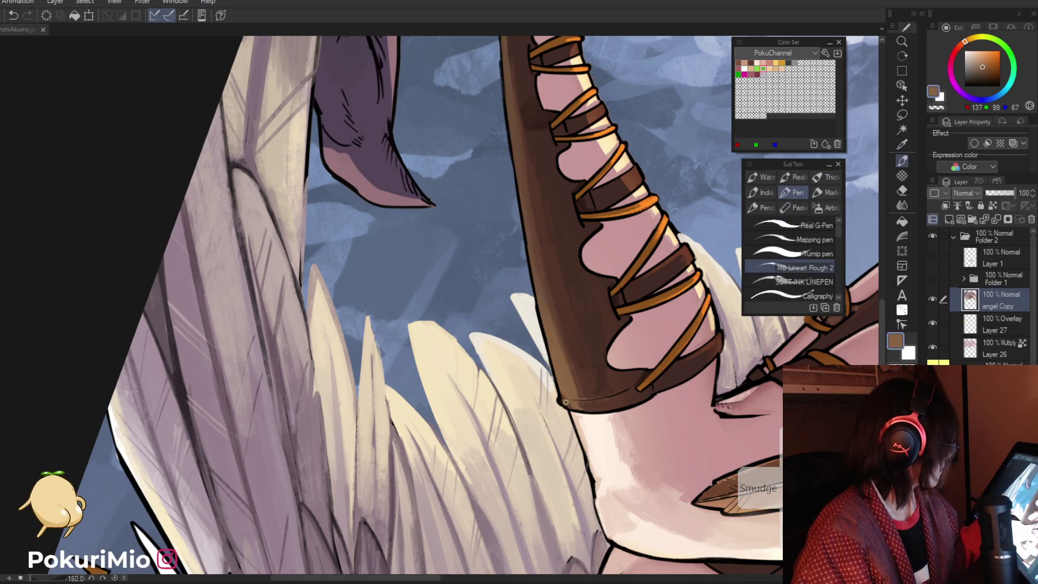
pyautogui.keyDown('alt'); pyautogui.click(579, 404); pyautogui.keyUp('alt')
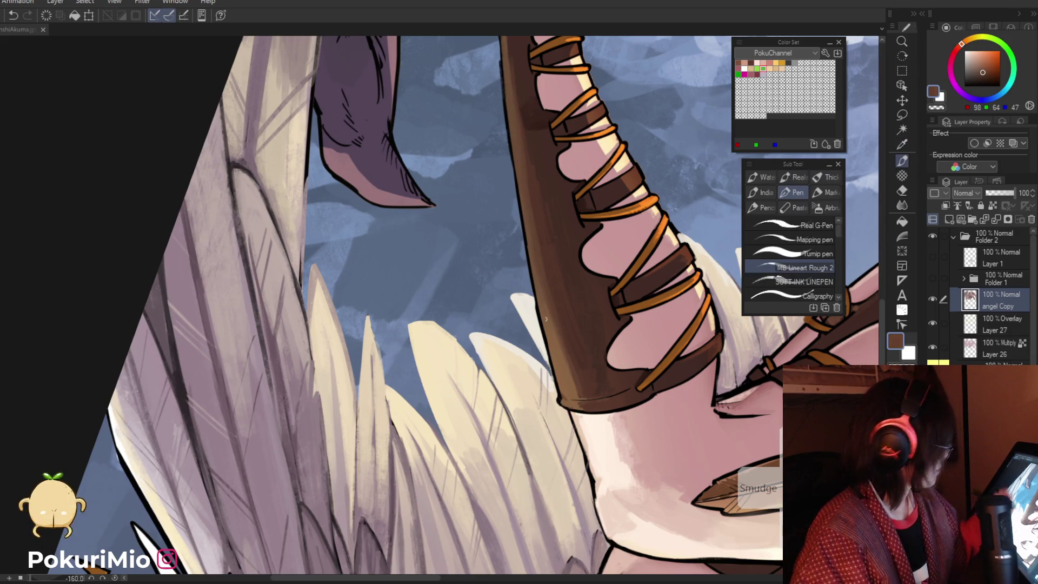
pyautogui.moveTo(579, 404); pyautogui.dragTo(594, 188)
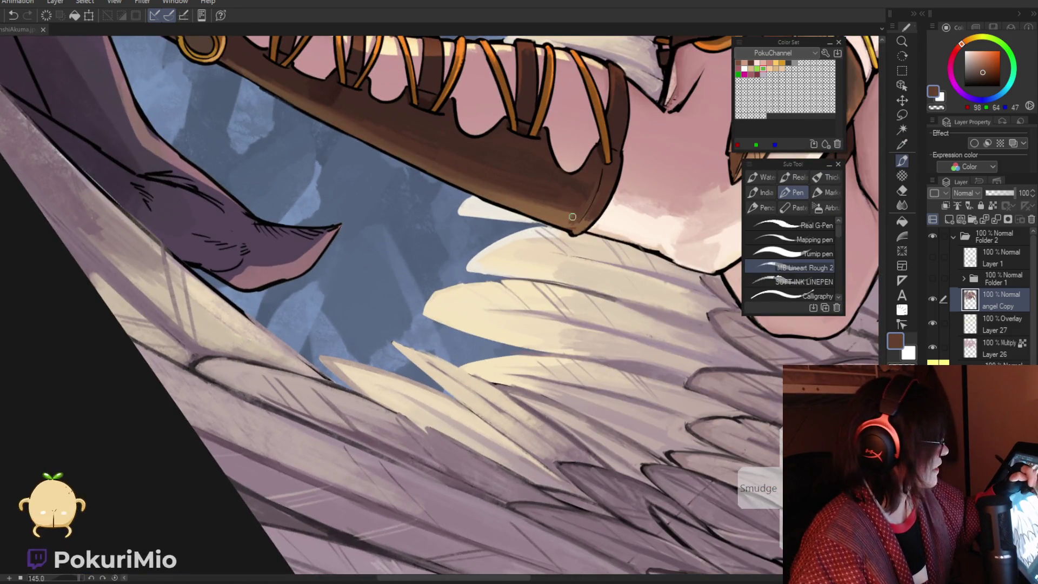
pyautogui.hotkey('ctrl', 'space')
pyautogui.click(590, 198)
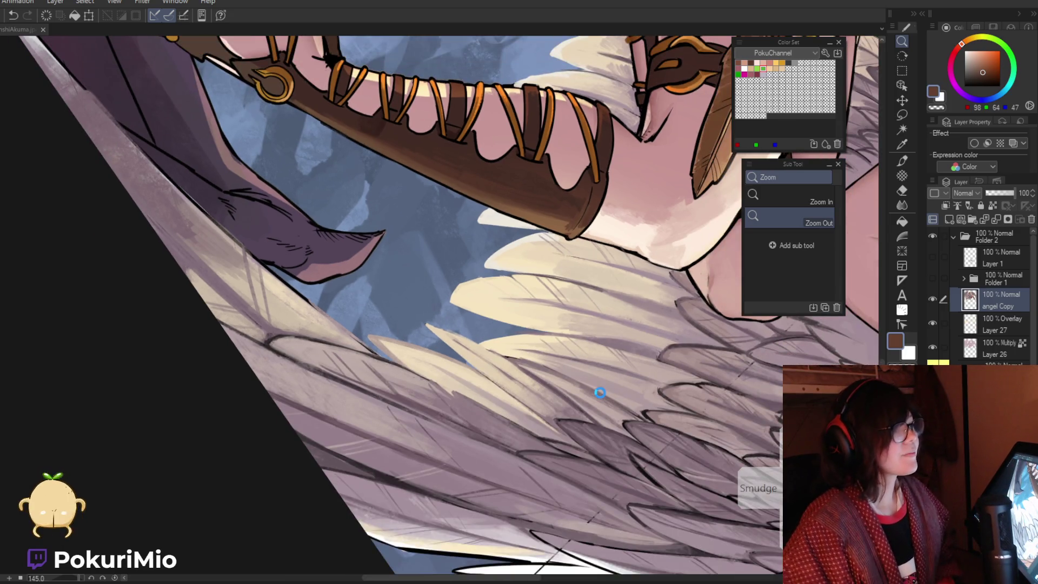
pyautogui.hotkey('ctrl', 'space')
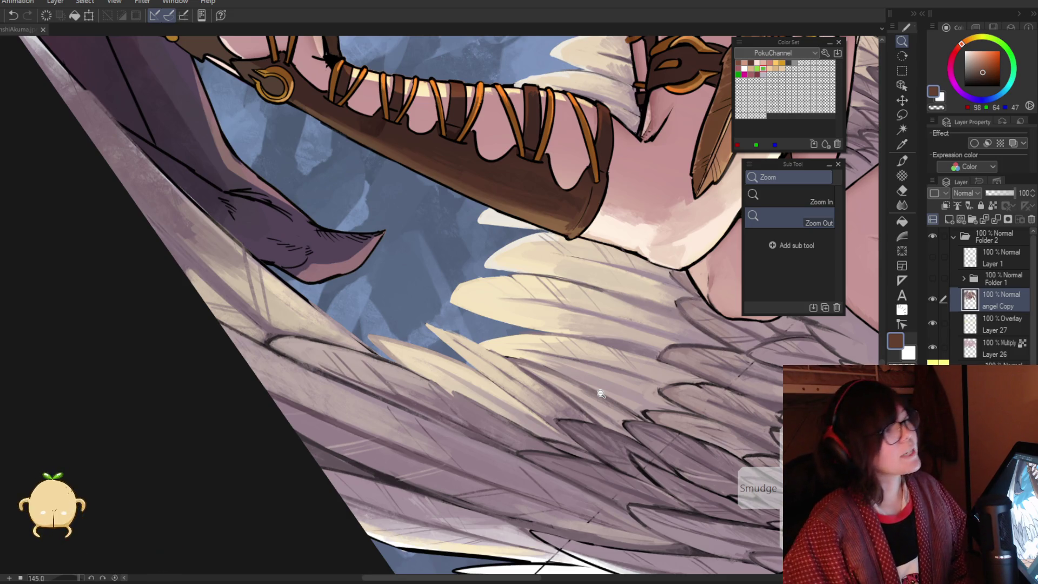
# Rotate and zoom to the knee, then paint light skin tone over its outline
pyautogui.moveTo(600, 393); pyautogui.dragTo(548, 349)
pyautogui.click(550, 352)
pyautogui.keyDown('alt'); pyautogui.click(544, 341); pyautogui.keyUp('alt')
pyautogui.press('p')
pyautogui.moveTo(554, 389)
pyautogui.mouseDown()
pyautogui.moveTo(547, 340)
pyautogui.moveTo(557, 383)
pyautogui.mouseUp()
# Redraw the lower knee outline in near-black, then soften it with light skin tone
pyautogui.keyDown('alt'); pyautogui.click(550, 343); pyautogui.keyUp('alt')
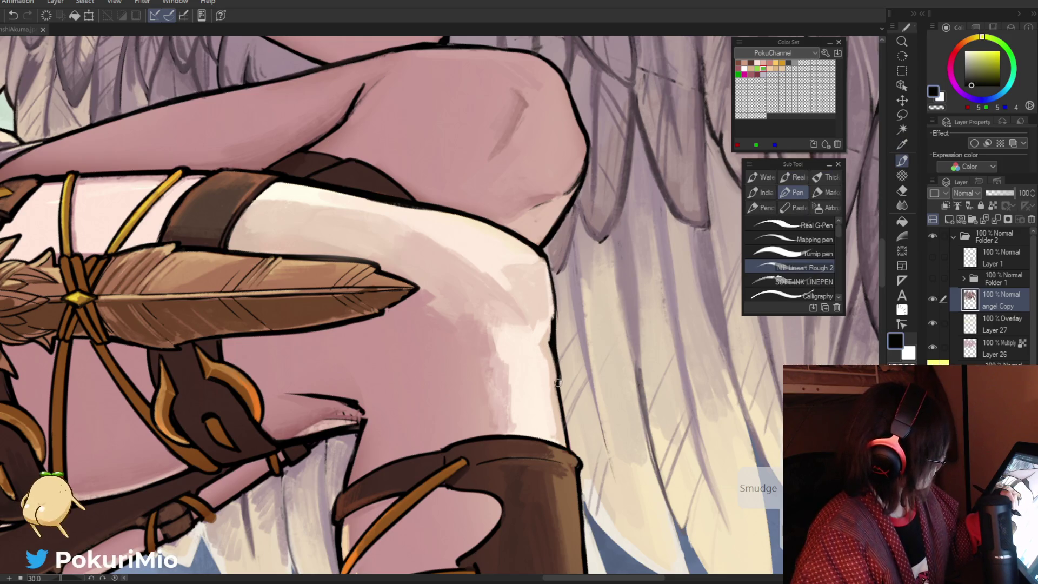
pyautogui.keyDown('alt'); pyautogui.click(556, 368); pyautogui.keyUp('alt')
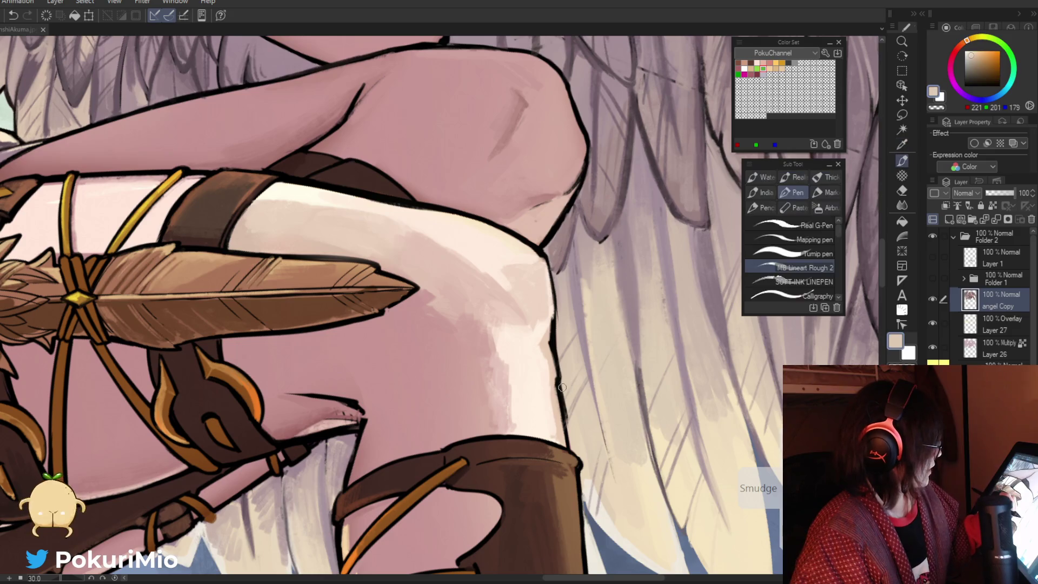
pyautogui.keyDown('alt'); pyautogui.click(559, 366); pyautogui.keyUp('alt')
pyautogui.moveTo(557, 373); pyautogui.dragTo(569, 450)
pyautogui.keyDown('alt'); pyautogui.click(557, 378); pyautogui.keyUp('alt')
pyautogui.moveTo(551, 378); pyautogui.dragTo(565, 439)
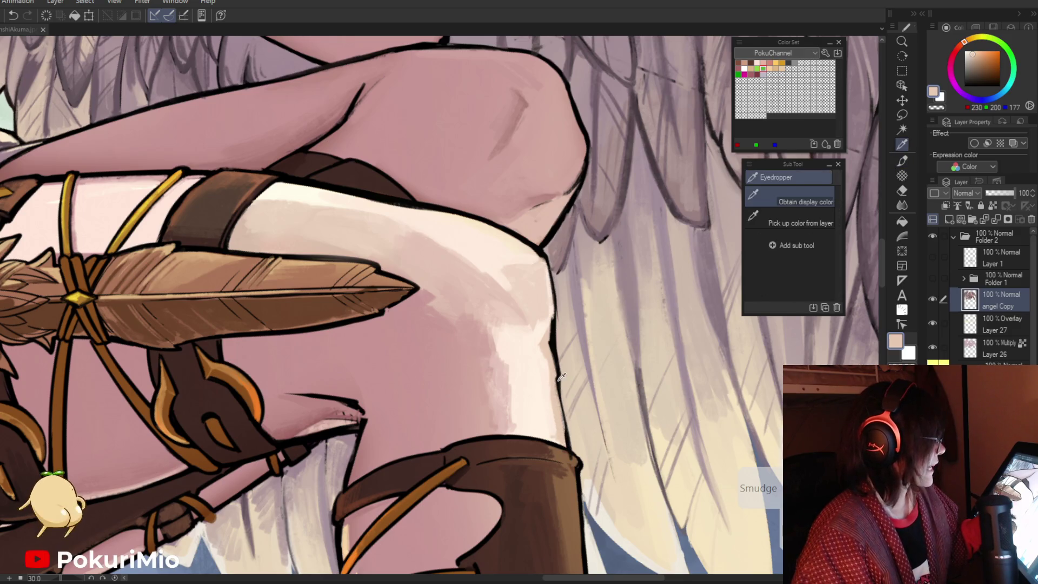
# Sample near-black and boot brown, then zoom in on the knee
pyautogui.keyDown('alt'); pyautogui.click(561, 408); pyautogui.keyUp('alt')
pyautogui.keyDown('alt'); pyautogui.click(570, 458); pyautogui.keyUp('alt')
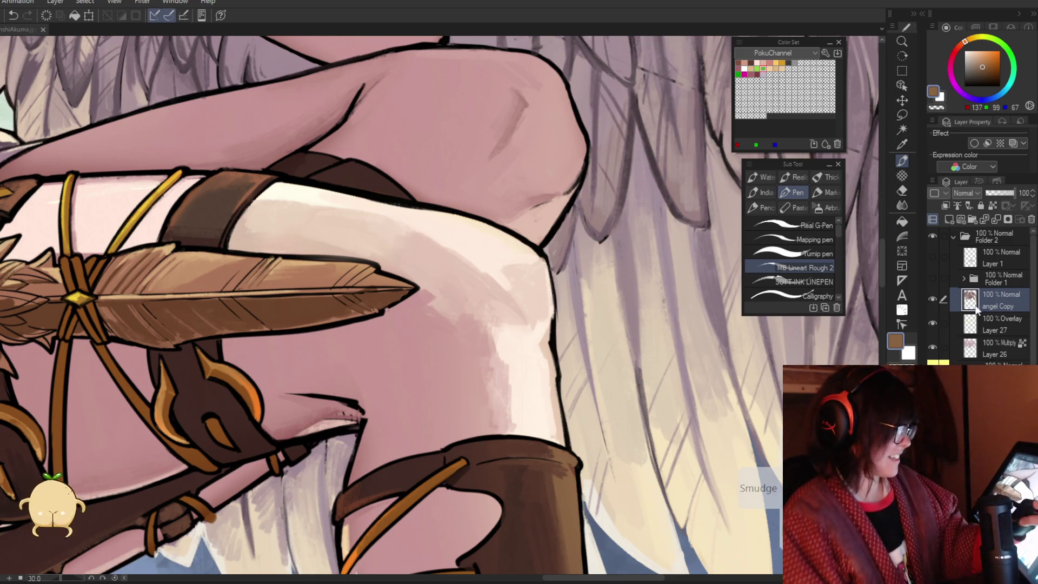
pyautogui.hotkey('ctrl', 'space')
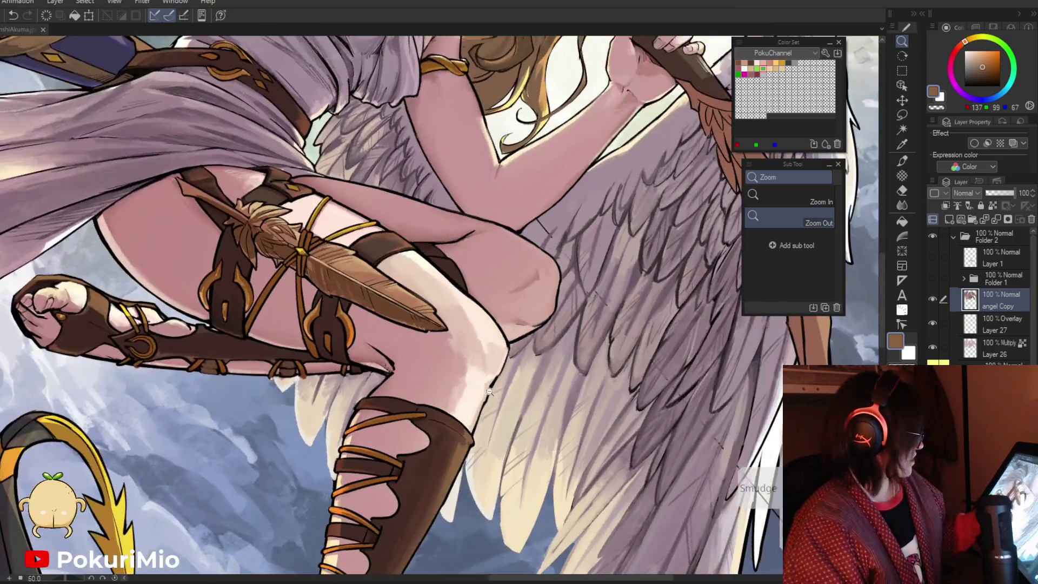
pyautogui.click(539, 369)
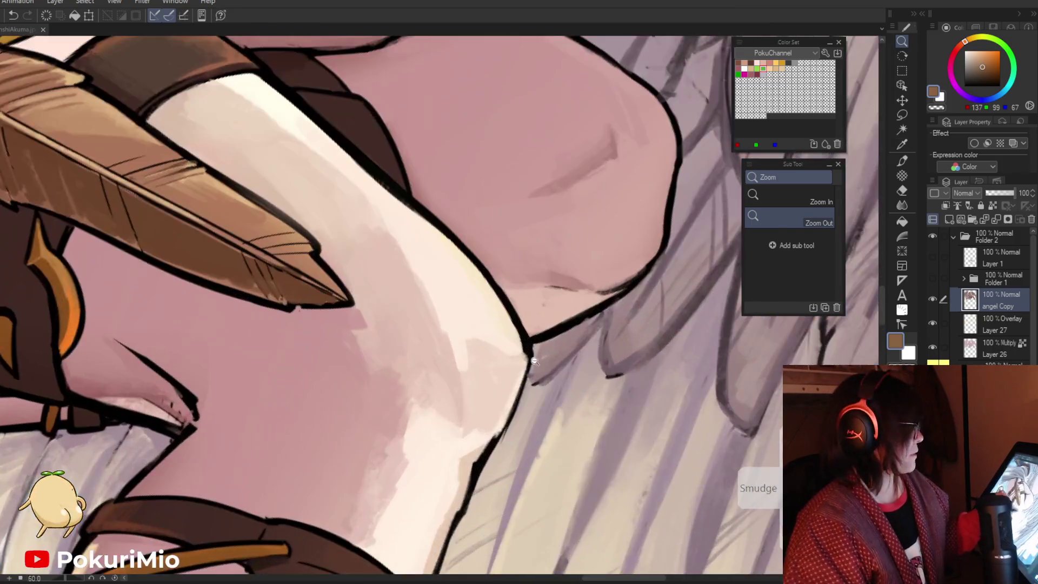
pyautogui.keyDown('alt'); pyautogui.click(490, 444); pyautogui.keyUp('alt')
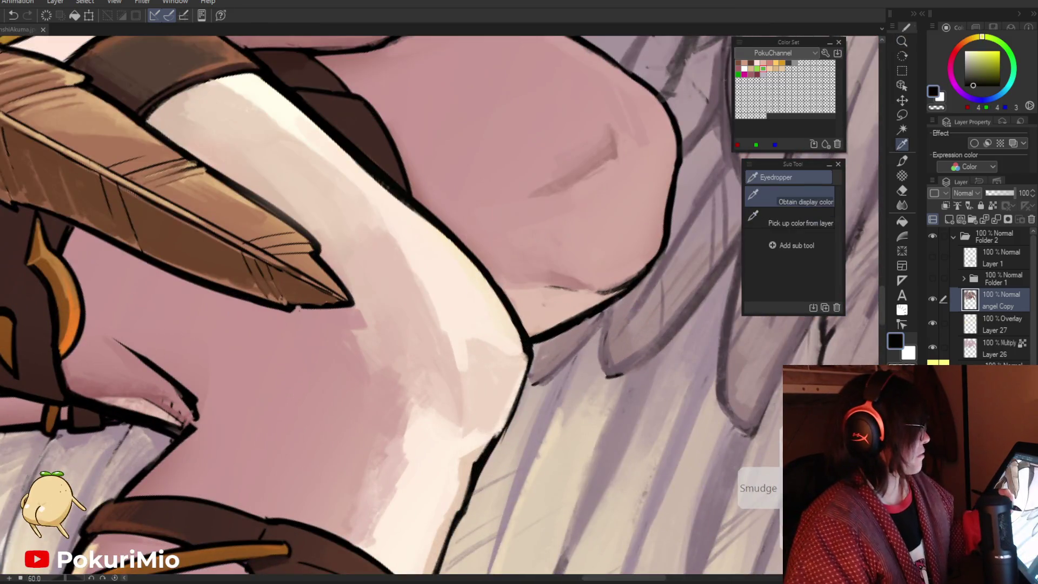
pyautogui.hotkey('ctrl', 'space')
pyautogui.keyDown('alt'); pyautogui.click(489, 444); pyautogui.keyUp('alt')
pyautogui.click(588, 345)
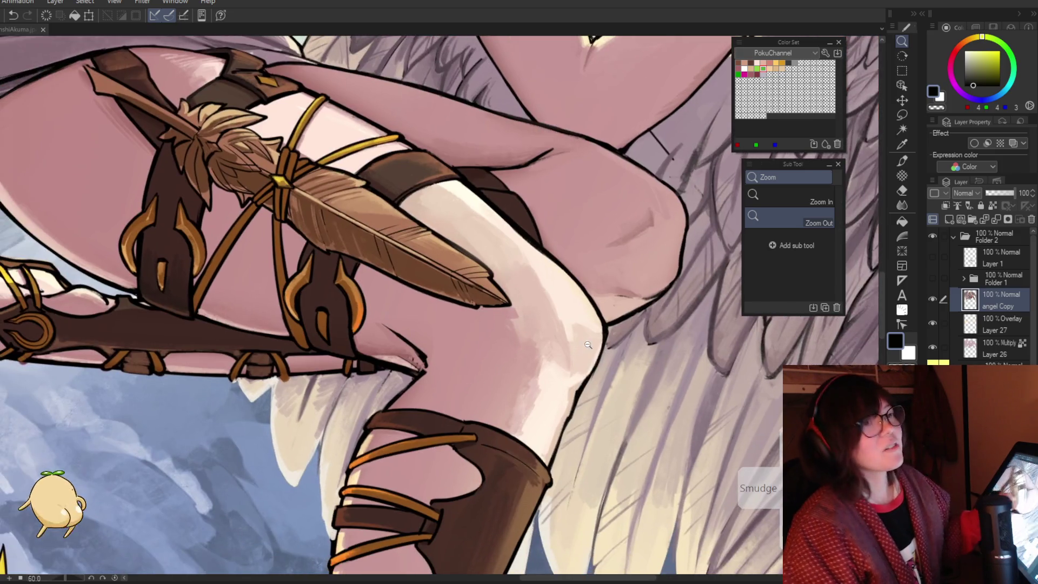
pyautogui.moveTo(642, 505); pyautogui.dragTo(671, 493)
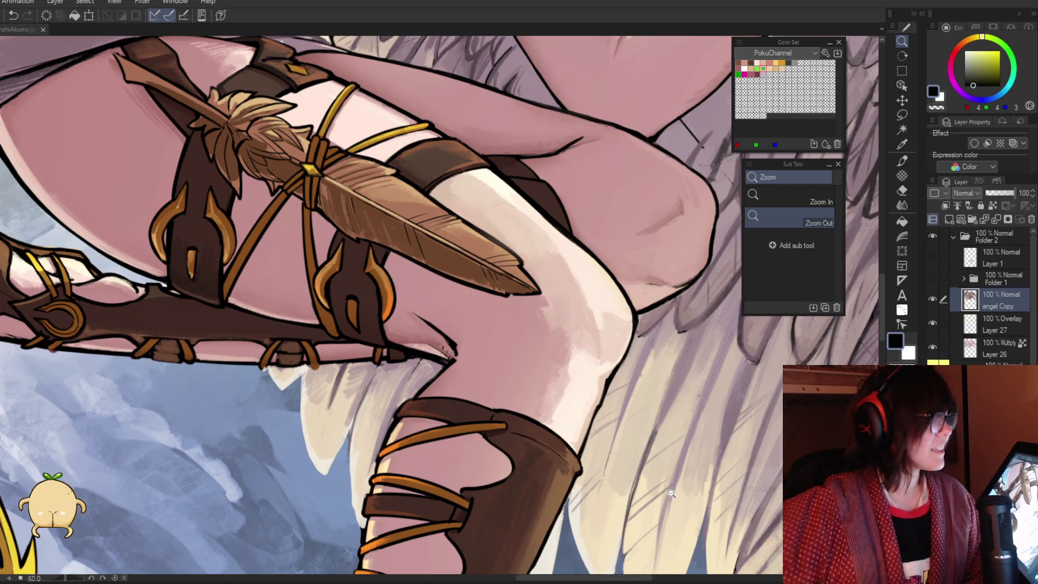
pyautogui.press('j')
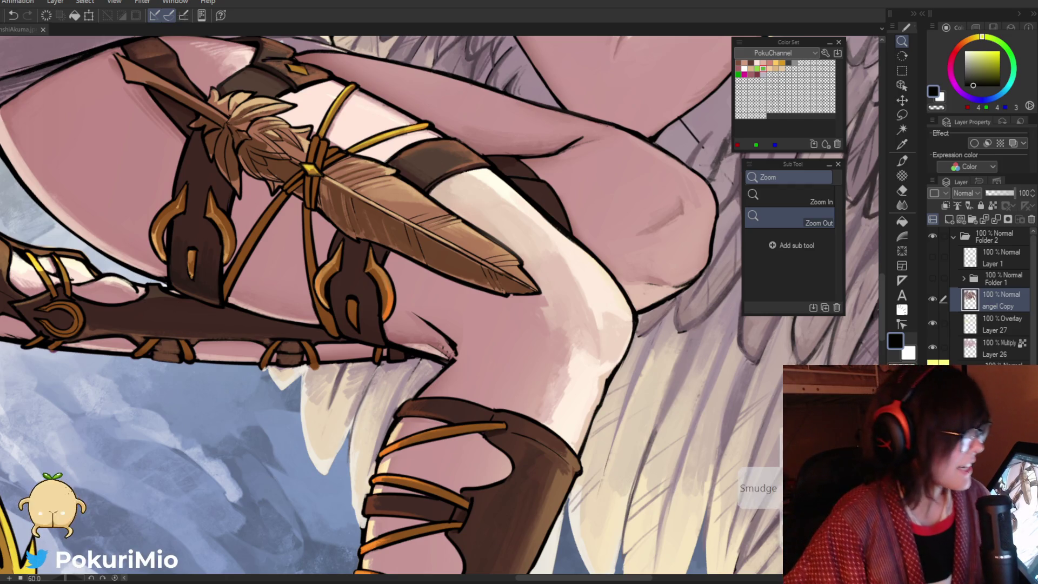
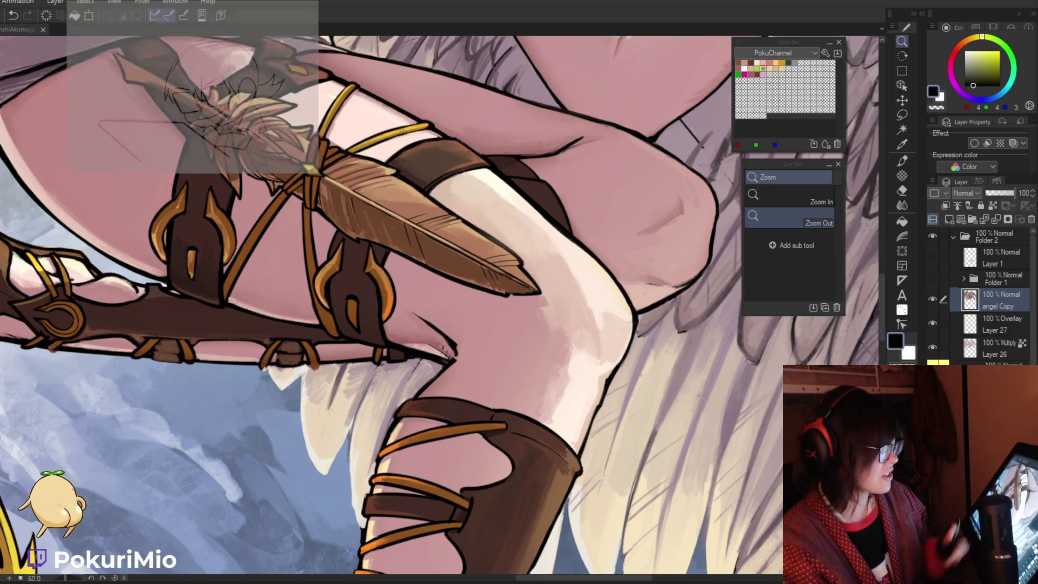
# Paint dark shading strokes along the edge of the angel's raised arm using a sampled shadow tone
pyautogui.scroll(-4, 520, 412)
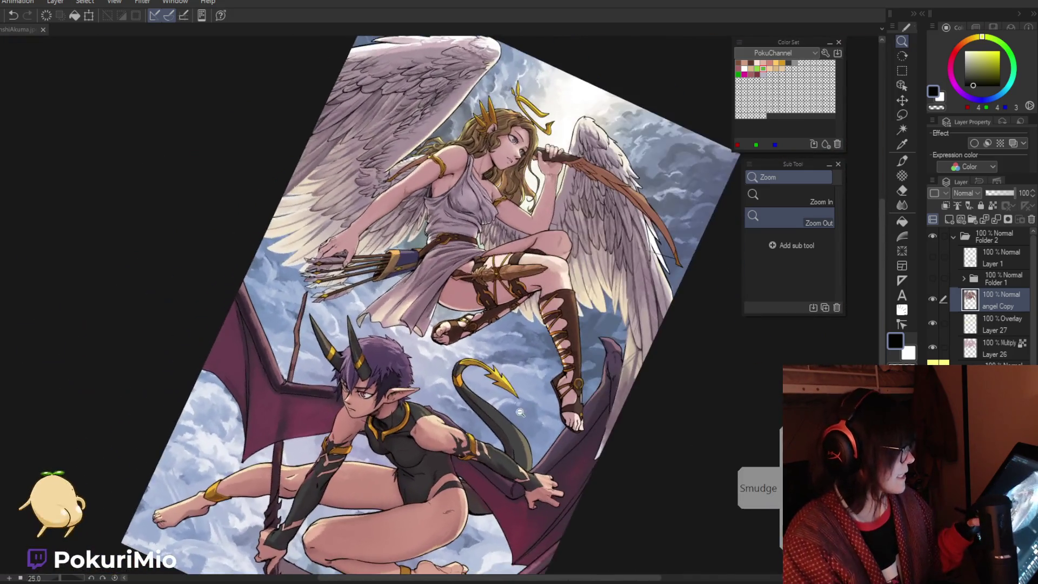
pyautogui.scroll(5, 566, 308)
pyautogui.press('i')
pyautogui.click(566, 308)
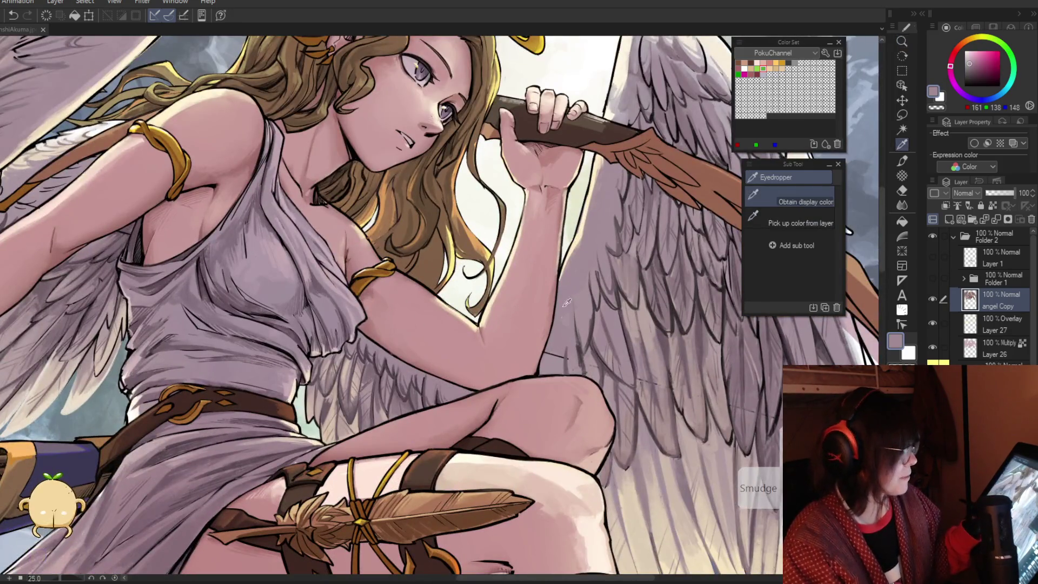
pyautogui.press('p')
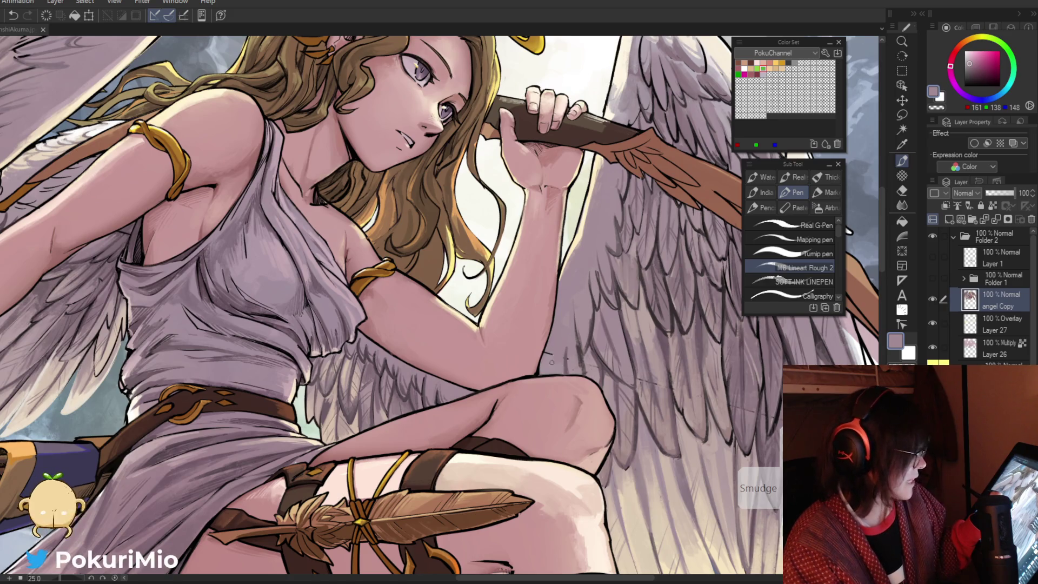
pyautogui.keyDown('alt'); pyautogui.click(586, 349); pyautogui.keyUp('alt')
pyautogui.moveTo(566, 336)
pyautogui.mouseDown()
pyautogui.moveTo(566, 374)
pyautogui.moveTo(548, 372)
pyautogui.mouseUp()
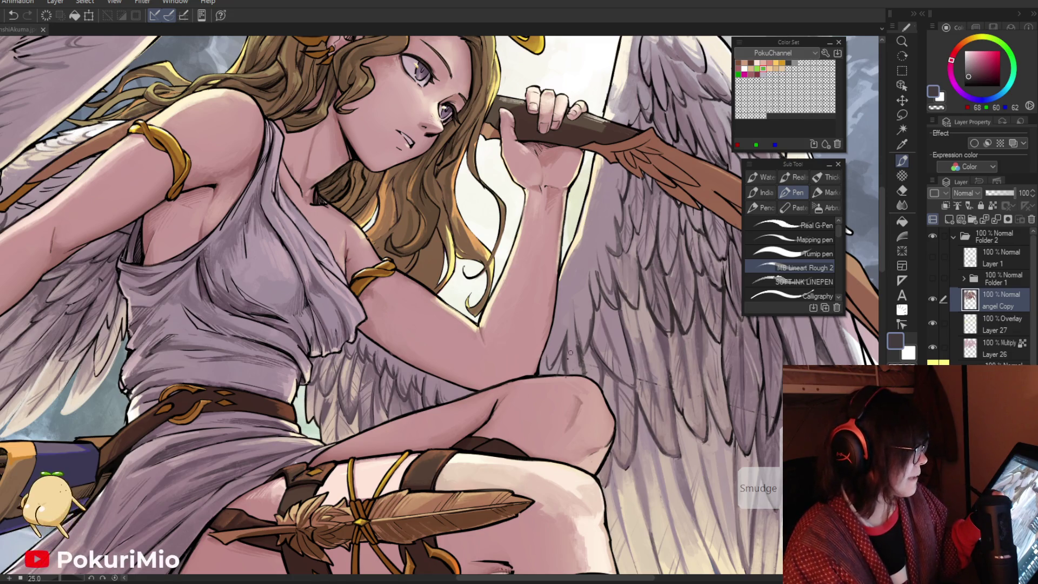
# Check the whole angel, then sample another dark shadow colour from the arm
pyautogui.press('alt')
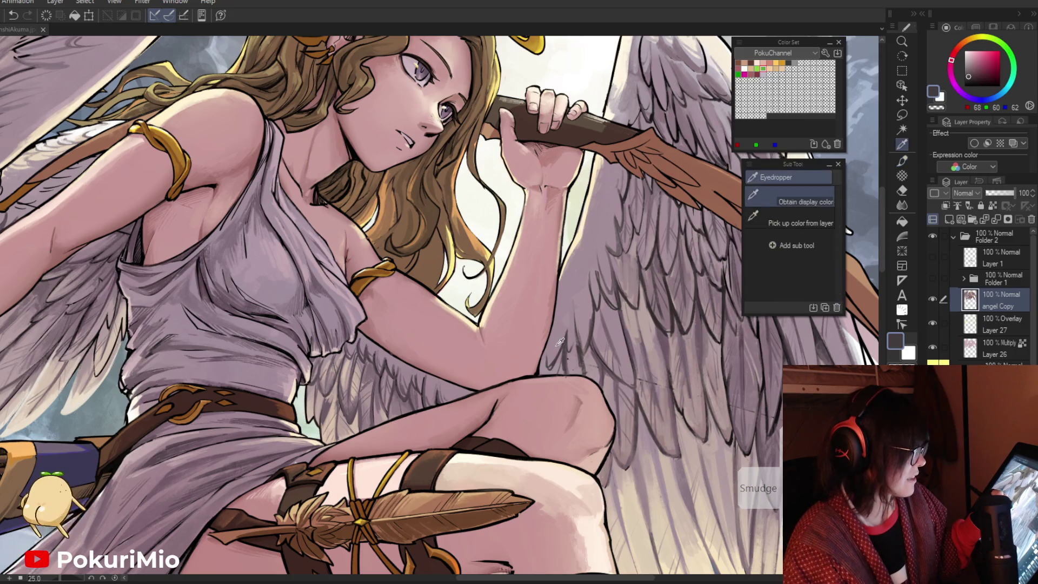
pyautogui.keyDown('alt'); pyautogui.click(565, 340); pyautogui.keyUp('alt')
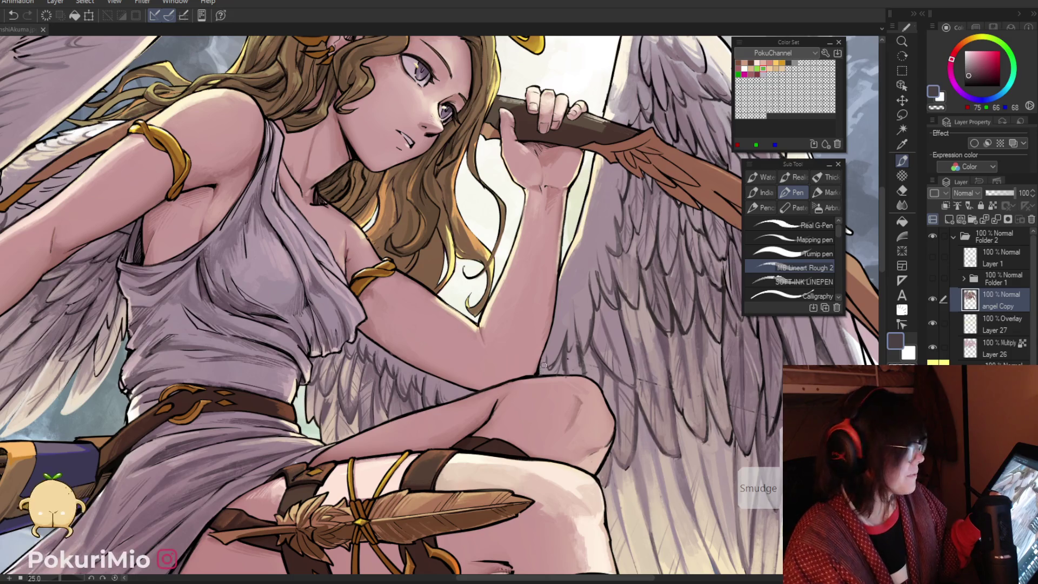
pyautogui.hotkey('ctrl', 'space')
pyautogui.moveTo(543, 363)
pyautogui.mouseDown()
pyautogui.moveTo(518, 372)
pyautogui.moveTo(505, 338)
pyautogui.moveTo(565, 314)
pyautogui.mouseUp()
pyautogui.keyDown('alt'); pyautogui.click(577, 316); pyautogui.keyUp('alt')
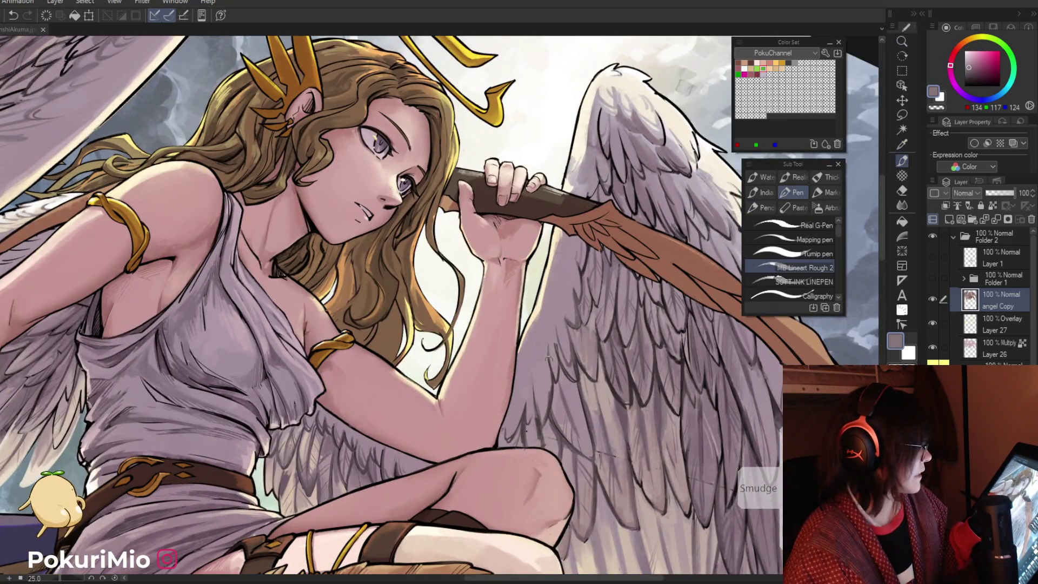
pyautogui.keyDown('alt'); pyautogui.click(554, 380); pyautogui.keyUp('alt')
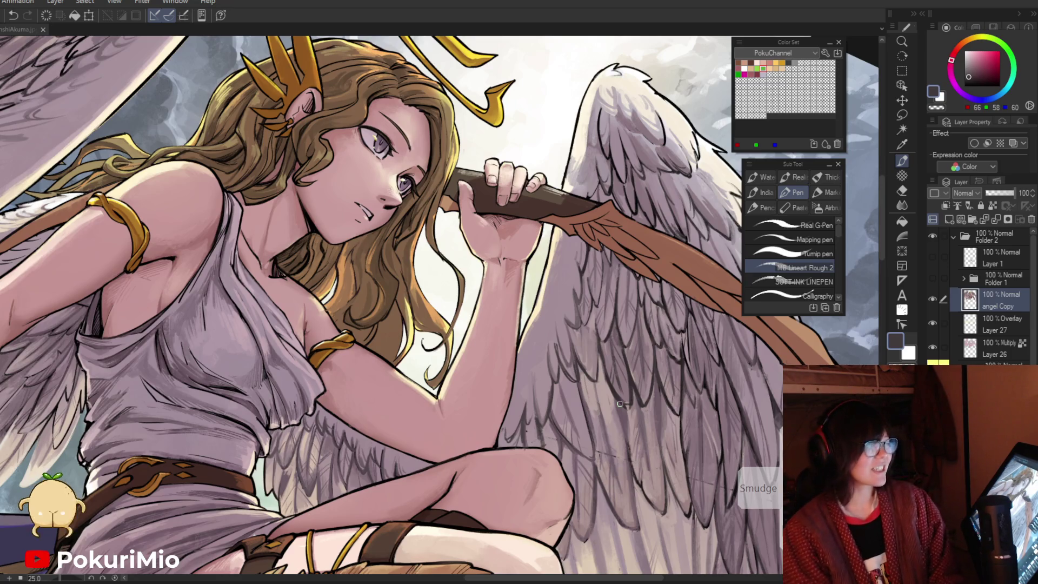
# Fit the whole canvas in the window to review the shaded arm and shoulder
pyautogui.hotkey('ctrl', '0')
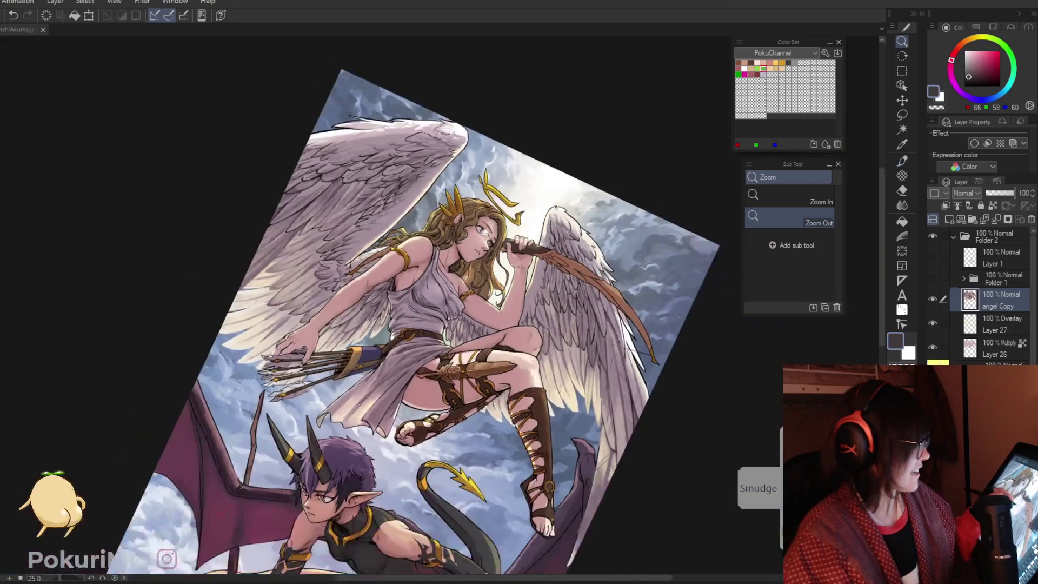
# Zoom in on the wing behind the arm and sample progressively darker feather shadow tones
pyautogui.click(600, 364)
pyautogui.click(600, 357)
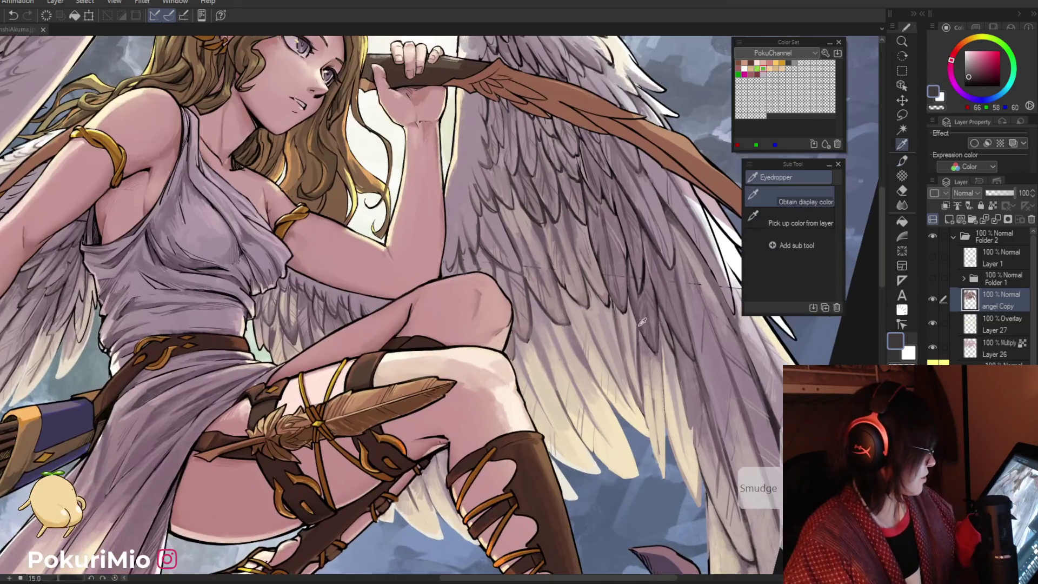
pyautogui.click(611, 335)
pyautogui.click(622, 319)
pyautogui.press('p')
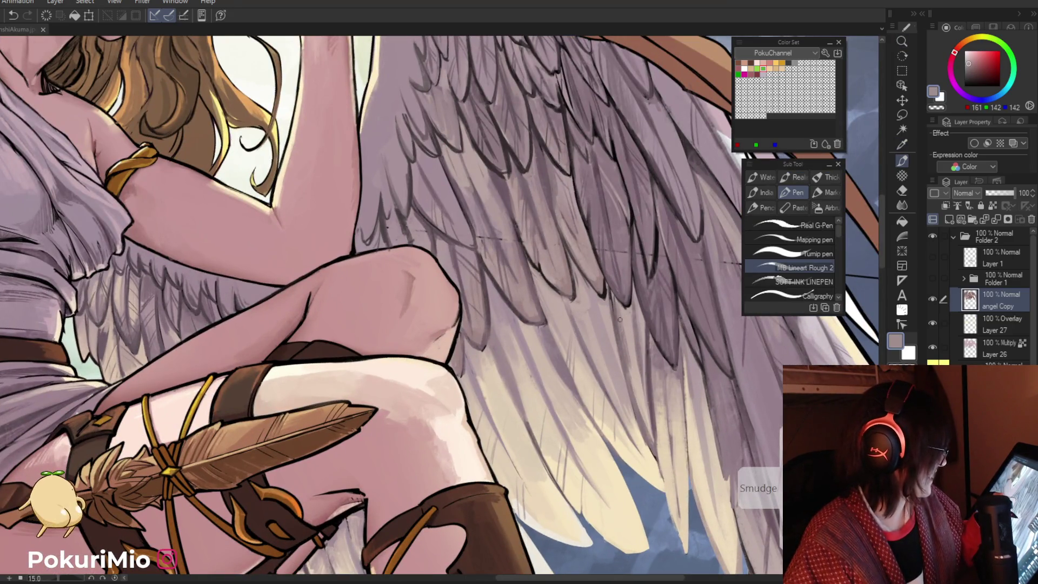
pyautogui.press('i')
pyautogui.keyDown('alt'); pyautogui.click(624, 351); pyautogui.keyUp('alt')
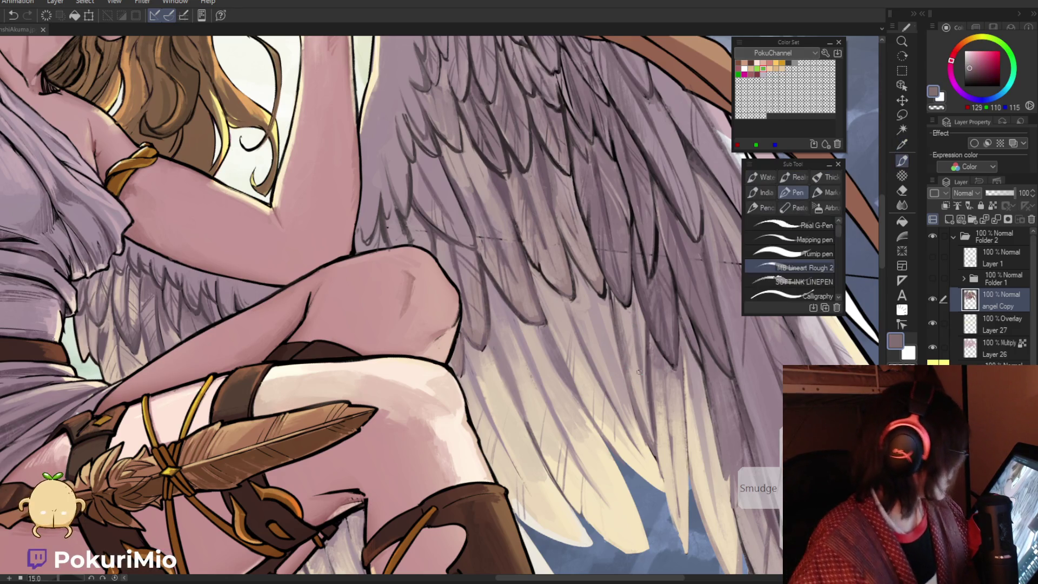
pyautogui.keyDown('alt'); pyautogui.click(630, 368); pyautogui.keyUp('alt')
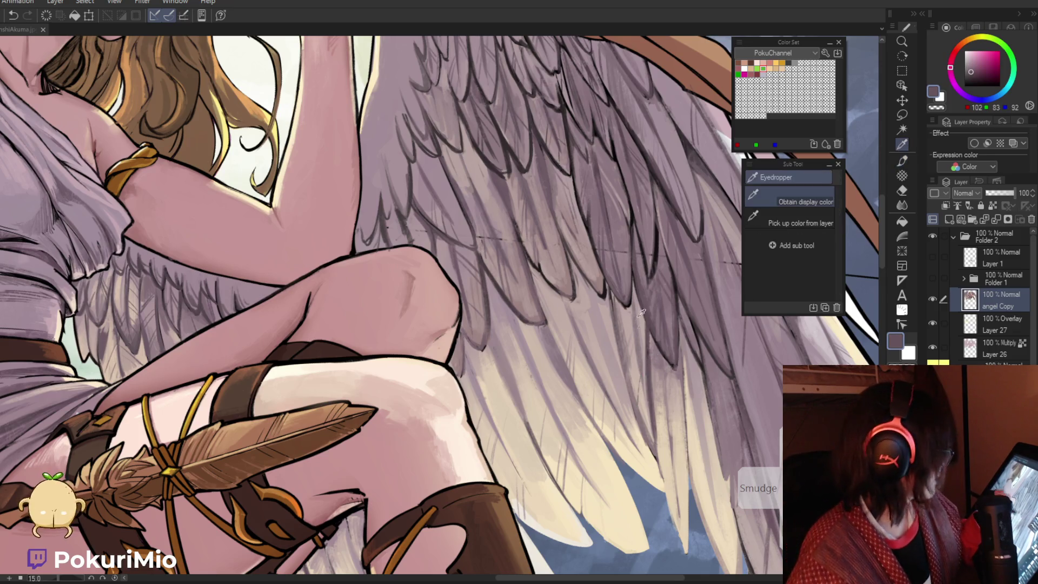
pyautogui.keyDown('alt'); pyautogui.click(641, 369); pyautogui.keyUp('alt')
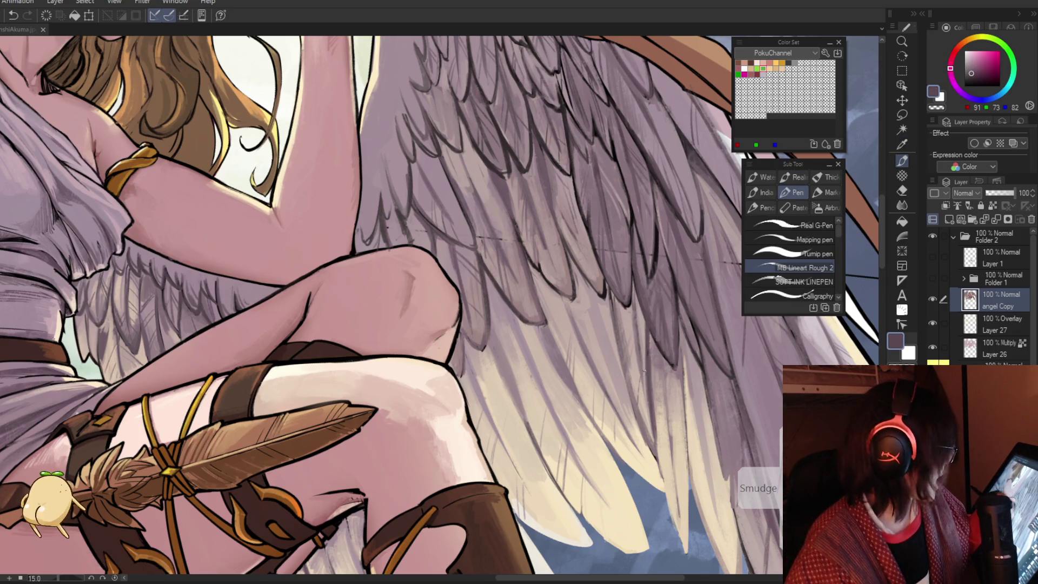
# Paint with a dark tone sampled from the wing feathers, then fit the full illustration to check it
pyautogui.hotkey('ctrl', 'space')
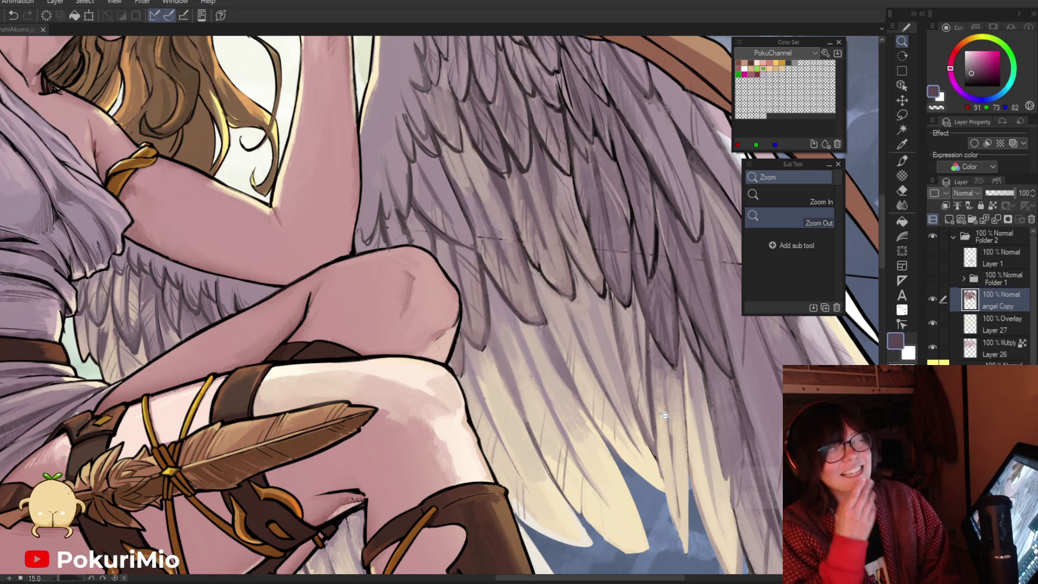
pyautogui.scroll(-3, 665, 416)
pyautogui.scroll(5, 601, 273)
pyautogui.press('i')
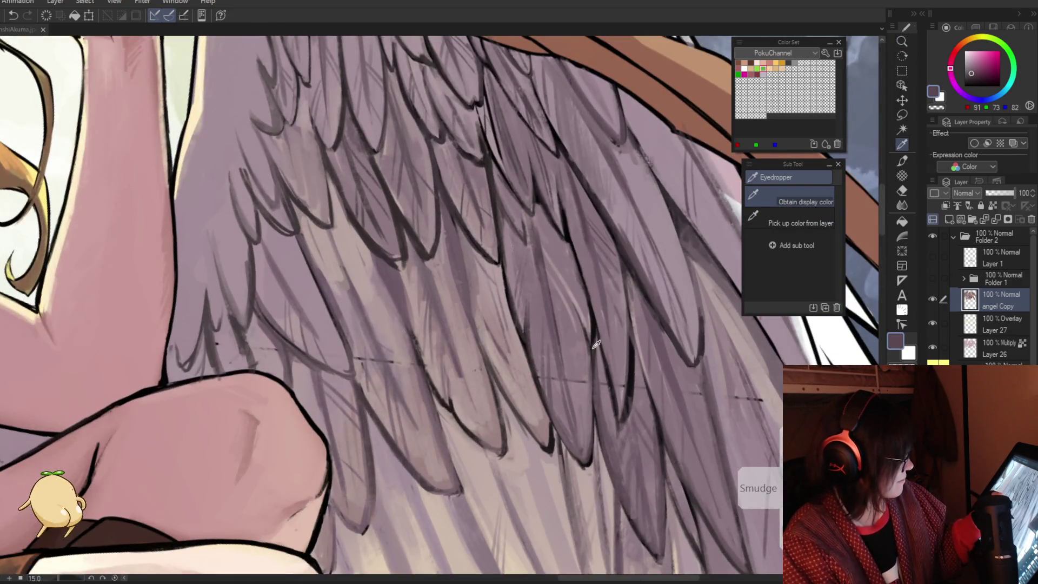
pyautogui.click(593, 346)
pyautogui.press('p')
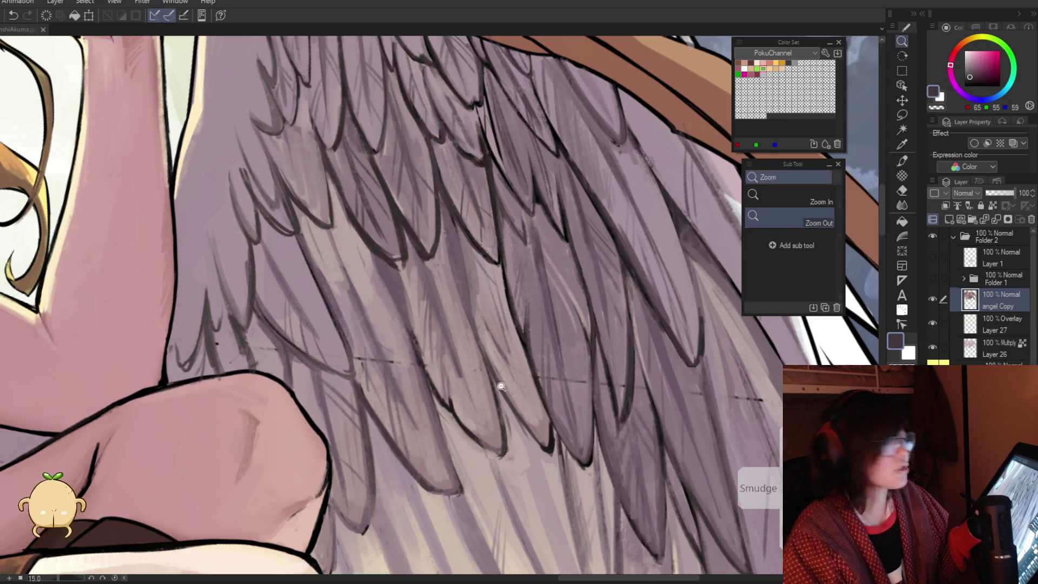
pyautogui.keyDown('ctrl'); pyautogui.keyDown('alt'); pyautogui.click(481, 382); pyautogui.keyUp('alt'); pyautogui.keyUp('ctrl')
pyautogui.scroll(4, 503, 383)
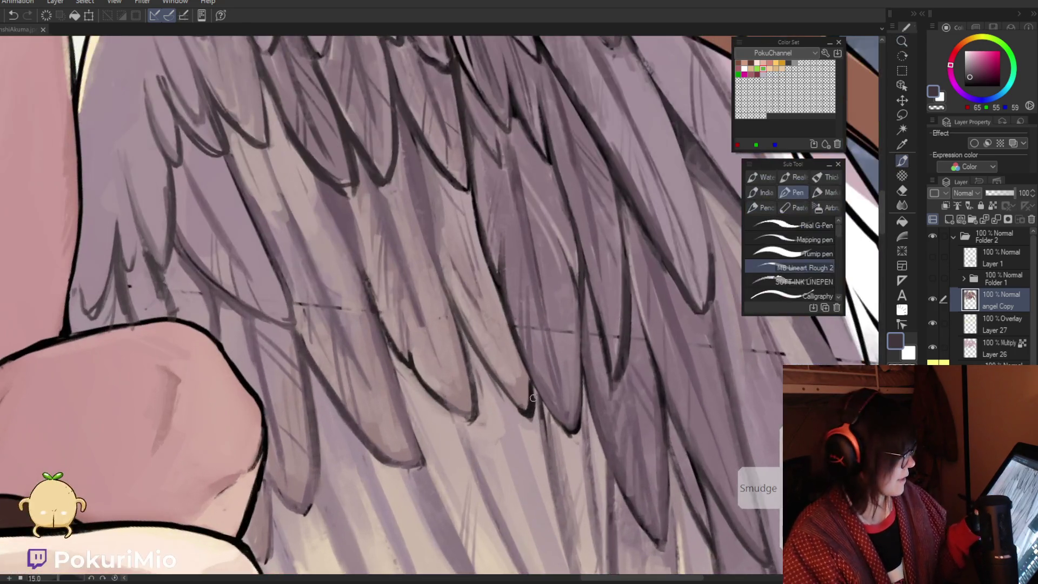
pyautogui.press('i')
pyautogui.hotkey('ctrl', '0')
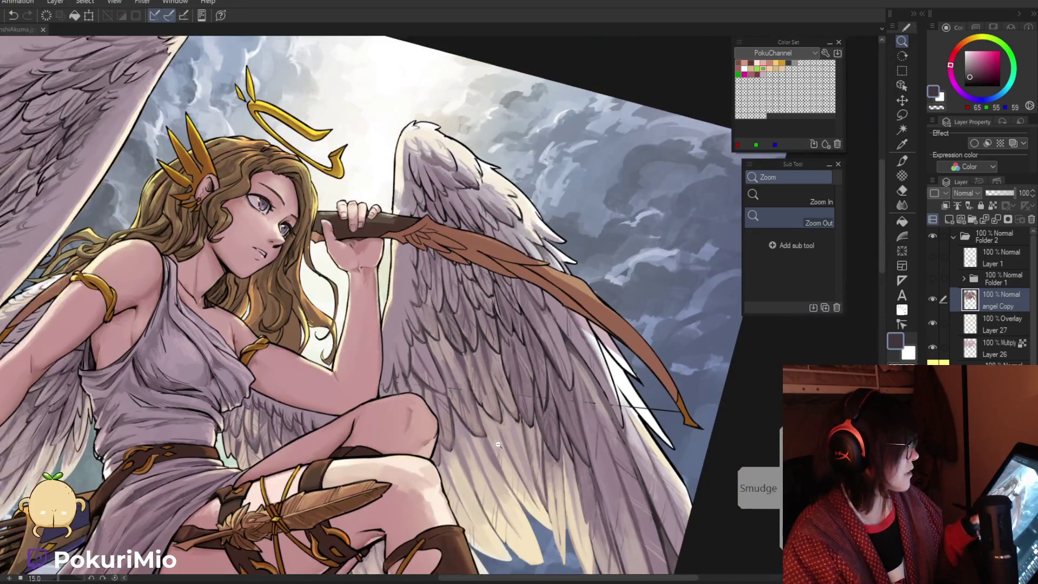
# Paint dark feather lines below the bow using sampled pinkish grey, darker grey and near-black
pyautogui.scroll(4, 470, 363)
pyautogui.click(469, 363)
pyautogui.press('p')
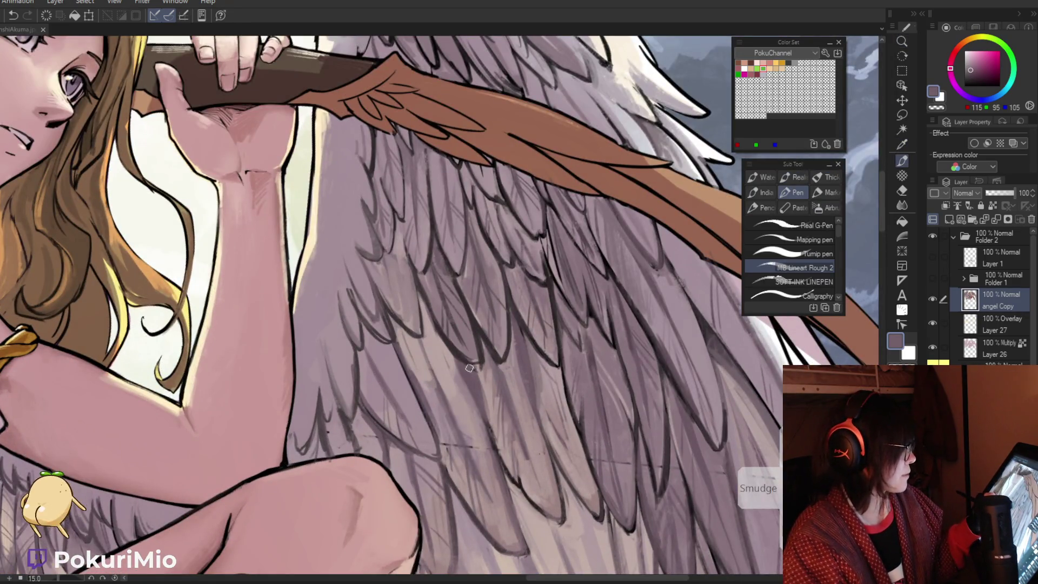
pyautogui.press('i')
pyautogui.hotkey('ctrl', '0')
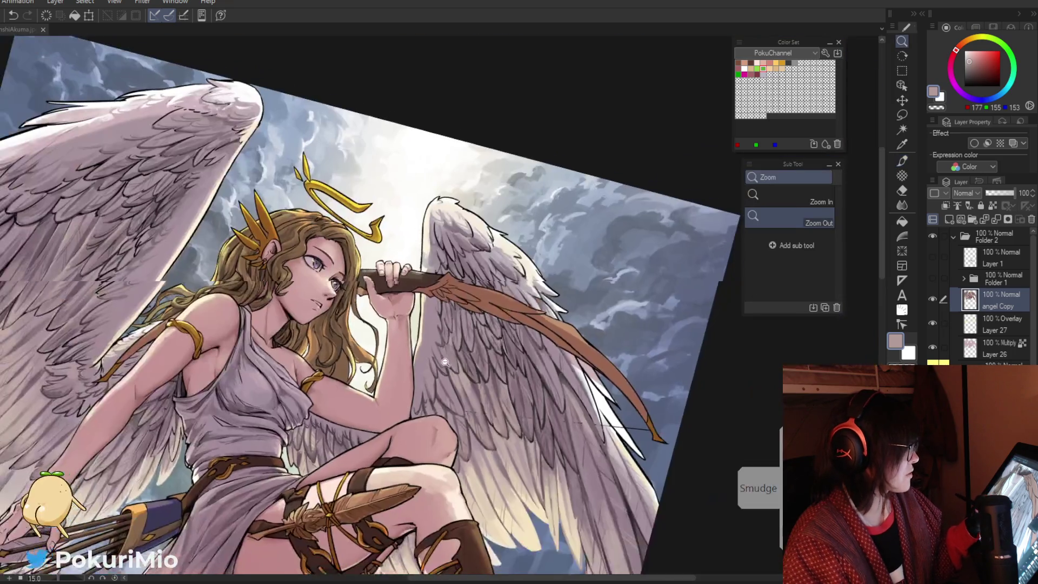
pyautogui.scroll(4, 496, 383)
pyautogui.click(495, 382)
pyautogui.press('p')
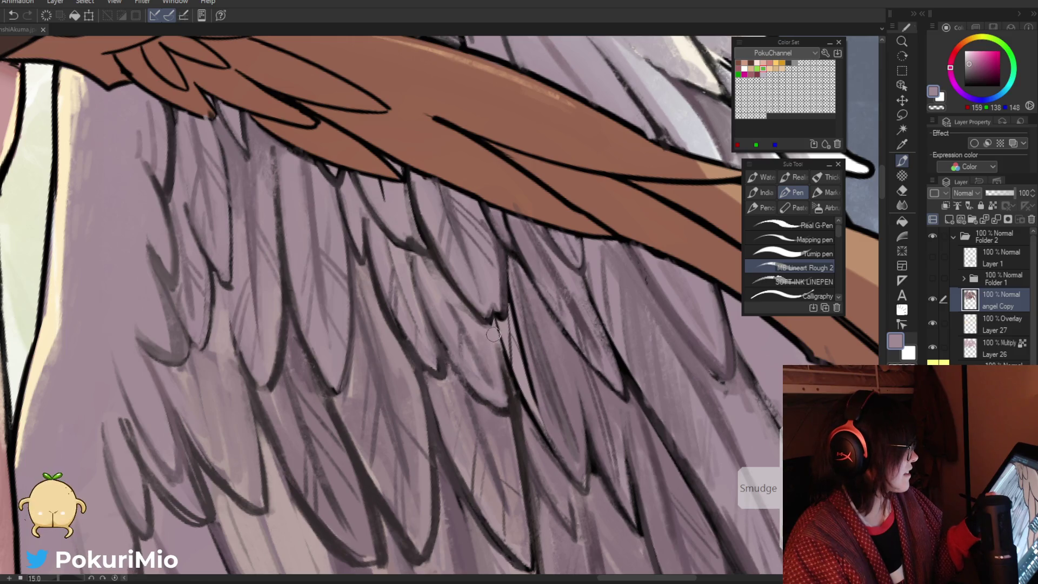
pyautogui.press('i')
pyautogui.click(510, 382)
pyautogui.press('p')
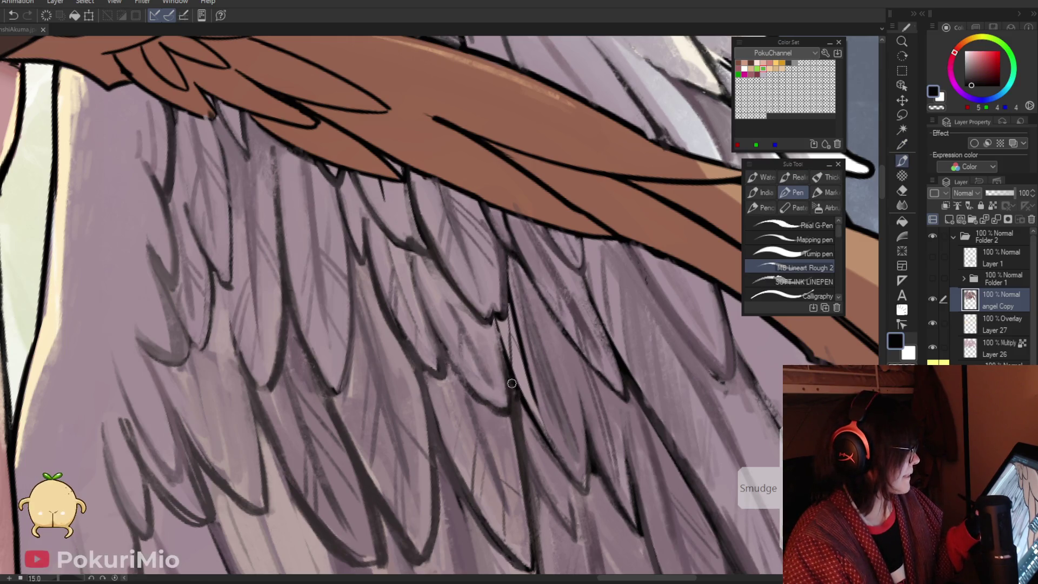
# Add feather highlights with mid grey, light grey and dark mauve samples, then zoom out to the hand and wing
pyautogui.press('i')
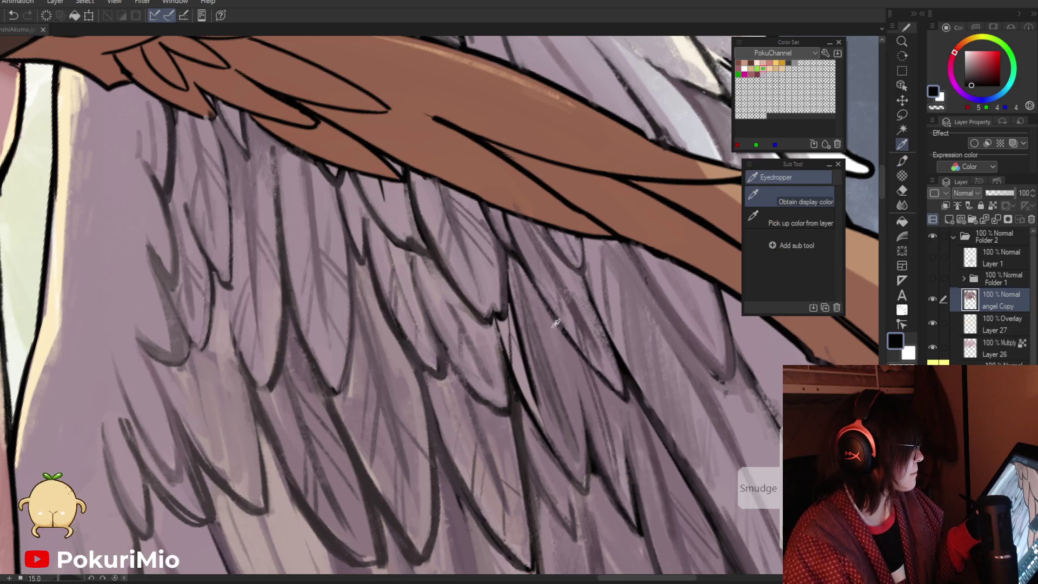
pyautogui.click(540, 393)
pyautogui.press('p')
pyautogui.press('i')
pyautogui.click(508, 327)
pyautogui.press('p')
pyautogui.press('i')
pyautogui.click(511, 354)
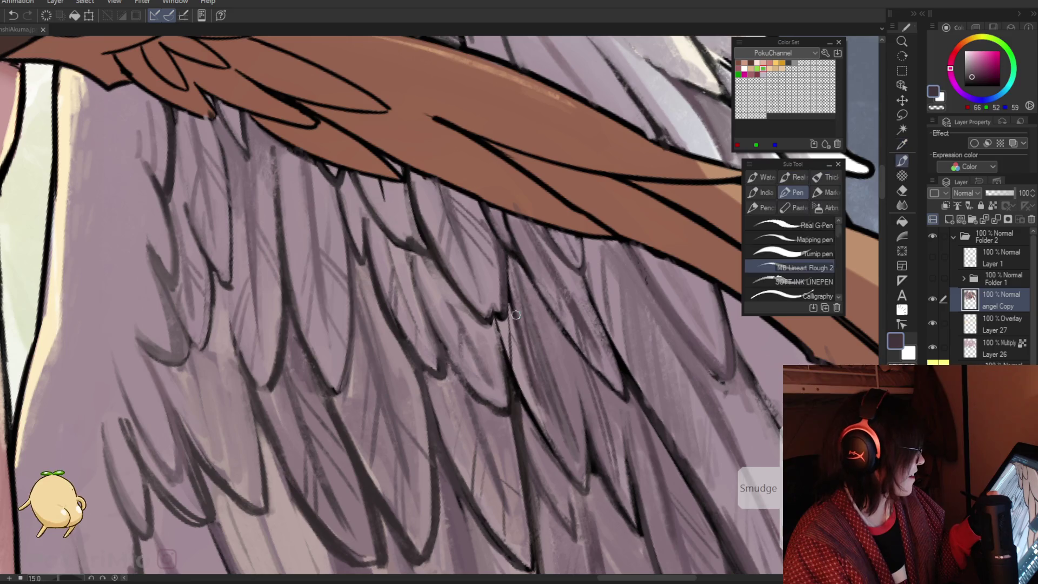
pyautogui.press('p')
pyautogui.press('i')
pyautogui.click(510, 322)
pyautogui.press('p')
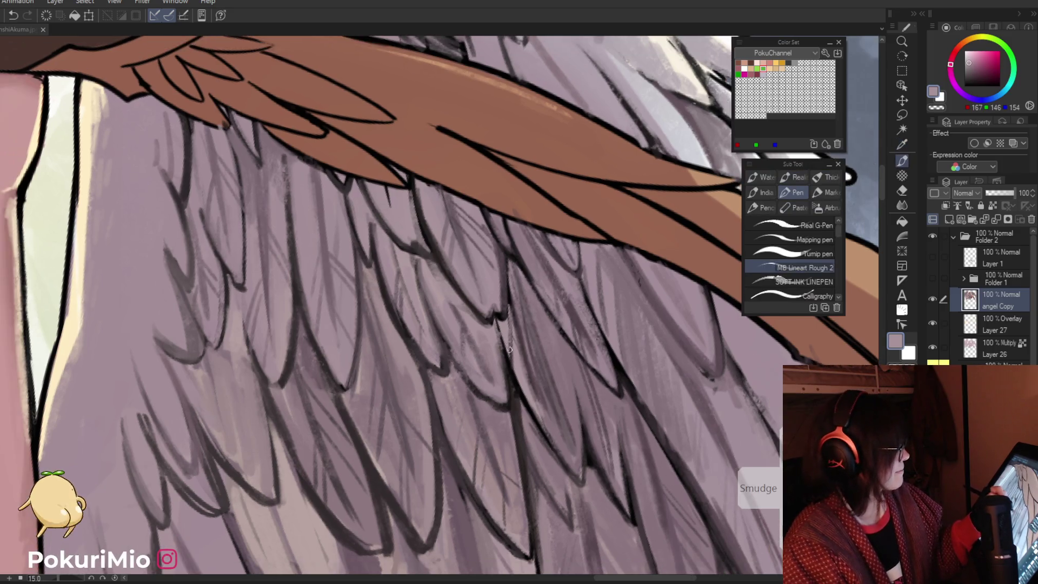
pyautogui.press('/')
pyautogui.keyDown('alt'); pyautogui.click(503, 326); pyautogui.keyUp('alt')
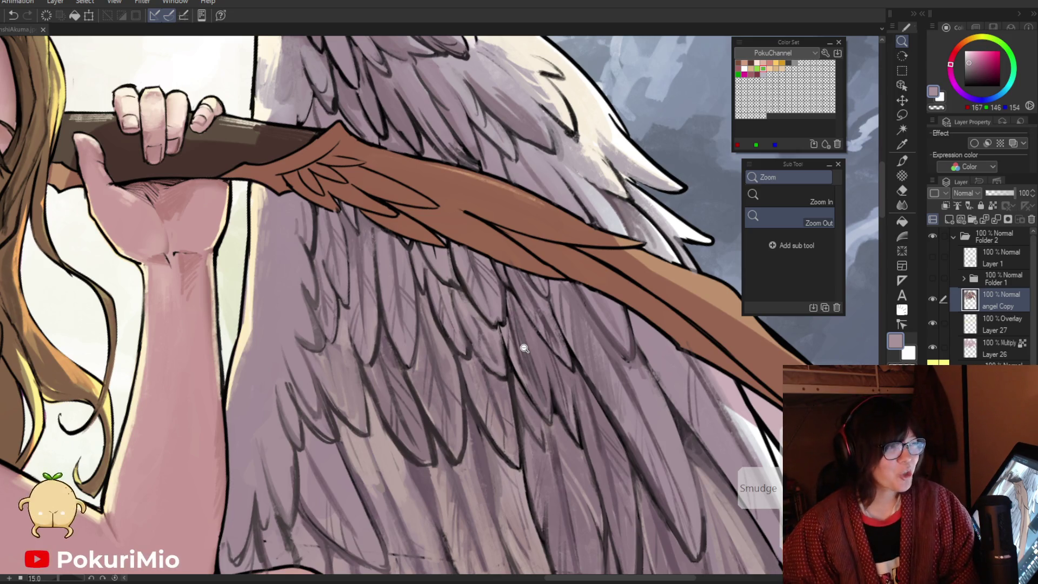
pyautogui.press('p')
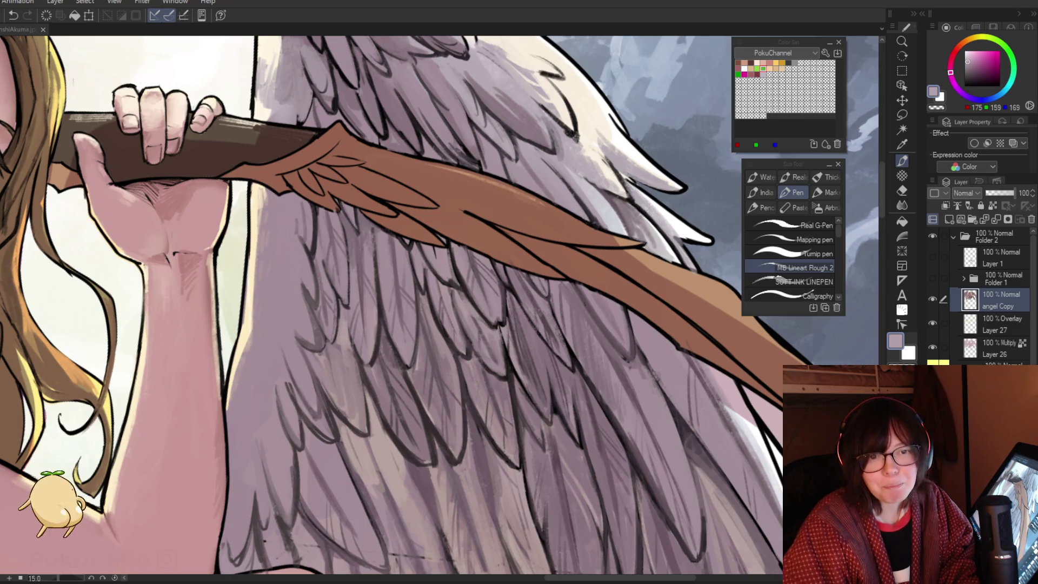
# Browse the pouding chômeur image results, then close Chrome to return to the illustration
pyautogui.moveTo(1037, 219)
pyautogui.mouseDown()
pyautogui.moveTo(874, 219)
pyautogui.moveTo(482, 51)
pyautogui.mouseUp()
pyautogui.scroll(1, 630, 233)
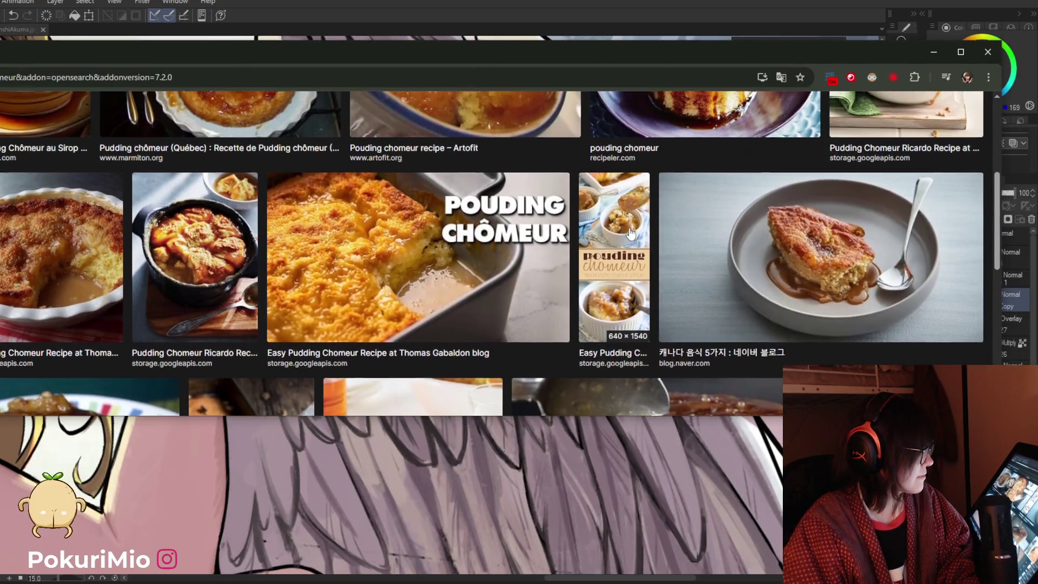
pyautogui.scroll(3, 630, 233)
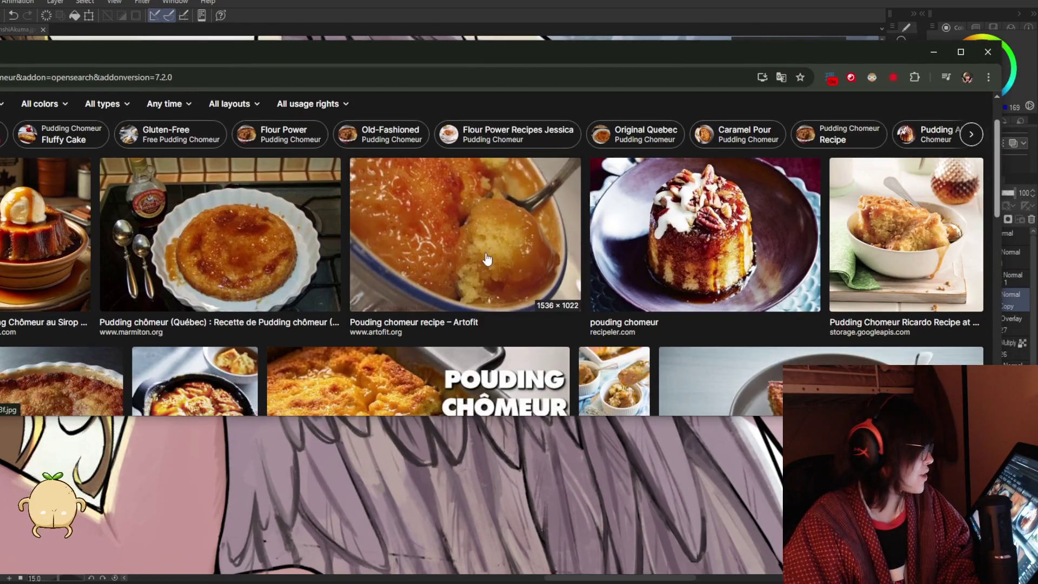
pyautogui.scroll(-8, 487, 259)
pyautogui.scroll(-8, 382, 246)
pyautogui.scroll(-2, 432, 243)
pyautogui.scroll(-3, 648, 241)
pyautogui.scroll(-2, 673, 231)
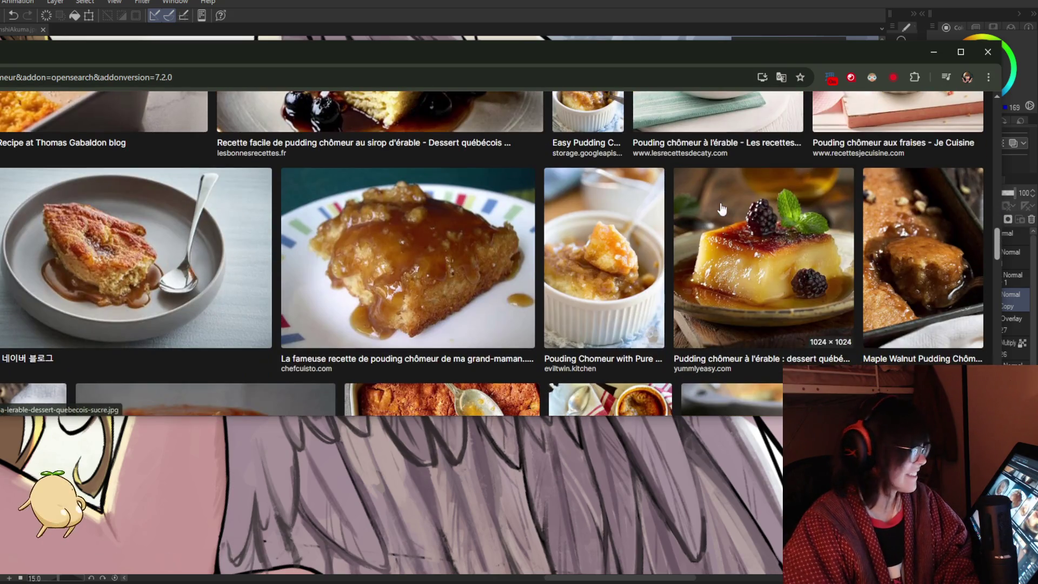
pyautogui.click(990, 52)
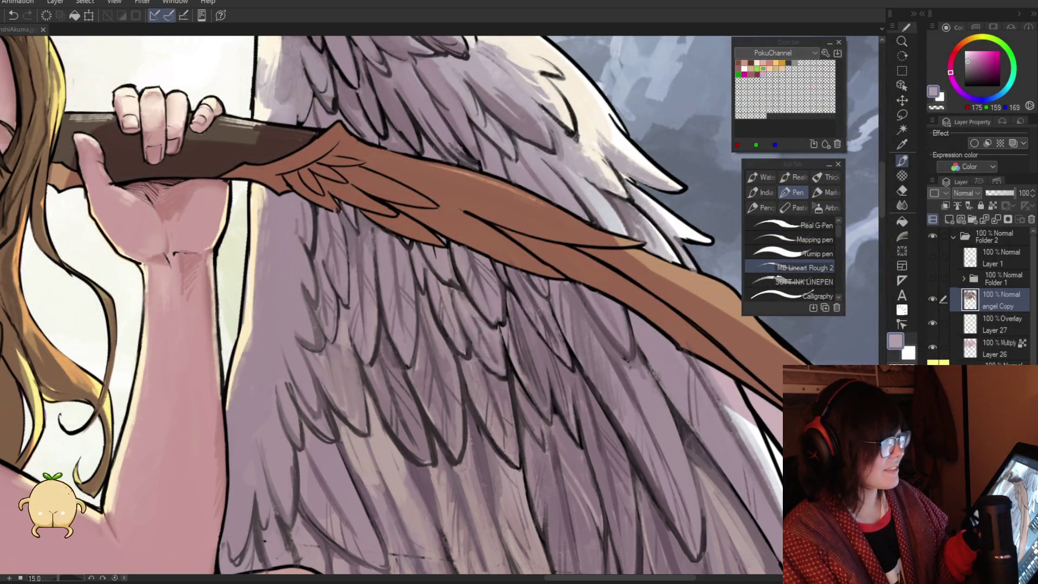
# Frame the angel's face and bow, then paint lighter tan highlight strokes down the bow blade
pyautogui.press('/')
pyautogui.keyDown('alt'); pyautogui.click(562, 379); pyautogui.keyUp('alt')
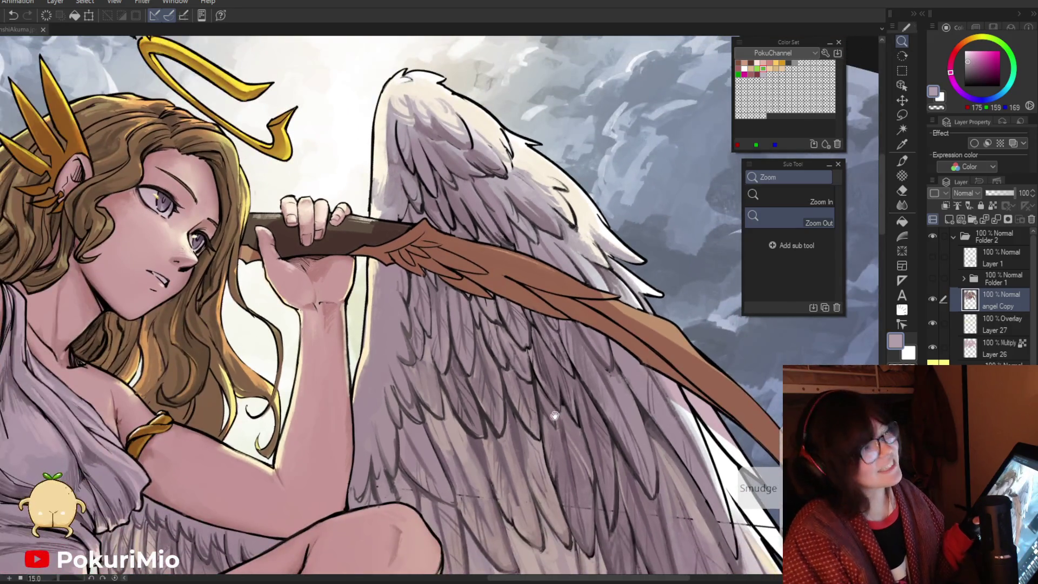
pyautogui.keyDown('alt'); pyautogui.click(573, 393); pyautogui.keyUp('alt')
pyautogui.moveTo(582, 434)
pyautogui.mouseDown()
pyautogui.moveTo(582, 420)
pyautogui.moveTo(646, 420)
pyautogui.mouseUp()
pyautogui.press('p')
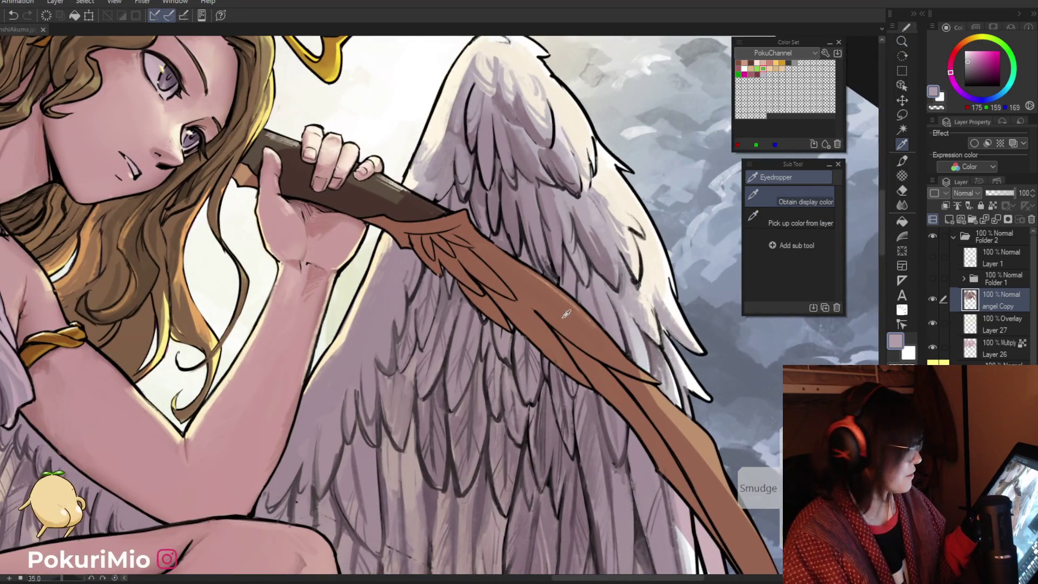
pyautogui.keyDown('alt'); pyautogui.click(555, 284); pyautogui.keyUp('alt')
pyautogui.keyDown('alt'); pyautogui.click(549, 280); pyautogui.keyUp('alt')
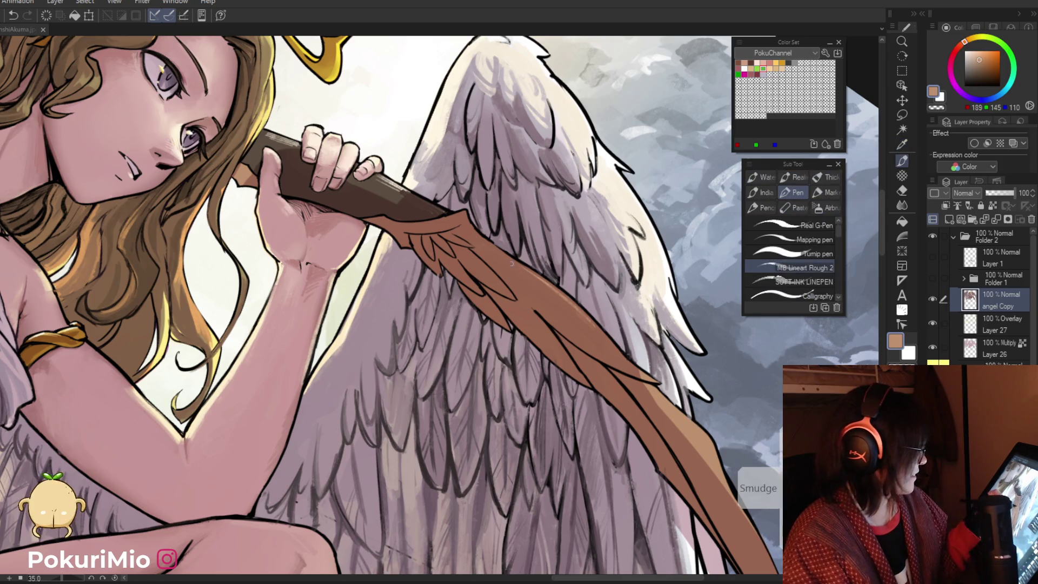
pyautogui.moveTo(492, 250); pyautogui.dragTo(603, 338)
pyautogui.moveTo(527, 278); pyautogui.dragTo(640, 378)
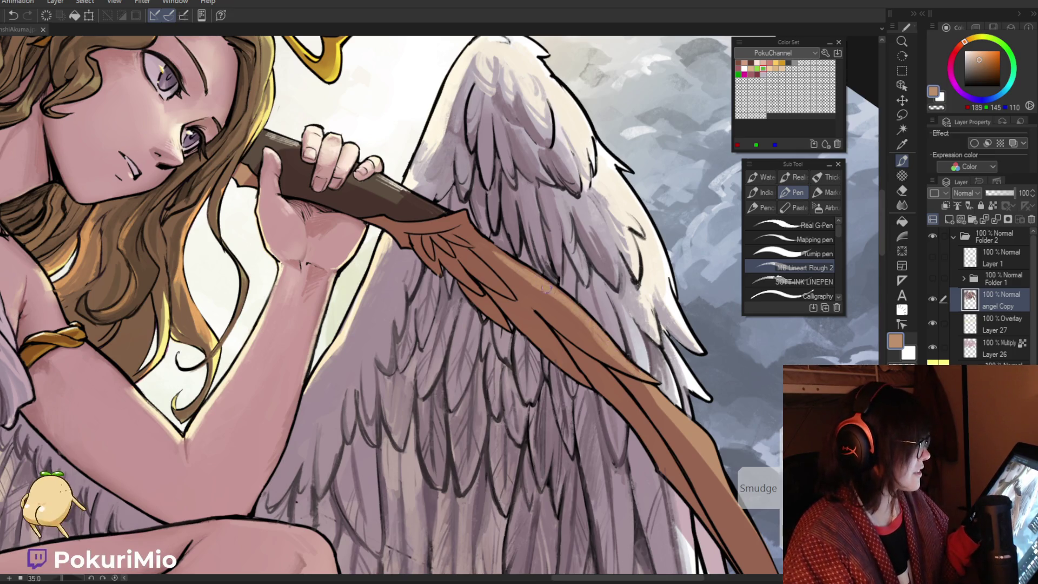
# Paint a tan stroke and a brown stroke down the bow's centre
pyautogui.keyDown('alt'); pyautogui.click(507, 272); pyautogui.keyUp('alt')
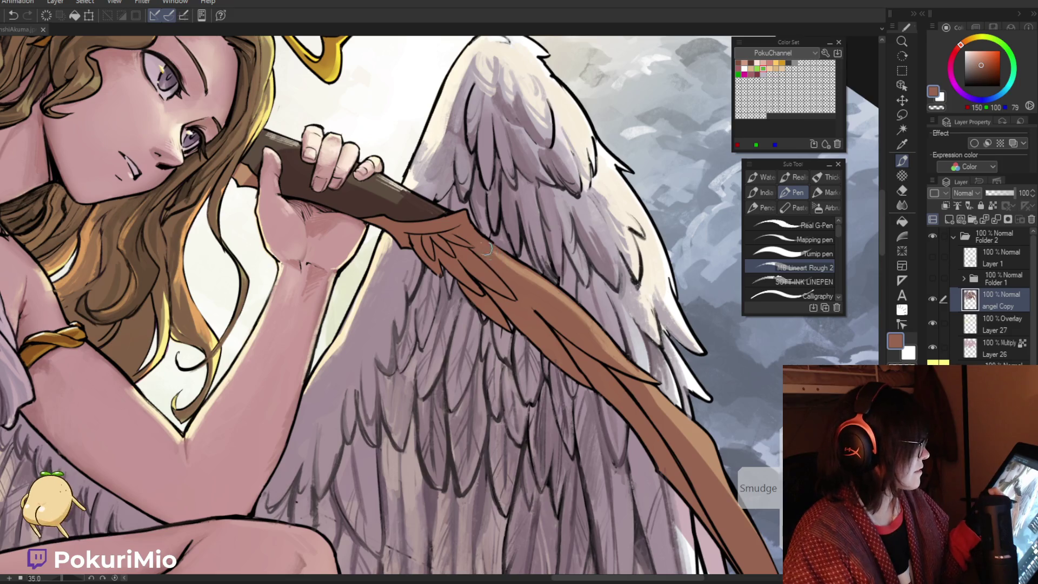
pyautogui.scroll(-5, 491, 253)
pyautogui.moveTo(491, 253); pyautogui.dragTo(334, 273)
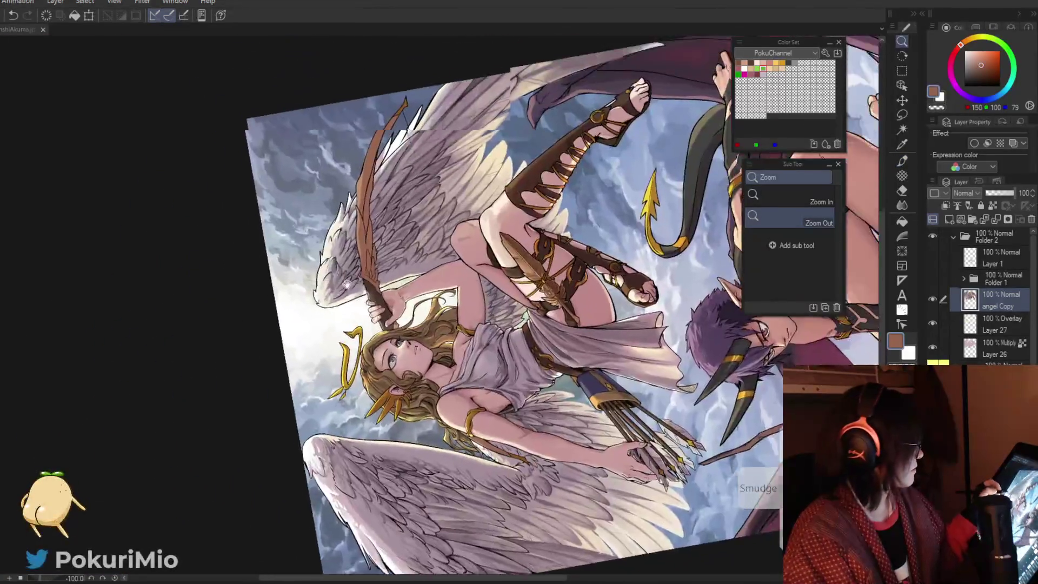
pyautogui.scroll(6, 334, 273)
pyautogui.press('p')
pyautogui.keyDown('alt'); pyautogui.click(469, 332); pyautogui.keyUp('alt')
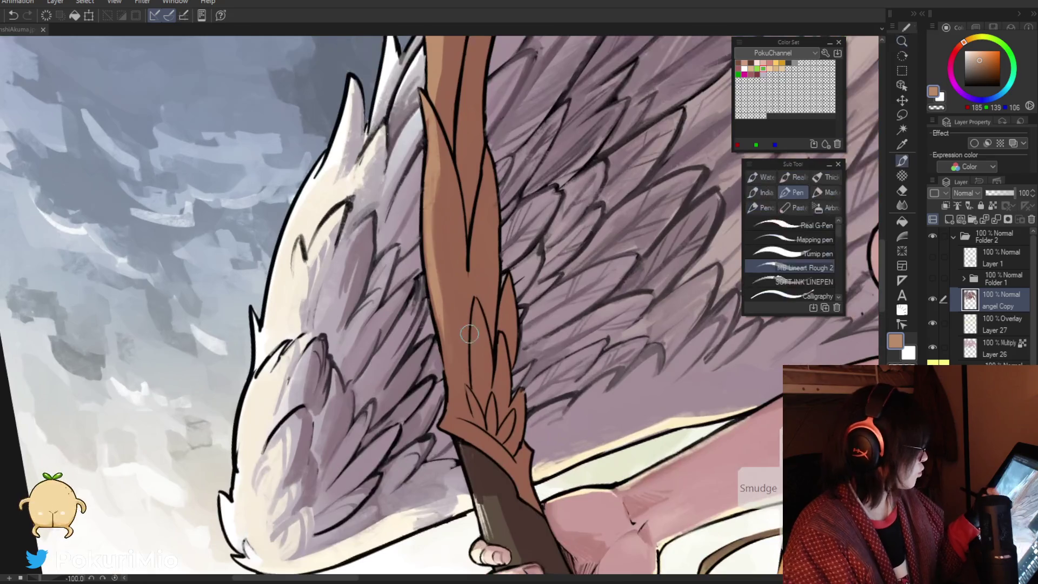
pyautogui.moveTo(475, 304); pyautogui.dragTo(477, 391)
pyautogui.keyDown('alt'); pyautogui.click(479, 320); pyautogui.keyUp('alt')
pyautogui.moveTo(475, 303); pyautogui.dragTo(478, 354)
# Draw a thin black line inside the bow and run tan along its lower left edge
pyautogui.keyDown('alt'); pyautogui.click(485, 381); pyautogui.keyUp('alt')
pyautogui.moveTo(474, 296); pyautogui.dragTo(470, 350)
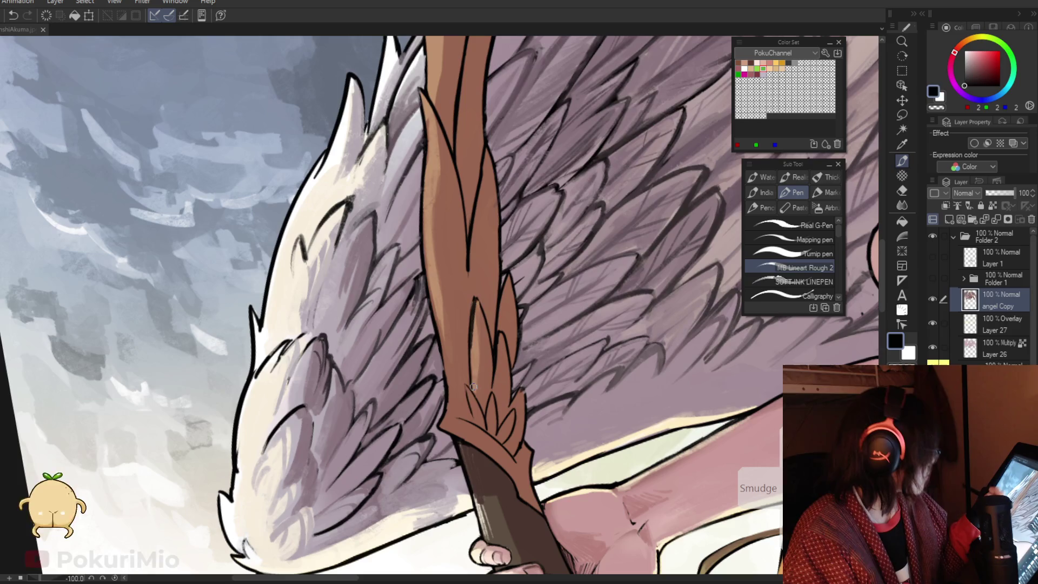
pyautogui.moveTo(480, 303); pyautogui.dragTo(486, 329)
pyautogui.keyDown('alt'); pyautogui.click(476, 413); pyautogui.keyUp('alt')
pyautogui.moveTo(468, 387); pyautogui.dragTo(472, 420)
pyautogui.moveTo(450, 371)
pyautogui.mouseDown()
pyautogui.moveTo(454, 421)
pyautogui.moveTo(454, 386)
pyautogui.mouseUp()
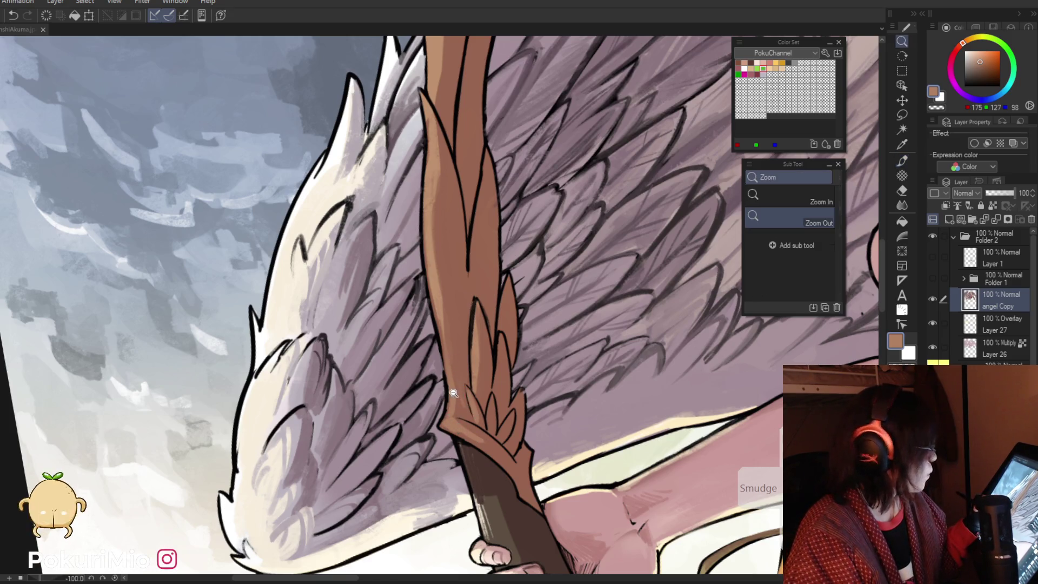
# Save the illustration with Ctrl+S, then pick the bow's brown and zoom out
pyautogui.click(455, 395)
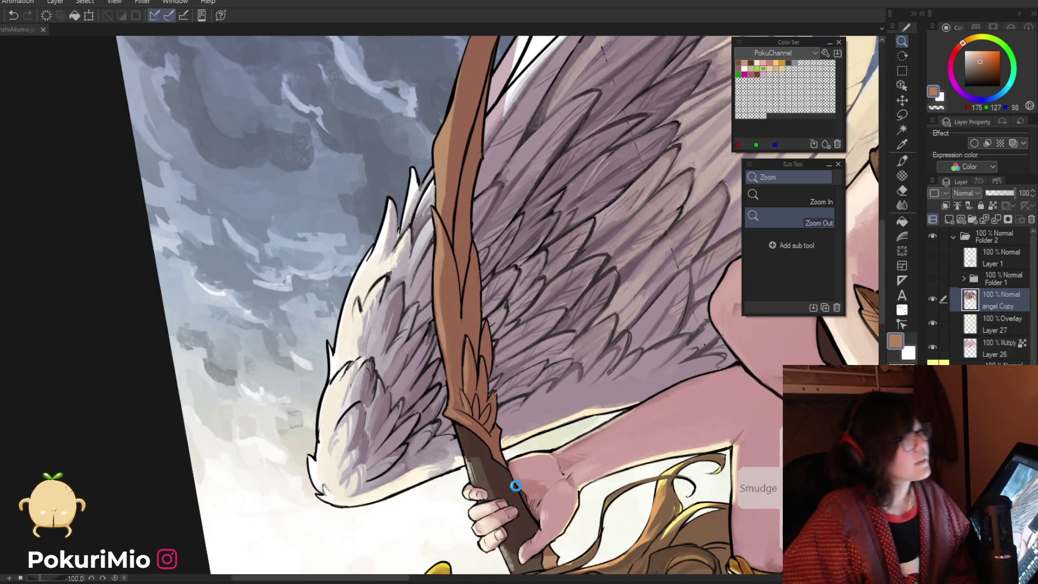
pyautogui.hotkey('ctrl', 's')
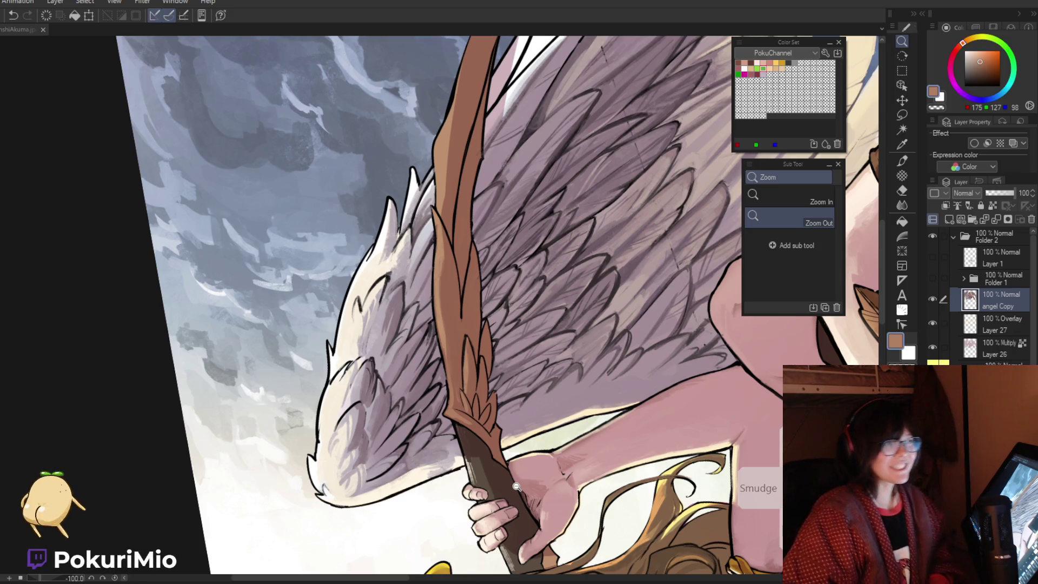
pyautogui.press('p')
pyautogui.keyDown('alt'); pyautogui.click(443, 283); pyautogui.keyUp('alt')
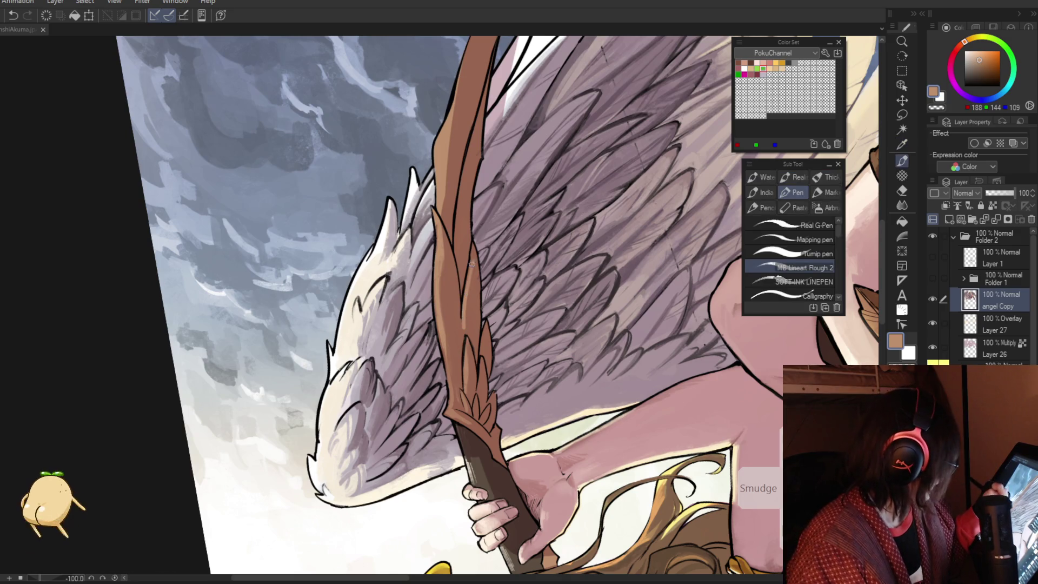
pyautogui.press('i')
pyautogui.keyDown('alt'); pyautogui.click(470, 314); pyautogui.keyUp('alt')
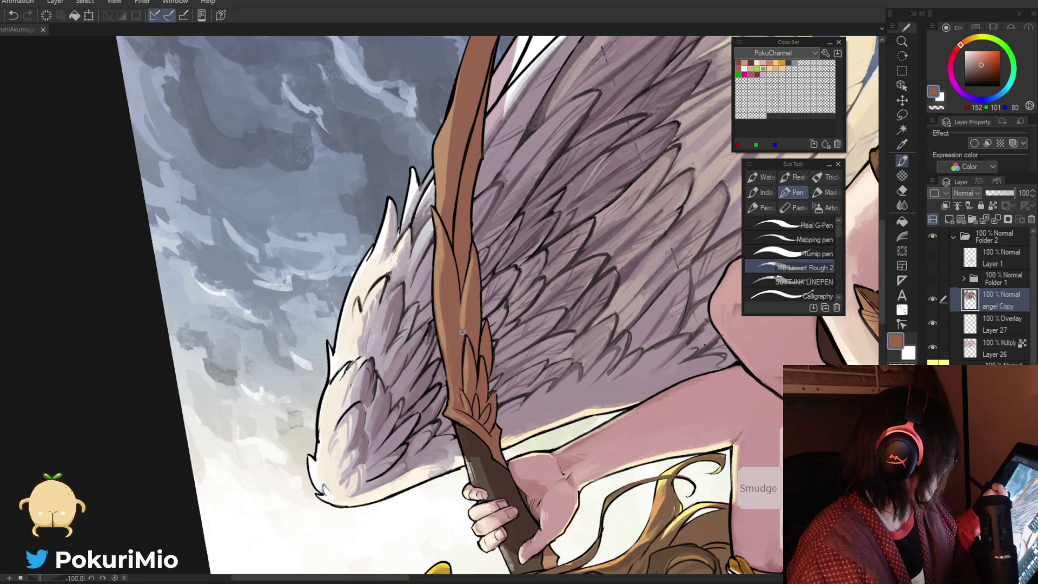
pyautogui.hotkey('ctrl', 'space')
pyautogui.moveTo(459, 323)
pyautogui.mouseDown()
pyautogui.moveTo(400, 368)
pyautogui.moveTo(428, 331)
pyautogui.mouseUp()
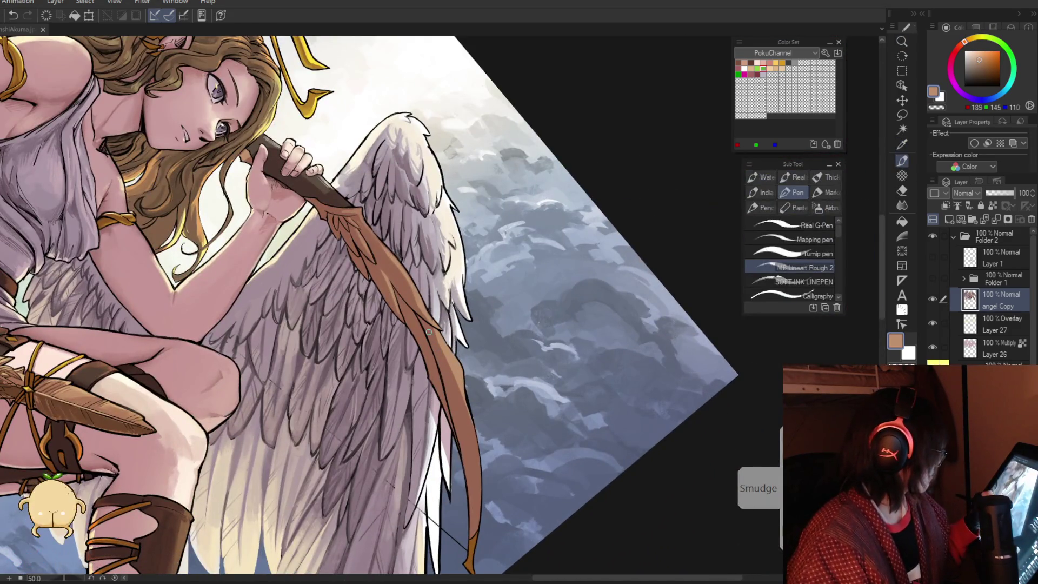
# Sample the bow's brown and tan, then paint light tan strokes along the bow edge
pyautogui.press('alt')
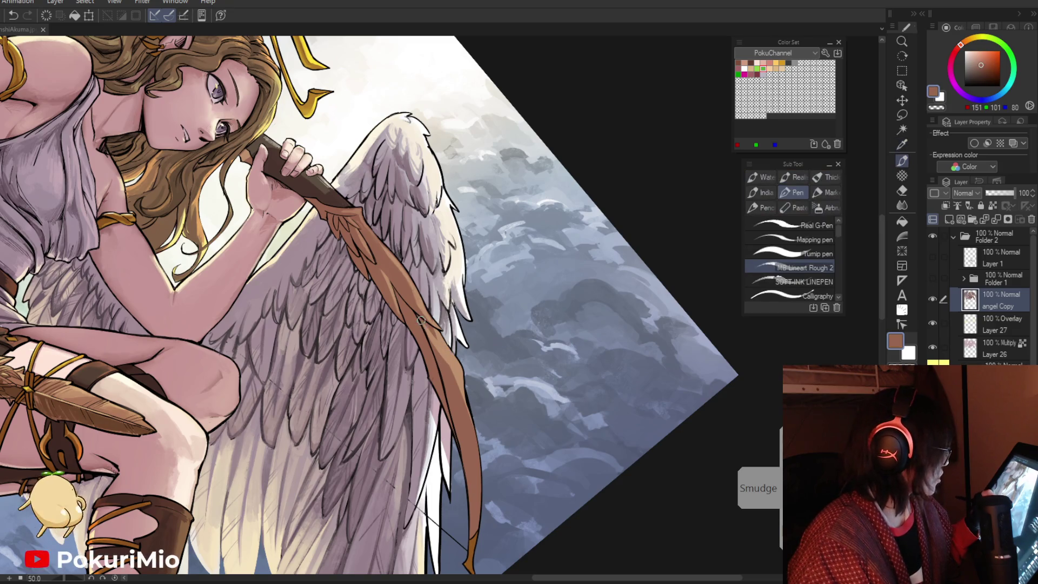
pyautogui.keyDown('alt'); pyautogui.click(439, 331); pyautogui.keyUp('alt')
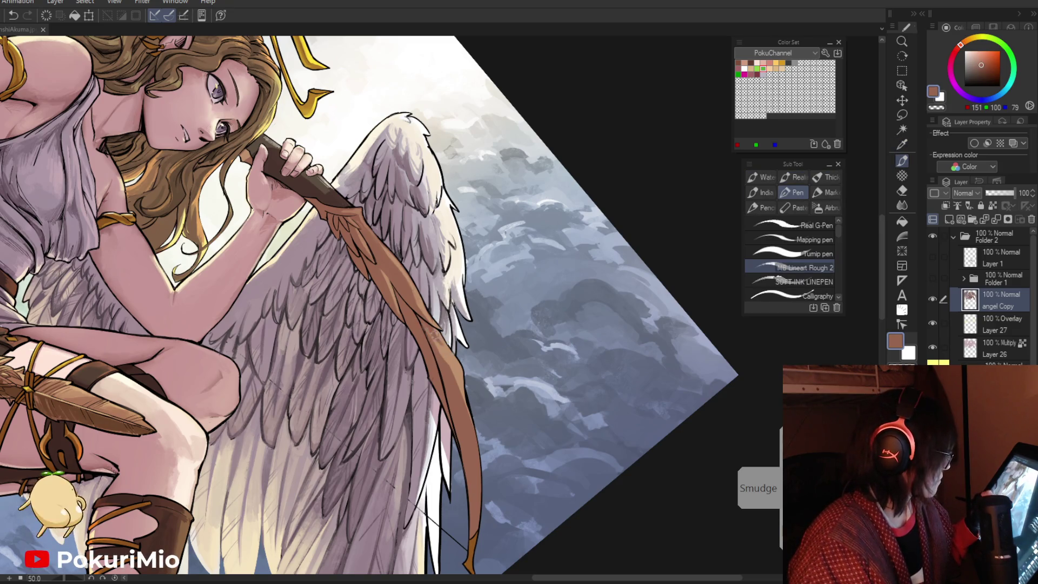
pyautogui.keyDown('alt'); pyautogui.click(449, 353); pyautogui.keyUp('alt')
pyautogui.moveTo(451, 373); pyautogui.dragTo(475, 511)
pyautogui.press('alt')
pyautogui.press('alt')
pyautogui.moveTo(478, 459); pyautogui.dragTo(478, 527)
pyautogui.moveTo(475, 479); pyautogui.dragTo(475, 535)
# Undo and redo the last bow-edge stroke, then rotate the view and pick the darker brown
pyautogui.hotkey('ctrl', 'space')
pyautogui.moveTo(473, 490)
pyautogui.mouseDown()
pyautogui.moveTo(444, 512)
pyautogui.moveTo(479, 432)
pyautogui.mouseUp()
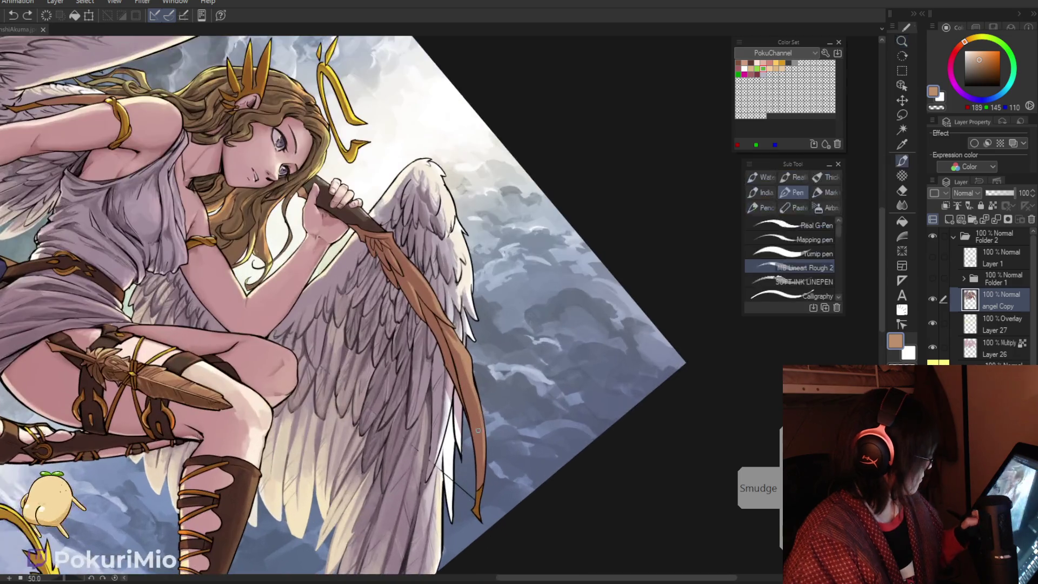
pyautogui.hotkey('ctrl', 'z')
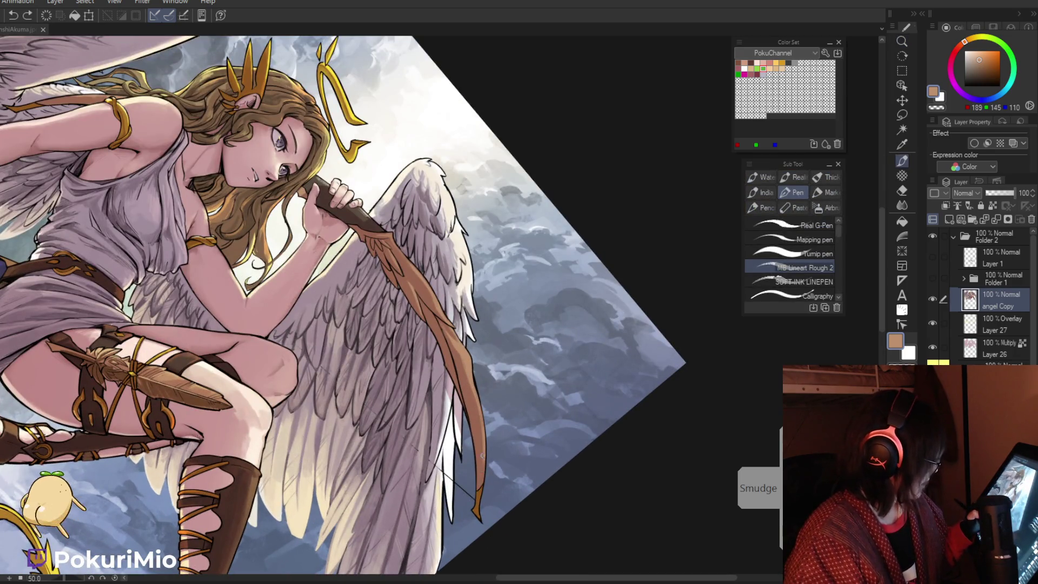
pyautogui.hotkey('ctrl', 'y')
pyautogui.moveTo(477, 402); pyautogui.dragTo(481, 406)
pyautogui.click(481, 406)
pyautogui.press('p')
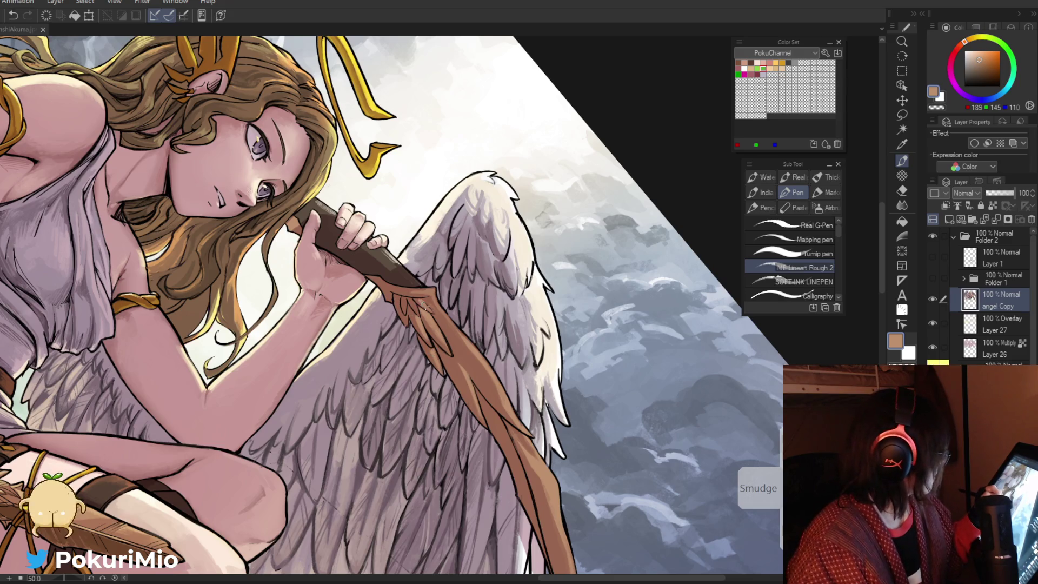
pyautogui.moveTo(412, 327); pyautogui.dragTo(404, 274)
pyautogui.keyDown('alt'); pyautogui.click(401, 273); pyautogui.keyUp('alt')
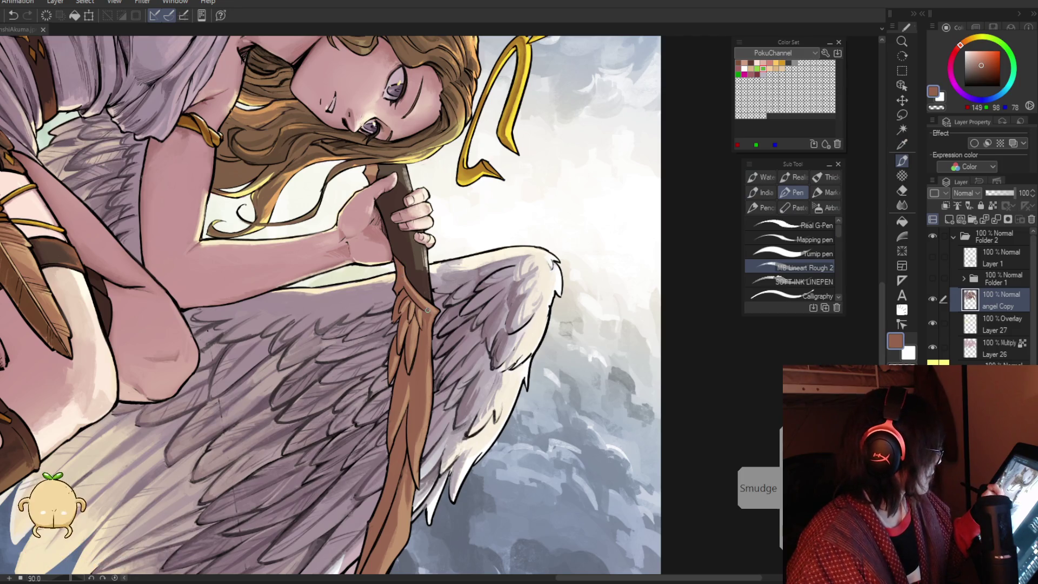
pyautogui.moveTo(425, 335); pyautogui.dragTo(427, 283)
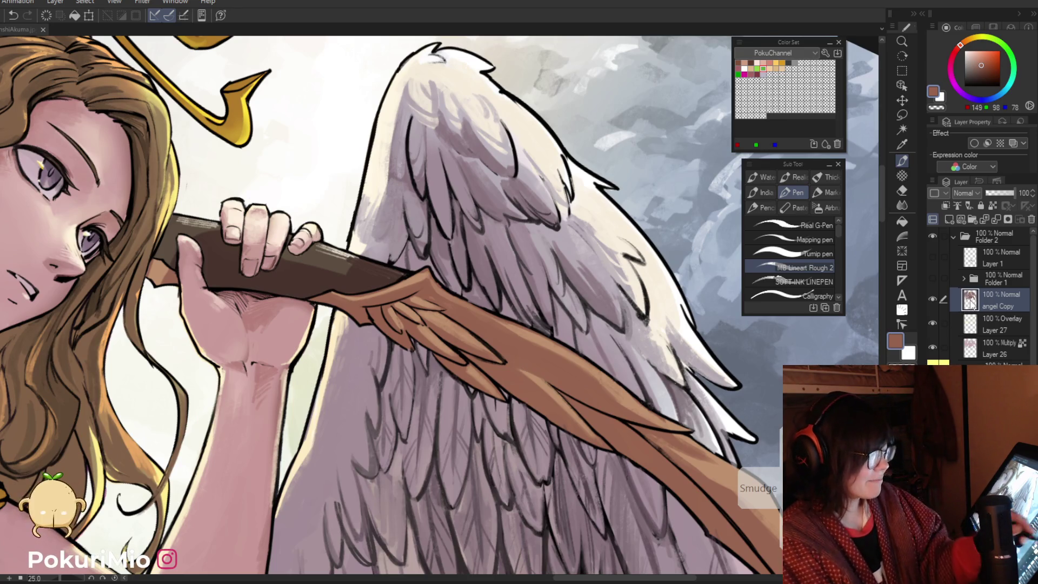
# Zoom in on the bow and paint a thin bright orange highlight along its edge
pyautogui.hotkey('ctrl', 'space')
pyautogui.moveTo(432, 470)
pyautogui.mouseDown()
pyautogui.moveTo(378, 470)
pyautogui.moveTo(429, 471)
pyautogui.mouseUp()
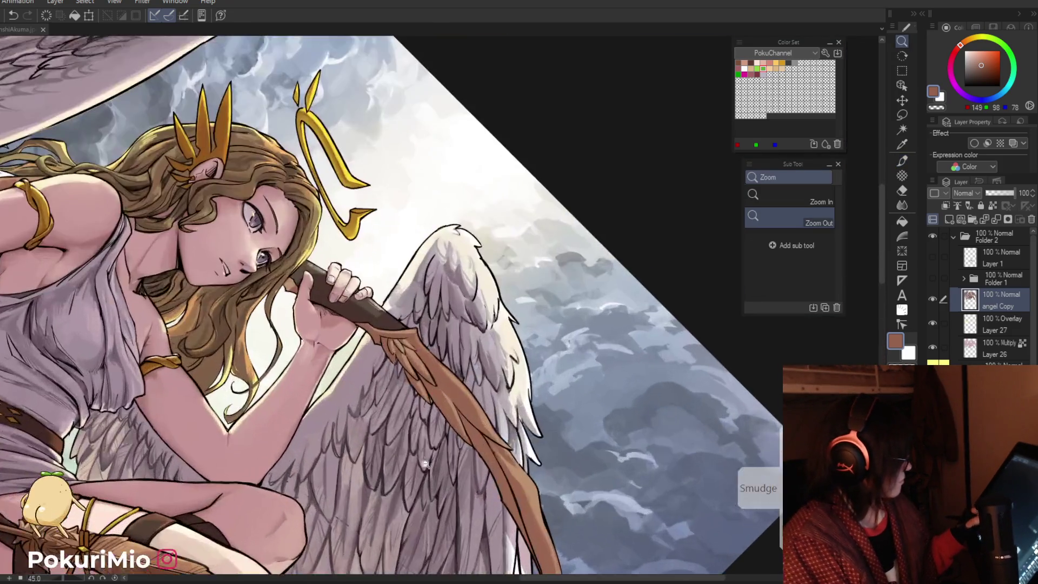
pyautogui.click(394, 378)
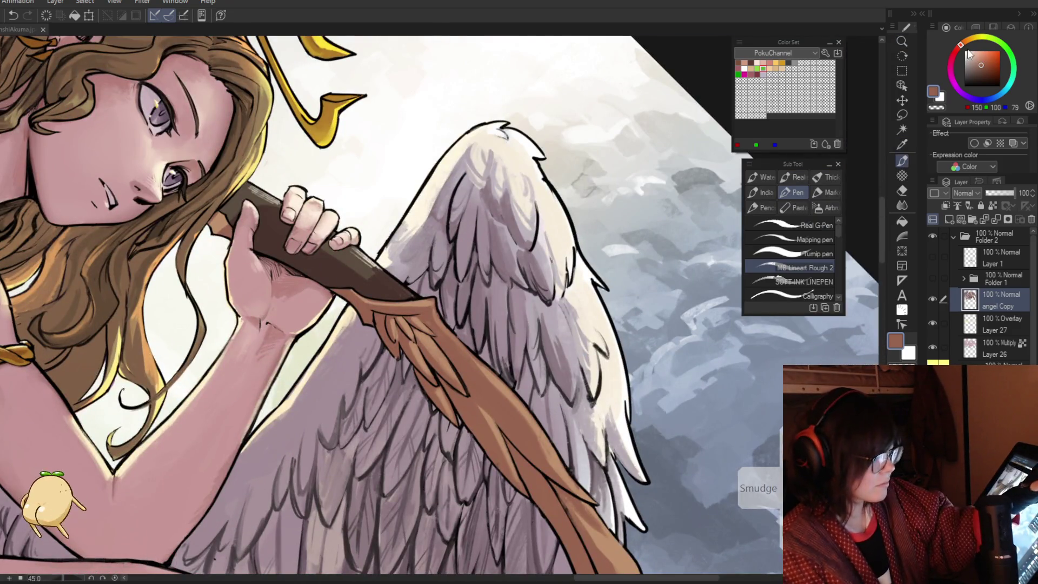
pyautogui.press('i')
pyautogui.click(984, 56)
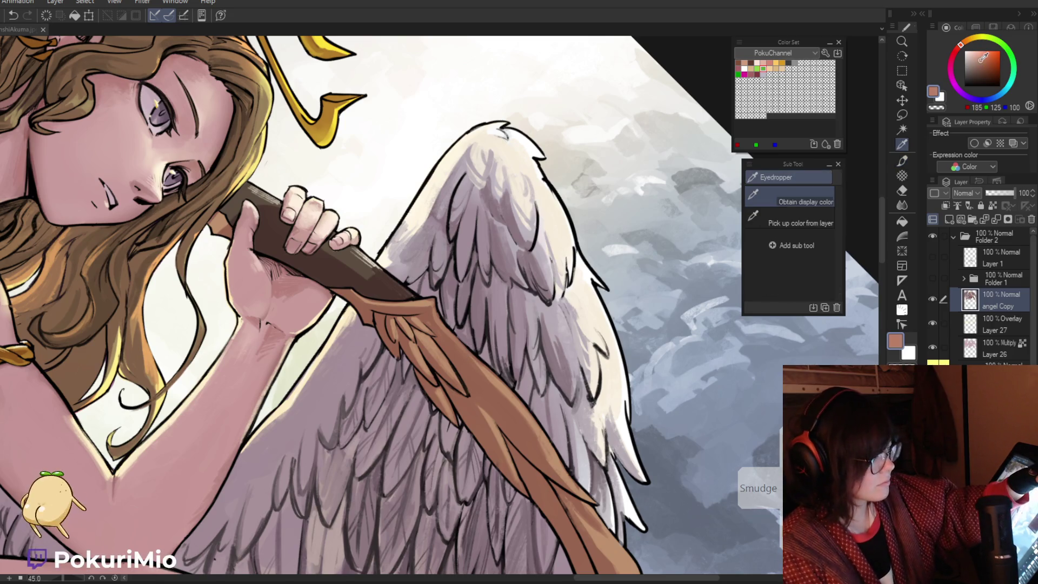
pyautogui.click(990, 50)
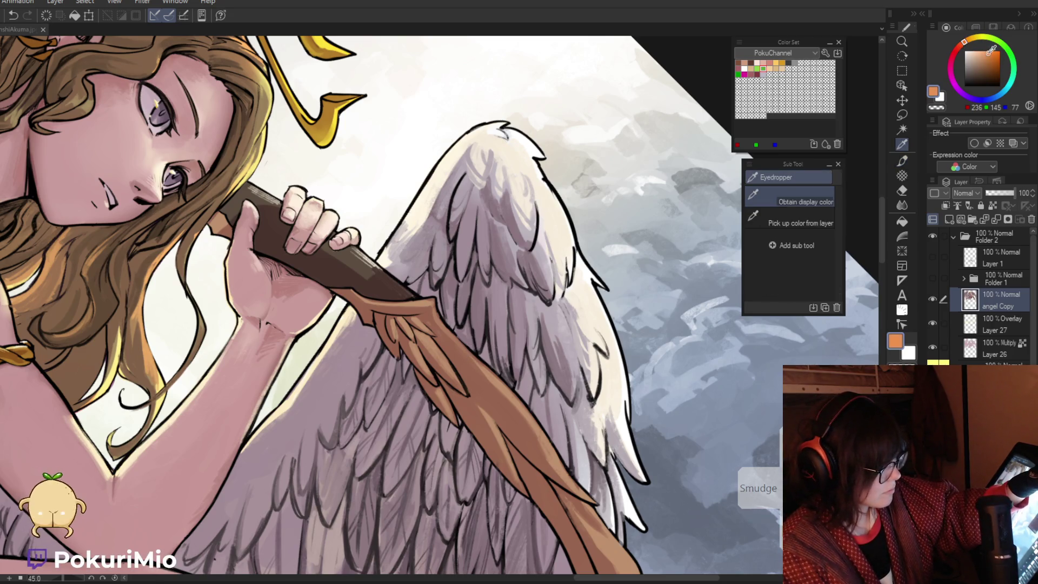
pyautogui.press('p')
pyautogui.moveTo(496, 388); pyautogui.dragTo(522, 421)
# Shade the bow and its shaft with darker and mid browns, then fit the whole illustration
pyautogui.keyDown('alt'); pyautogui.click(504, 402); pyautogui.keyUp('alt')
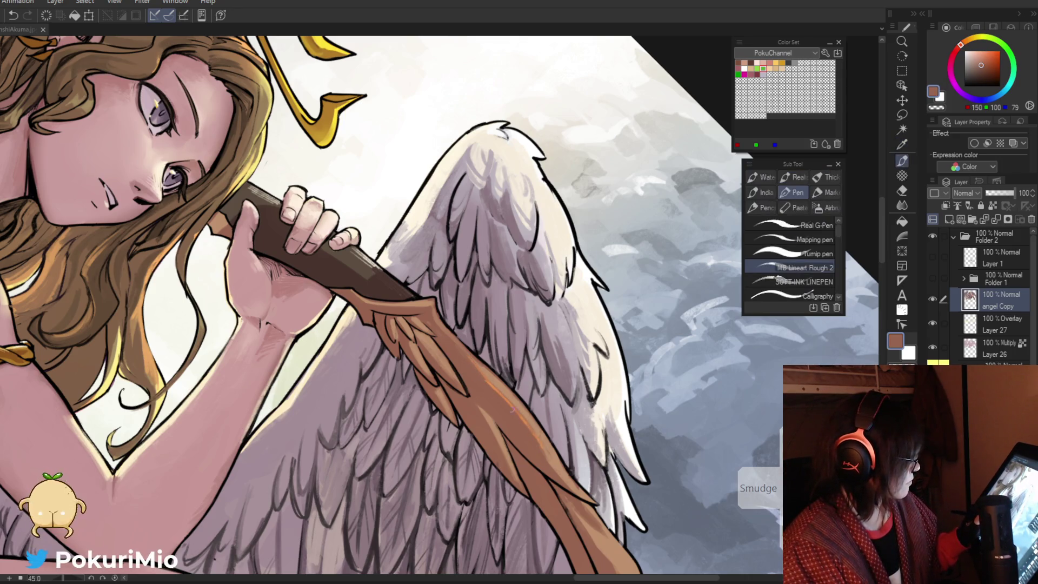
pyautogui.moveTo(985, 68); pyautogui.dragTo(992, 75)
pyautogui.moveTo(521, 471)
pyautogui.mouseDown()
pyautogui.moveTo(501, 431)
pyautogui.moveTo(513, 470)
pyautogui.mouseUp()
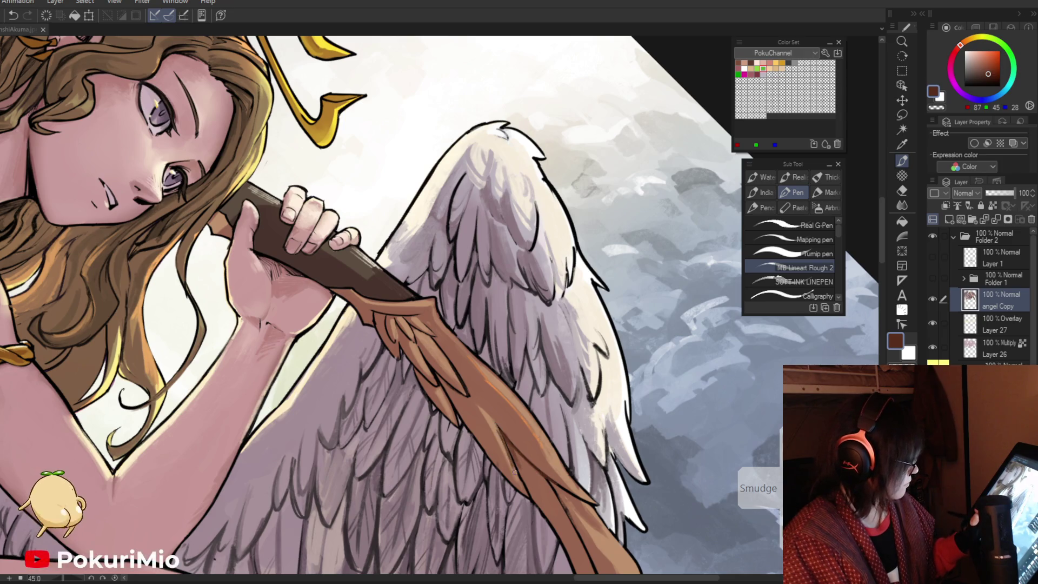
pyautogui.scroll(-5, 523, 485)
pyautogui.scroll(5, 432, 334)
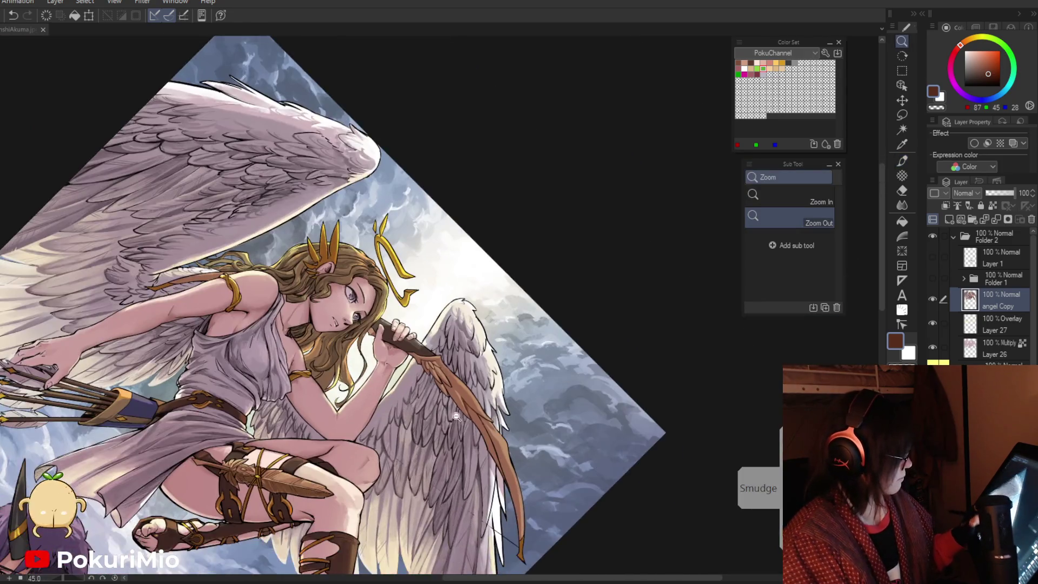
pyautogui.moveTo(410, 311); pyautogui.dragTo(492, 403)
pyautogui.keyDown('alt'); pyautogui.click(453, 343); pyautogui.keyUp('alt')
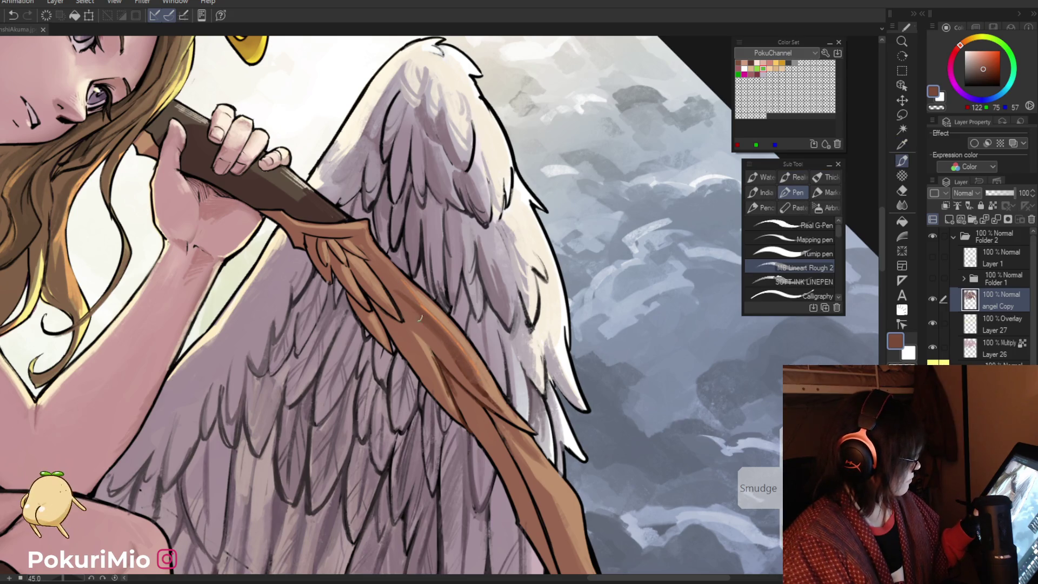
pyautogui.moveTo(412, 303)
pyautogui.mouseDown()
pyautogui.moveTo(367, 252)
pyautogui.moveTo(421, 330)
pyautogui.mouseUp()
pyautogui.keyDown('alt'); pyautogui.click(369, 257); pyautogui.keyUp('alt')
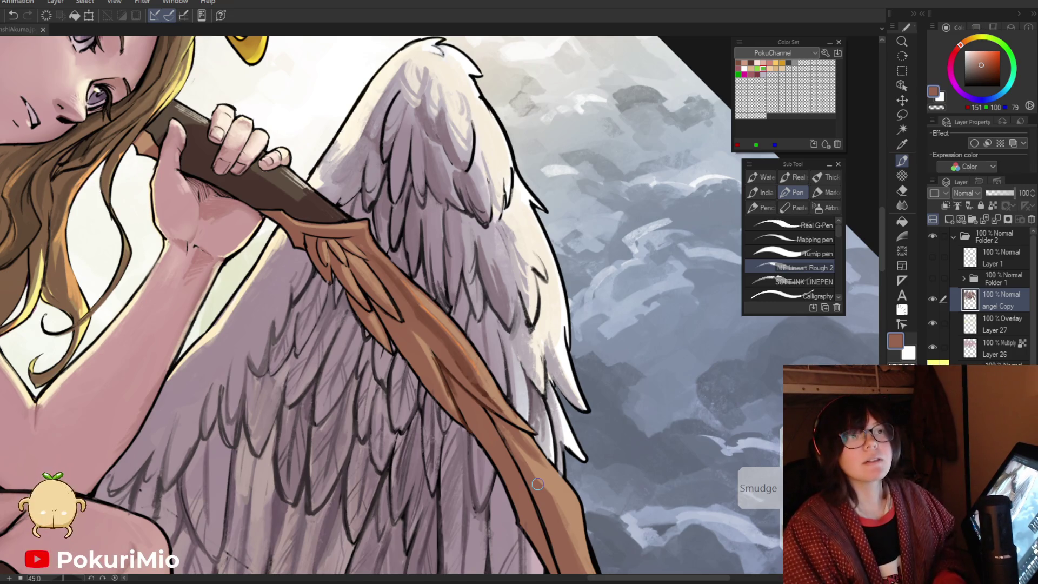
pyautogui.press('/')
pyautogui.hotkey('ctrl', '0')
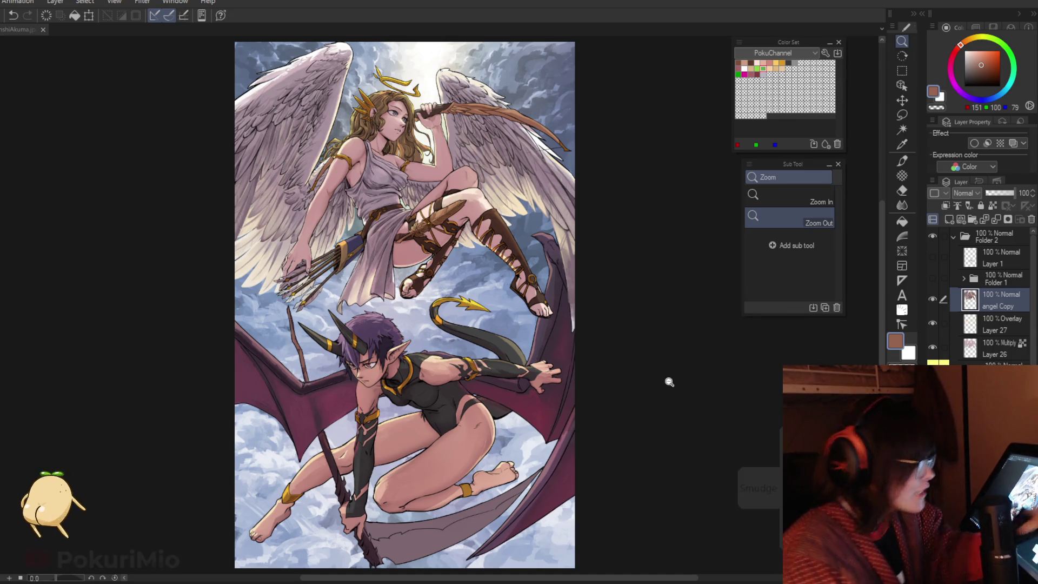
# Zoom in on the angel's thigh strap and sample its brown
pyautogui.hotkey('ctrl', '-')
pyautogui.click(431, 207)
pyautogui.click(431, 207)
pyautogui.click(431, 207)
pyautogui.press('i')
pyautogui.click(582, 309)
pyautogui.moveTo(582, 309)
pyautogui.mouseDown()
pyautogui.moveTo(508, 378)
pyautogui.moveTo(457, 449)
pyautogui.moveTo(405, 481)
pyautogui.moveTo(530, 479)
pyautogui.mouseUp()
pyautogui.click(459, 439)
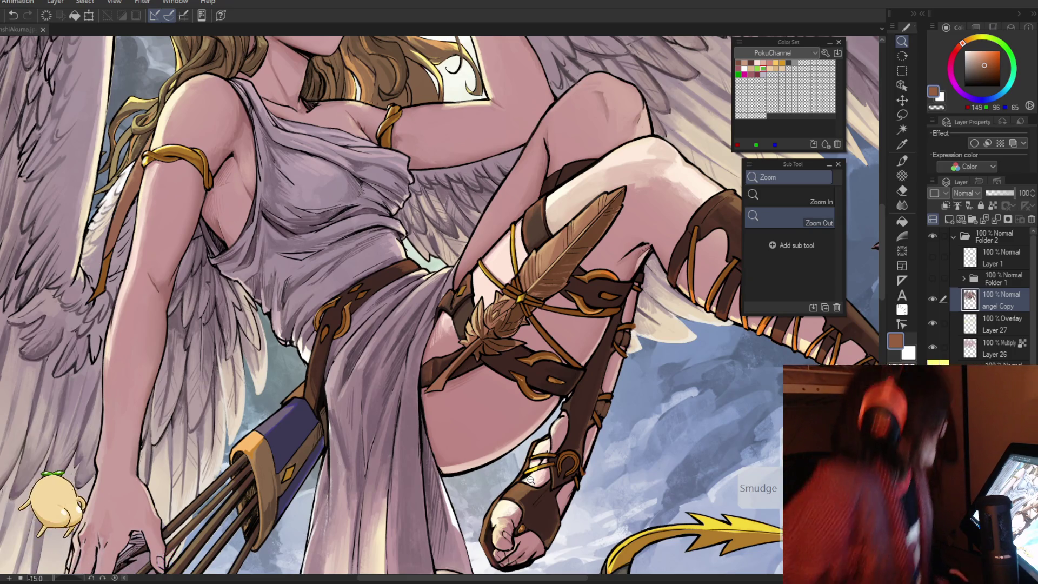
pyautogui.click(449, 288)
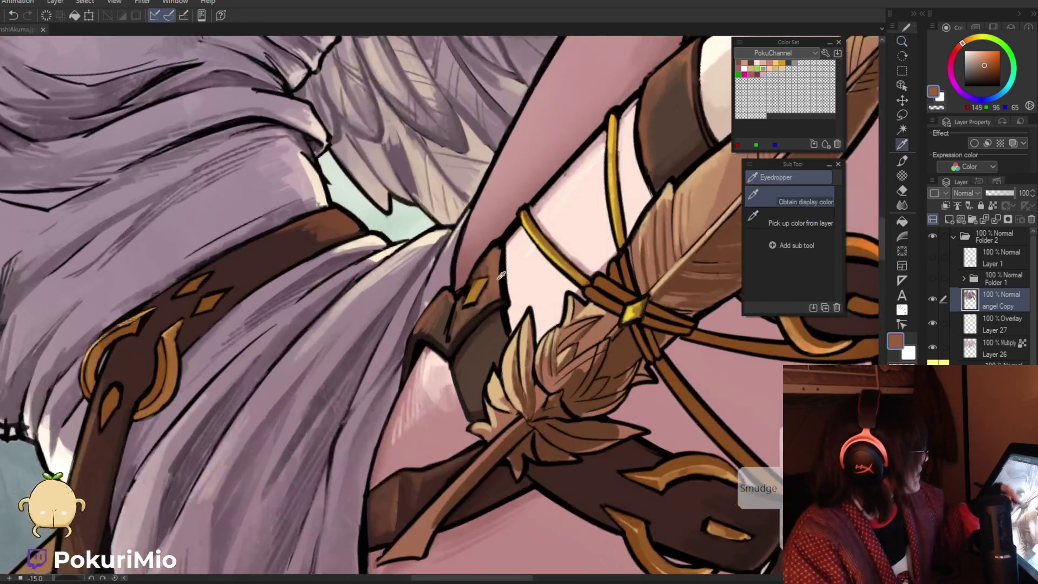
# Shade the leather strap with lighter brown strokes and dark brown accents
pyautogui.press('p')
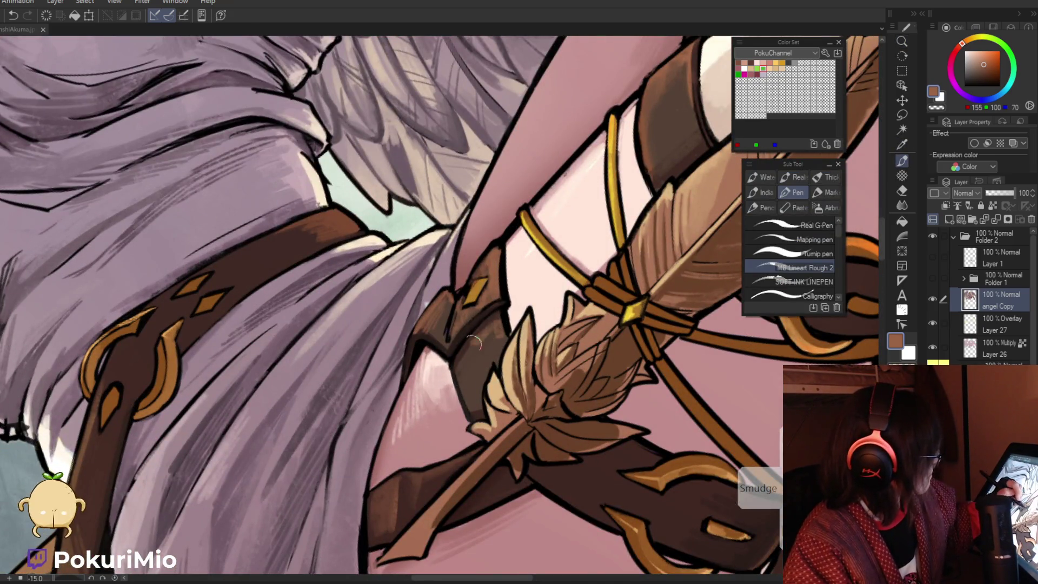
pyautogui.moveTo(495, 332)
pyautogui.mouseDown()
pyautogui.moveTo(465, 363)
pyautogui.moveTo(493, 341)
pyautogui.moveTo(473, 402)
pyautogui.moveTo(459, 373)
pyautogui.moveTo(470, 385)
pyautogui.mouseUp()
pyautogui.keyDown('alt'); pyautogui.click(479, 325); pyautogui.keyUp('alt')
pyautogui.moveTo(471, 346); pyautogui.dragTo(457, 367)
pyautogui.press('i')
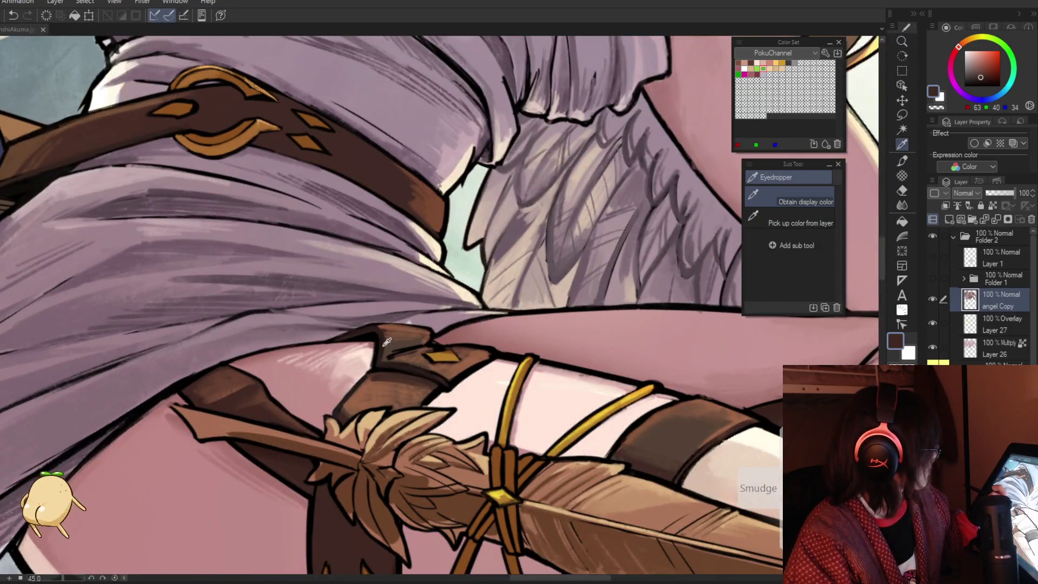
pyautogui.click(387, 341)
pyautogui.press('p')
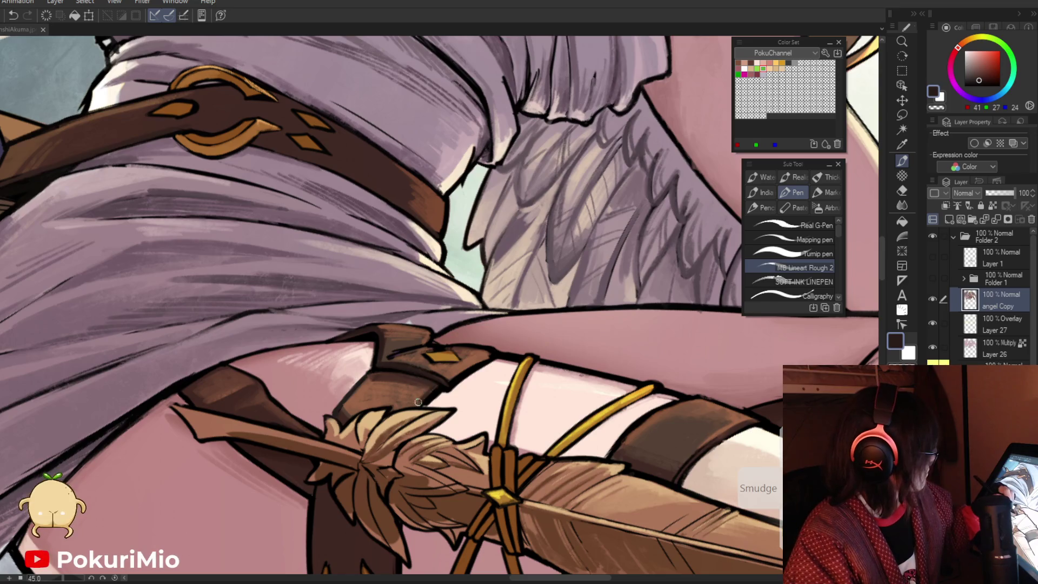
# Sample a mid brown and the black line colour, then reset to the full upright view
pyautogui.press('i')
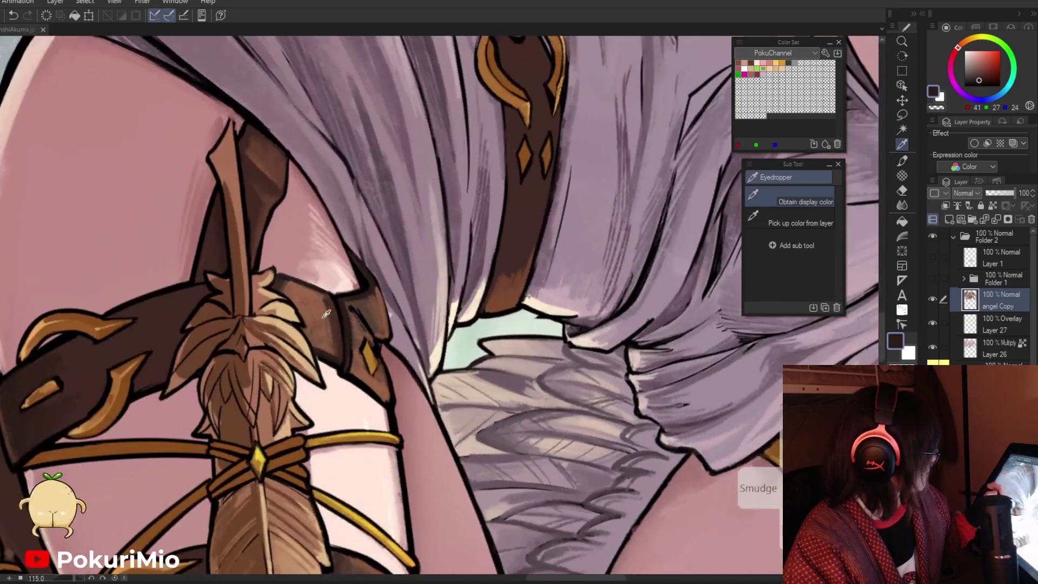
pyautogui.click(330, 314)
pyautogui.press('p')
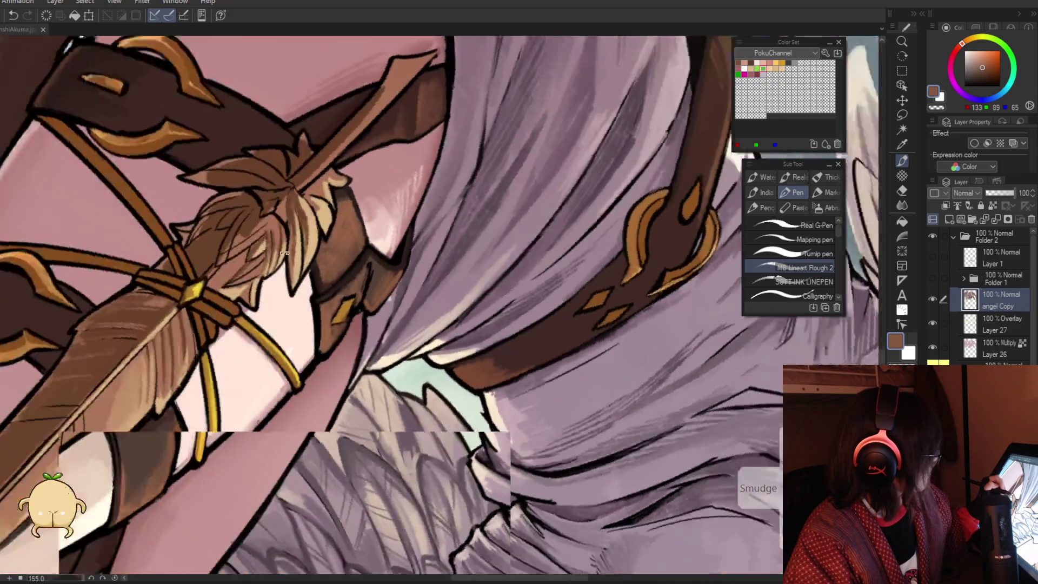
pyautogui.press('i')
pyautogui.click(398, 235)
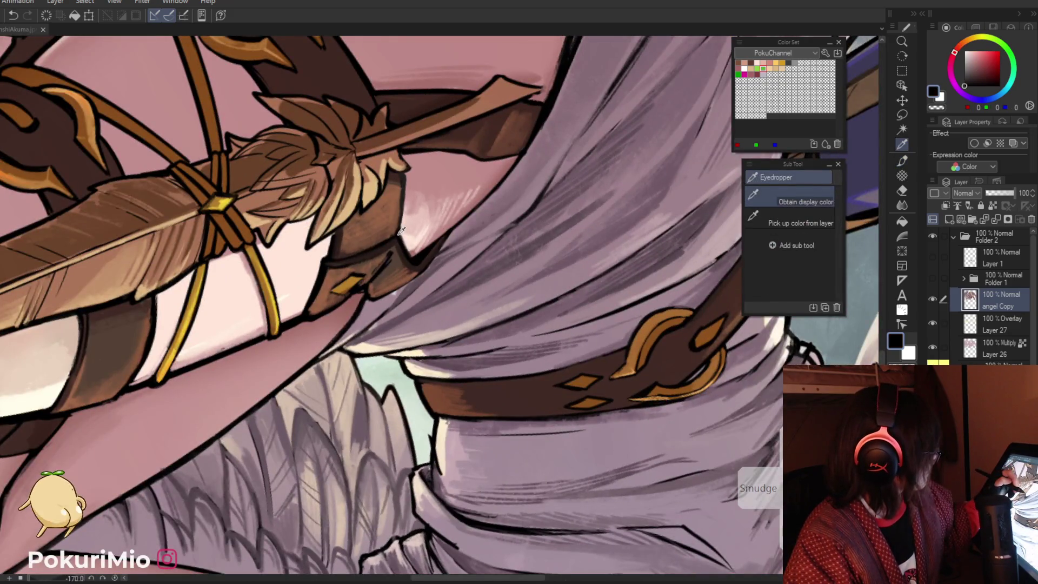
pyautogui.press('p')
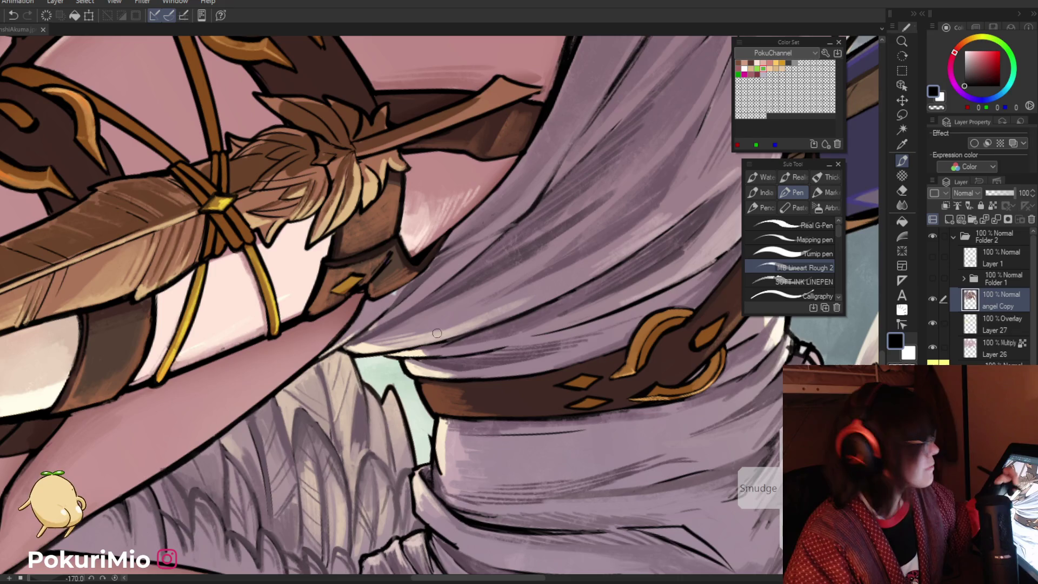
pyautogui.hotkey('ctrl', '0')
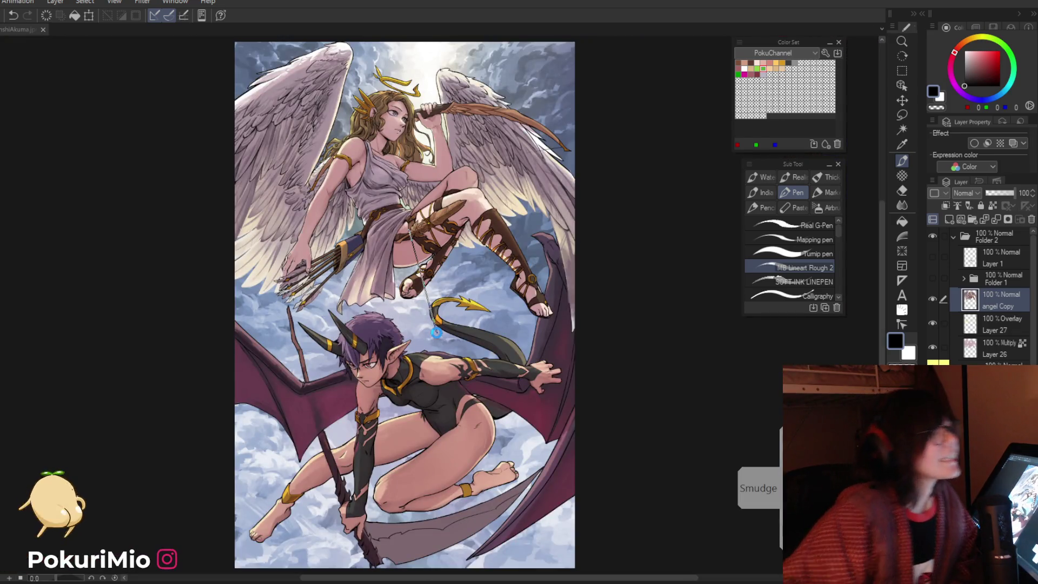
# Save the file, then zoom in on the bow and wing and pick the light grey-pink feather tone
pyautogui.hotkey('ctrl', 's')
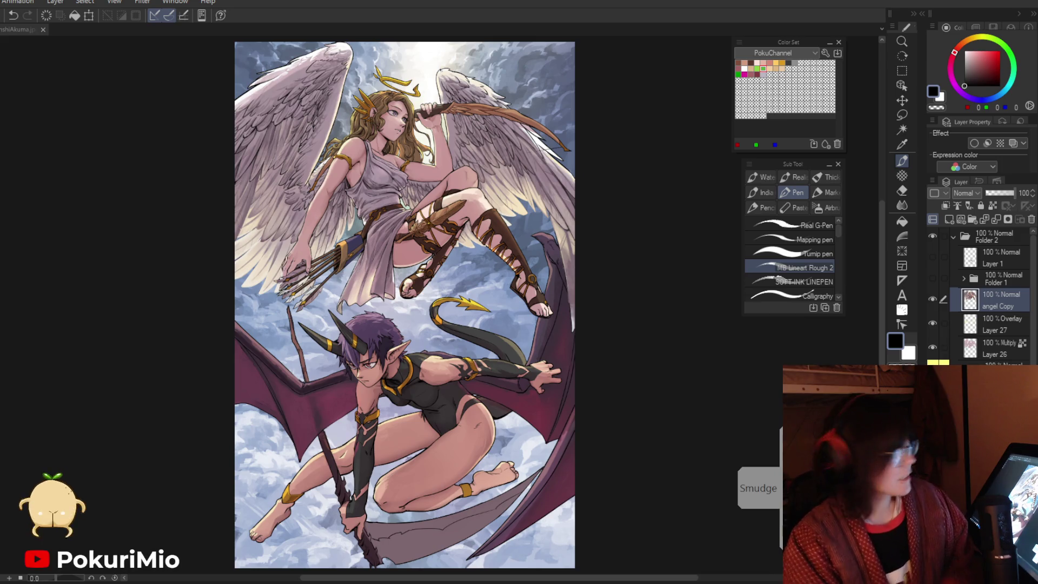
pyautogui.moveTo(263, 331); pyautogui.dragTo(366, 331)
pyautogui.keyDown('alt'); pyautogui.click(386, 331); pyautogui.keyUp('alt')
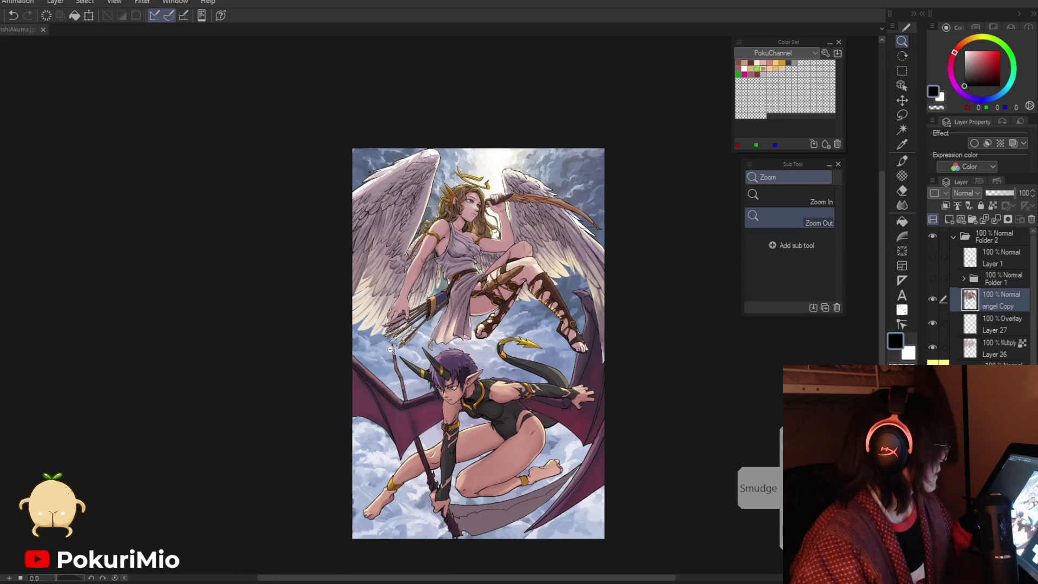
pyautogui.moveTo(437, 380); pyautogui.dragTo(412, 439)
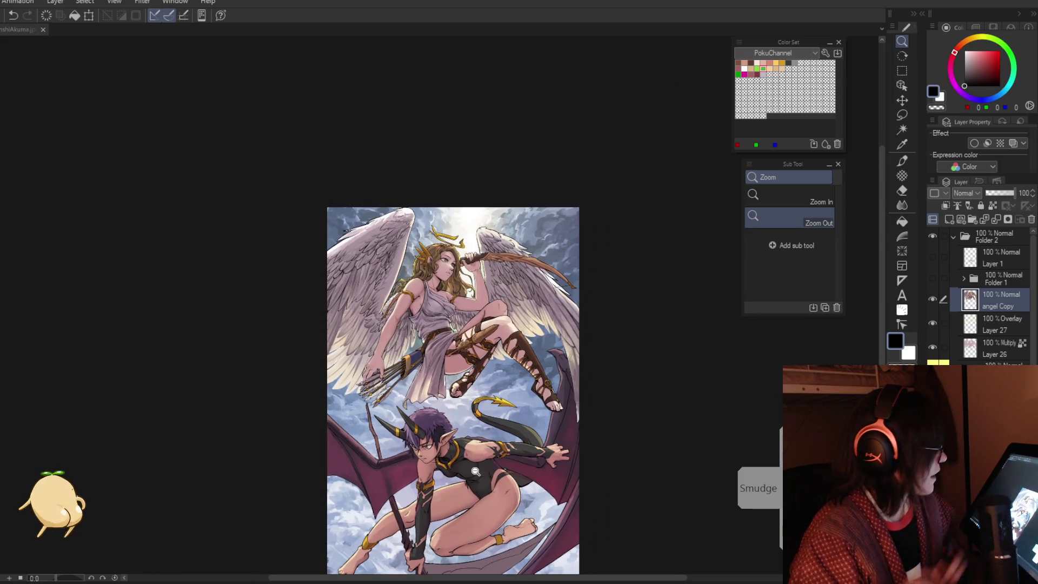
pyautogui.click(509, 254)
pyautogui.press('p')
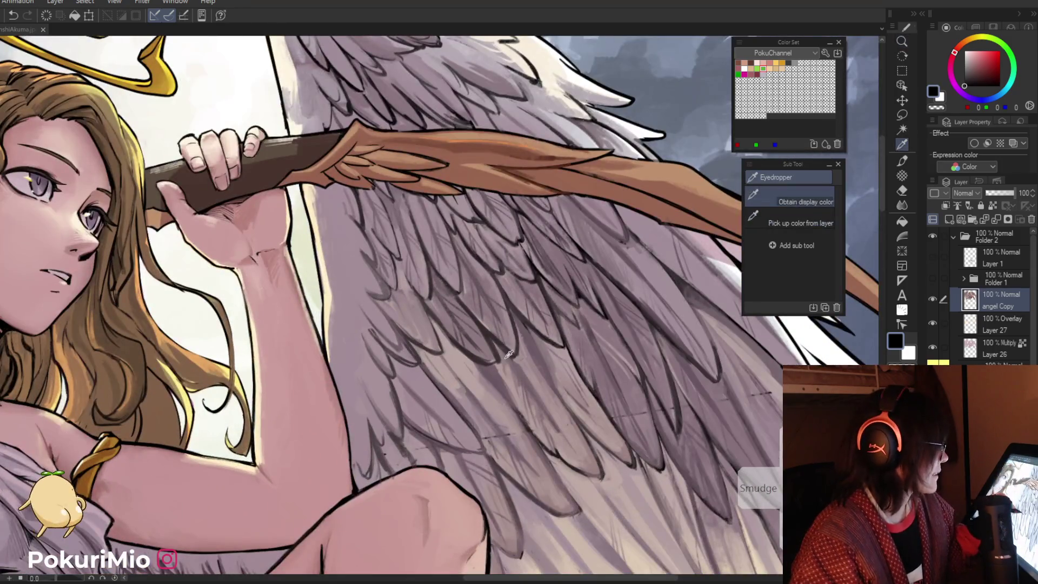
pyautogui.keyDown('alt'); pyautogui.click(464, 302); pyautogui.keyUp('alt')
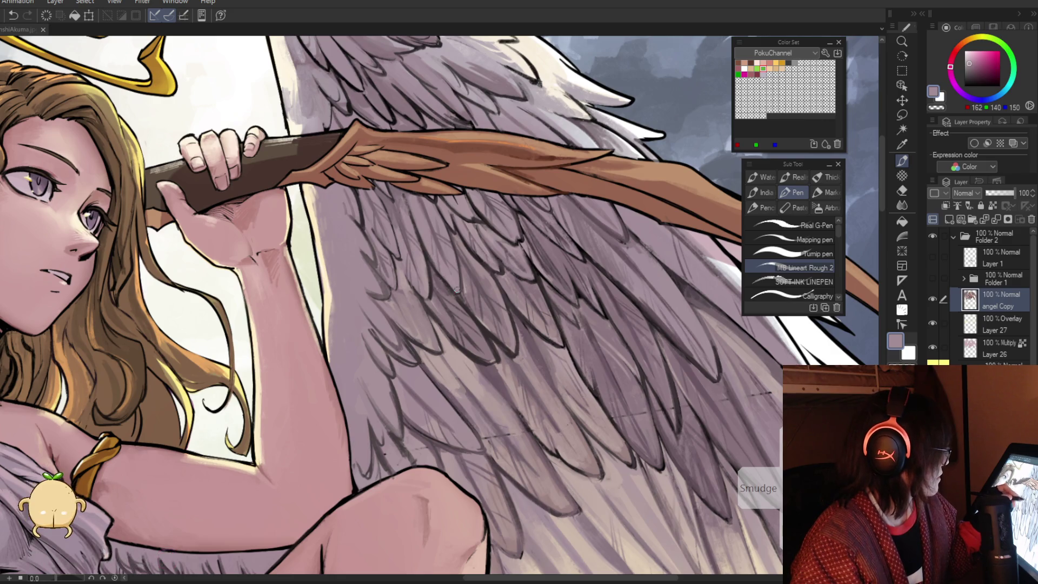
# Hatch darker mauve strokes between the wing feathers, then zoom out to the whole illustration
pyautogui.press('i')
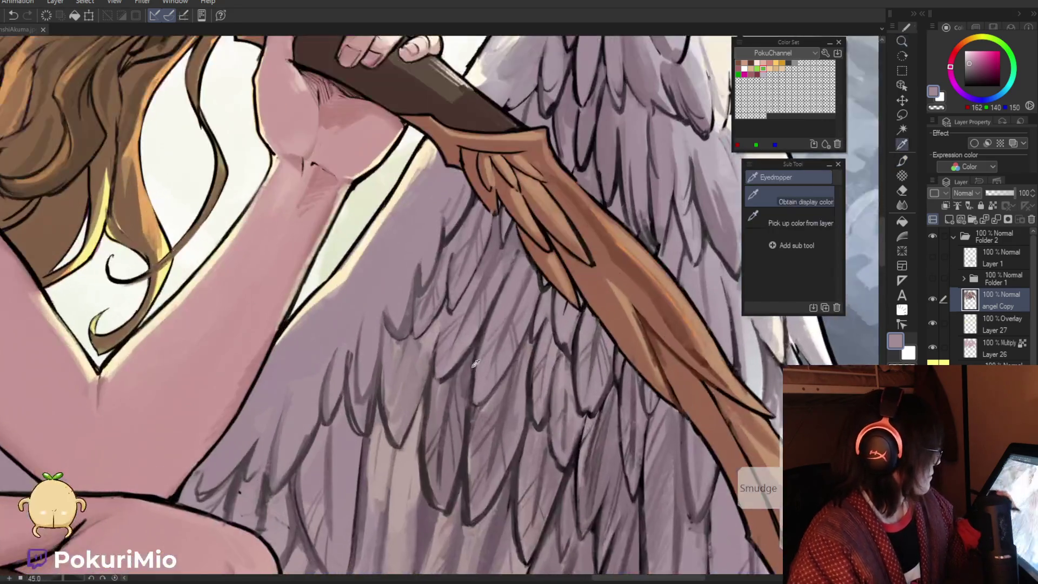
pyautogui.keyDown('alt'); pyautogui.click(469, 382); pyautogui.keyUp('alt')
pyautogui.moveTo(523, 254); pyautogui.dragTo(496, 320)
pyautogui.moveTo(518, 273)
pyautogui.mouseDown()
pyautogui.moveTo(489, 331)
pyautogui.moveTo(511, 296)
pyautogui.moveTo(487, 383)
pyautogui.mouseUp()
pyautogui.press('alt')
pyautogui.keyDown('alt'); pyautogui.click(458, 376); pyautogui.keyUp('alt')
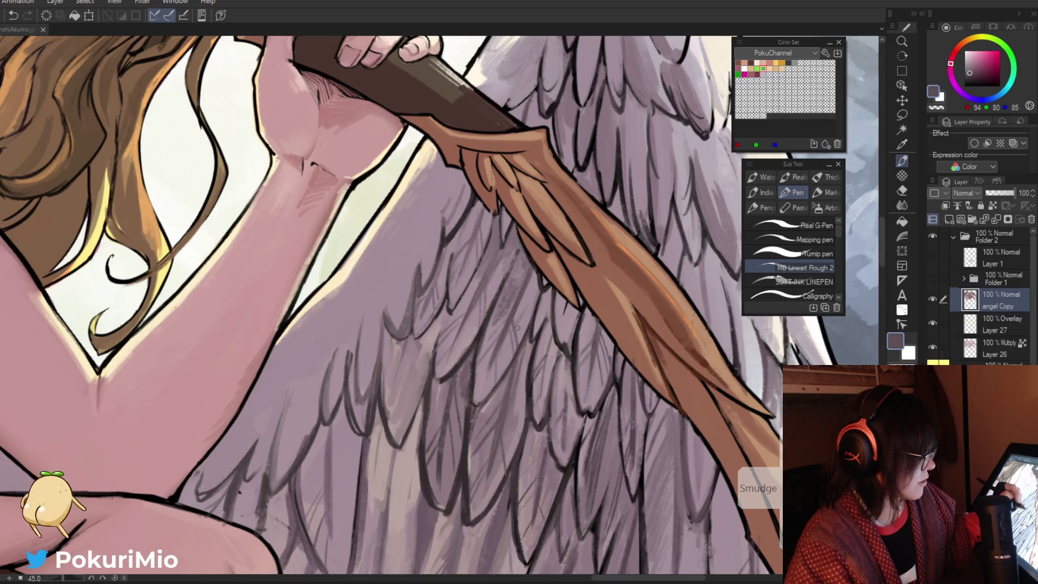
pyautogui.hotkey('ctrl', '0')
pyautogui.scroll(3, 430, 401)
pyautogui.keyDown('alt'); pyautogui.click(439, 390); pyautogui.keyUp('alt')
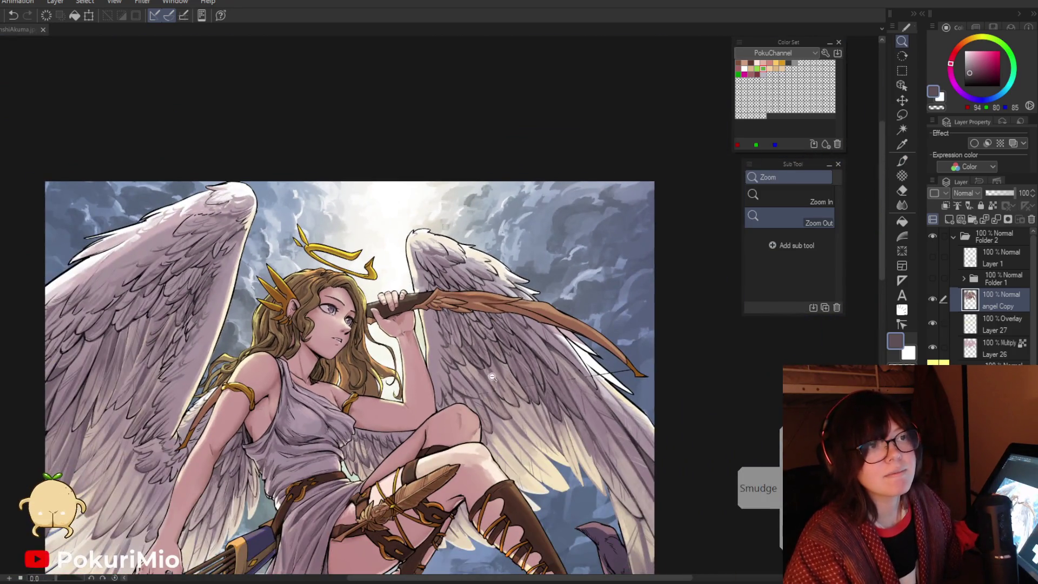
# Tilt the view 25° and zoom in on the angel's laced boot and lower wing edge
pyautogui.scroll(-5, 480, 414)
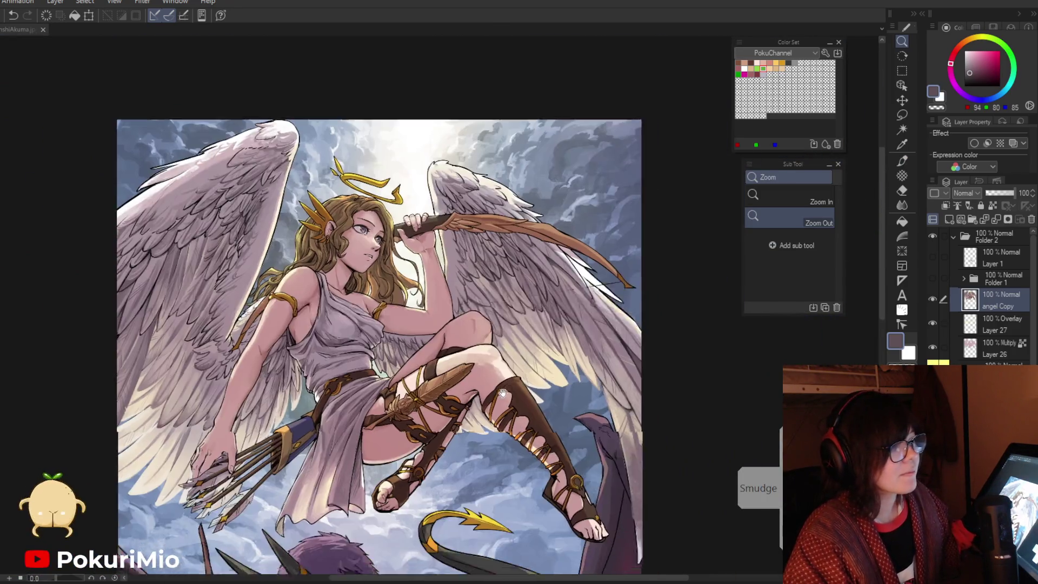
pyautogui.scroll(2, 493, 360)
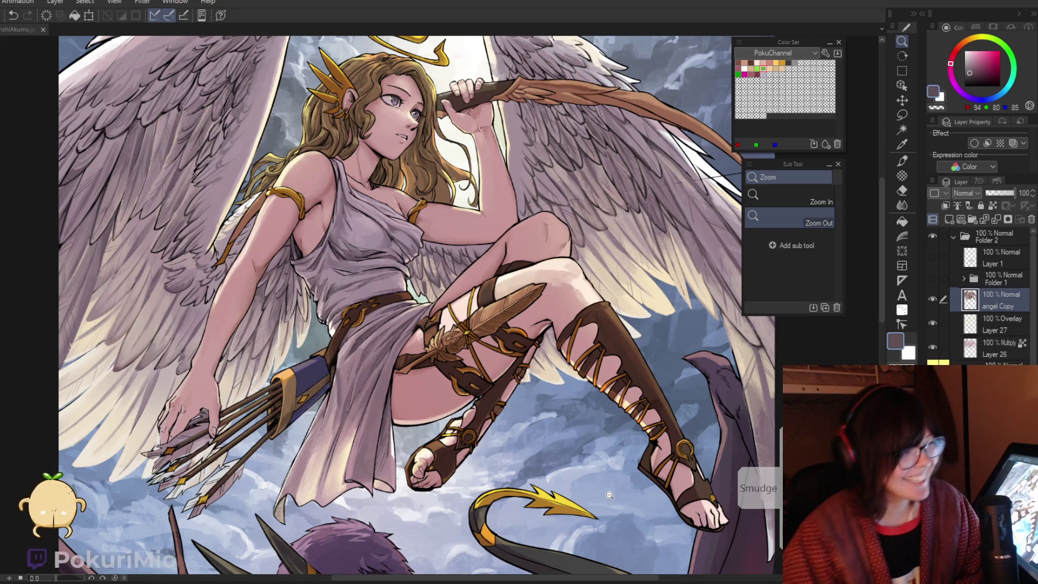
pyautogui.press('^')
pyautogui.press('^')
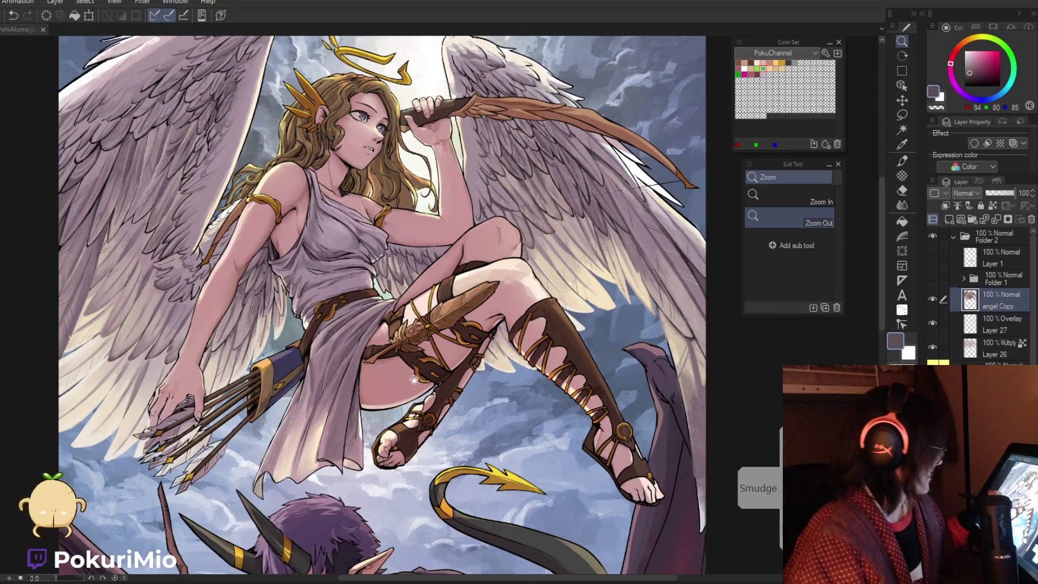
pyautogui.scroll(-3, 576, 546)
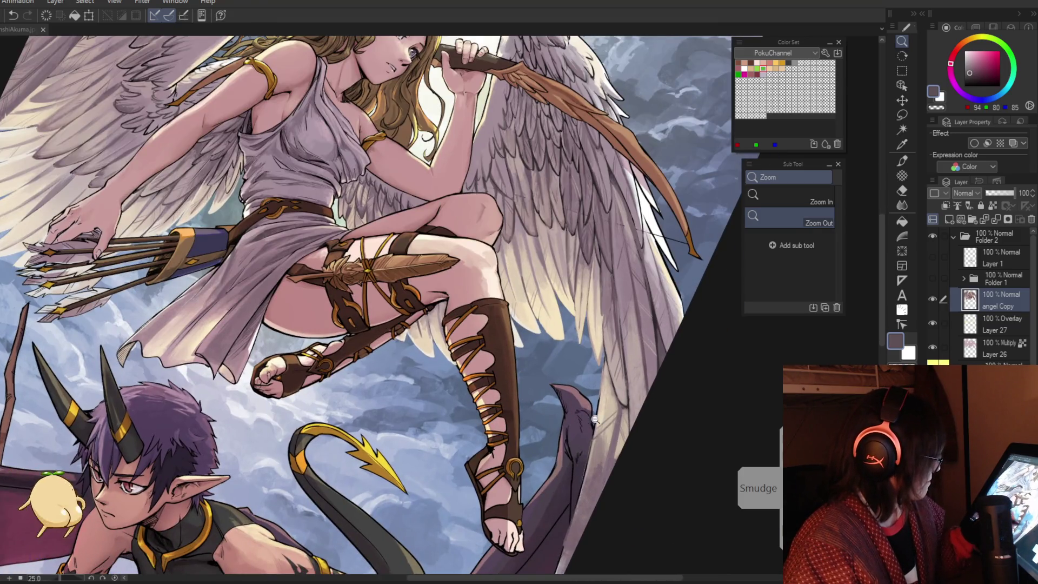
pyautogui.click(595, 419)
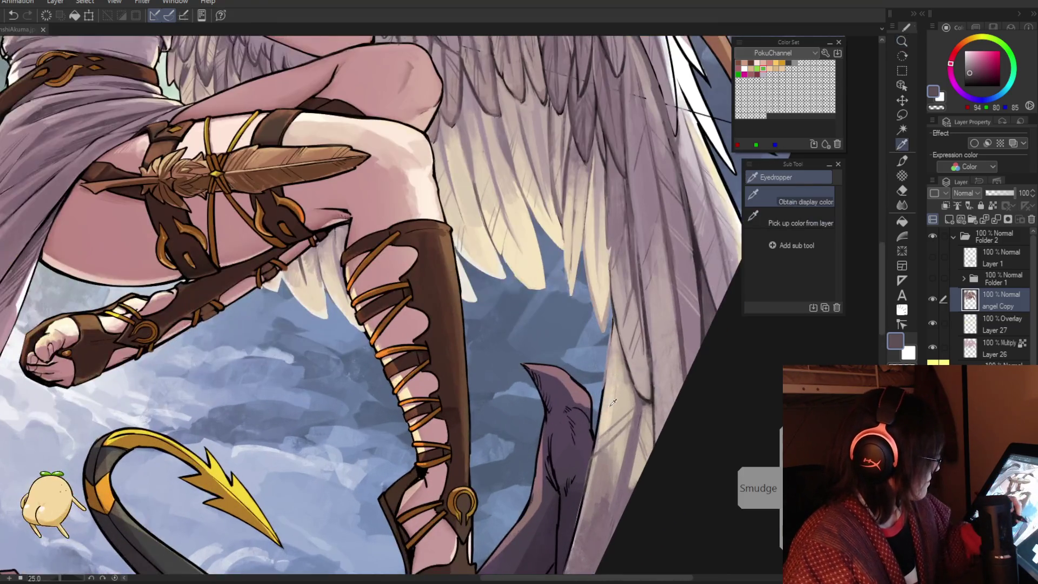
# Paint four pale cream highlight strokes along the lower wing edge beside the boot
pyautogui.press('p')
pyautogui.keyDown('alt'); pyautogui.click(608, 346); pyautogui.keyUp('alt')
pyautogui.moveTo(612, 325); pyautogui.dragTo(601, 408)
pyautogui.moveTo(607, 359); pyautogui.dragTo(599, 435)
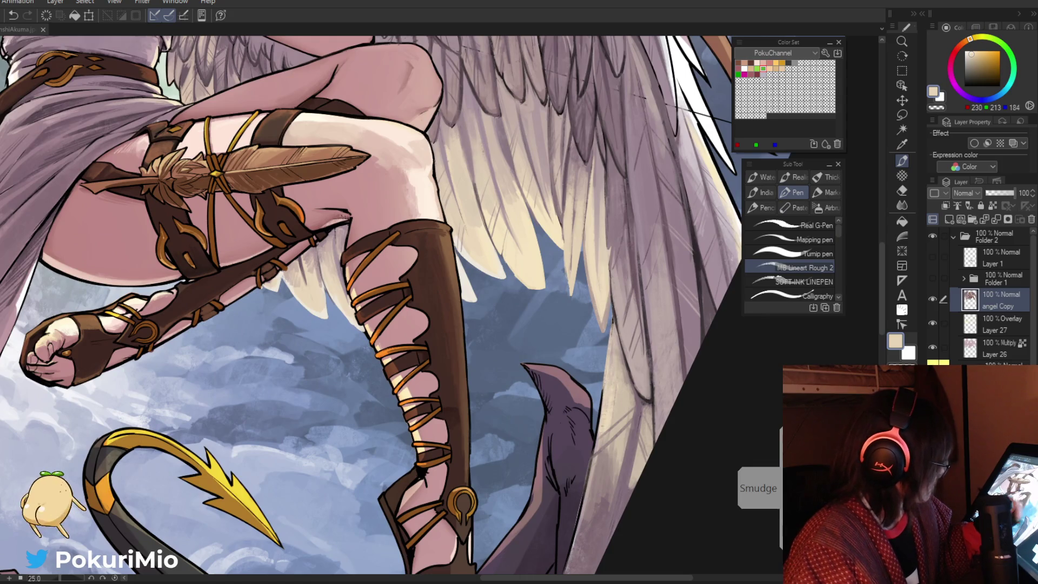
pyautogui.moveTo(604, 393); pyautogui.dragTo(595, 444)
pyautogui.moveTo(605, 386); pyautogui.dragTo(595, 450)
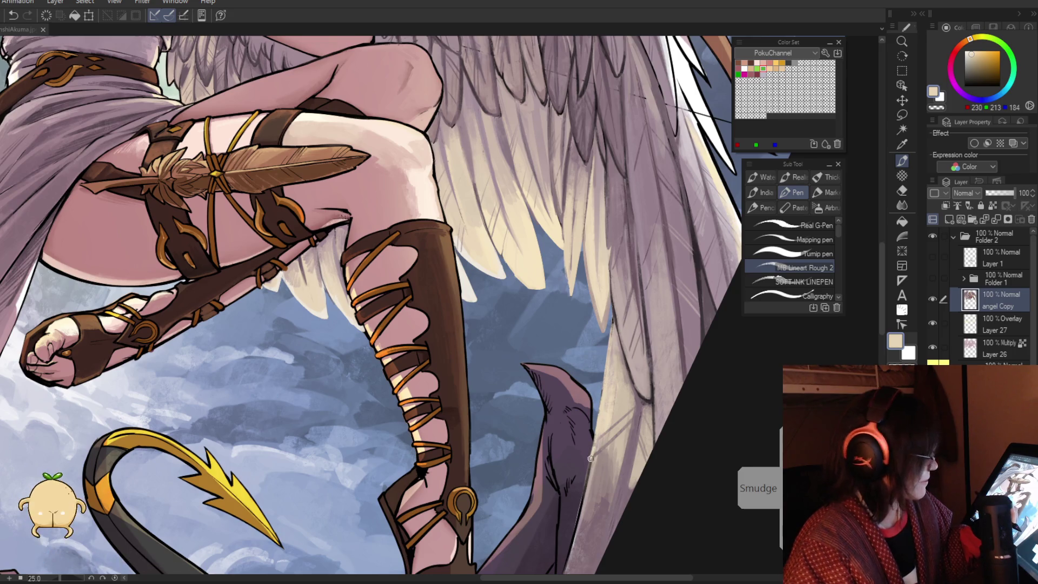
# Sample a dark brown, then zoom out and tilt the view to -35° to see the whole angel
pyautogui.press('i')
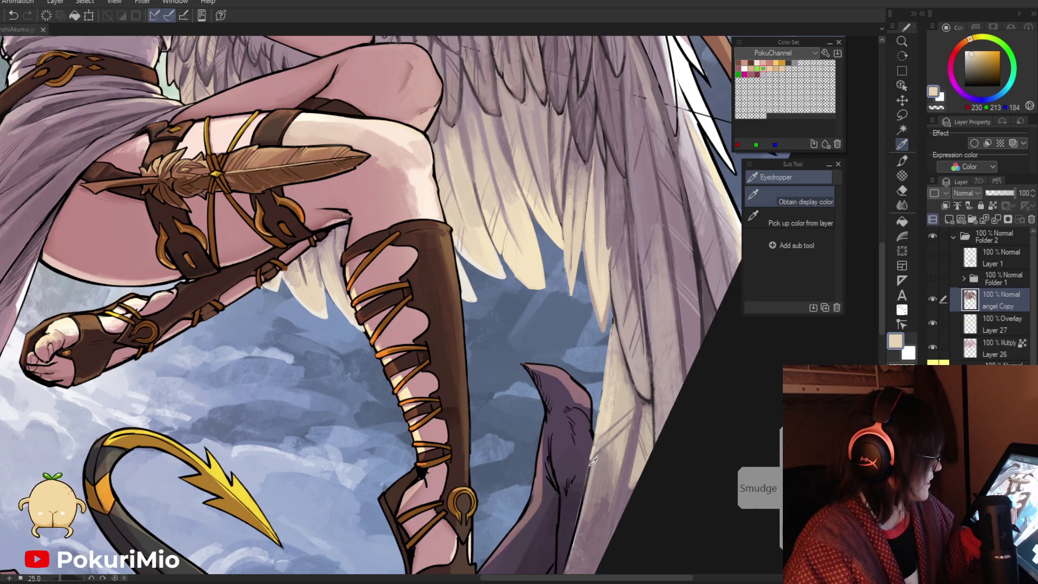
pyautogui.keyDown('alt'); pyautogui.click(592, 459); pyautogui.keyUp('alt')
pyautogui.press('e')
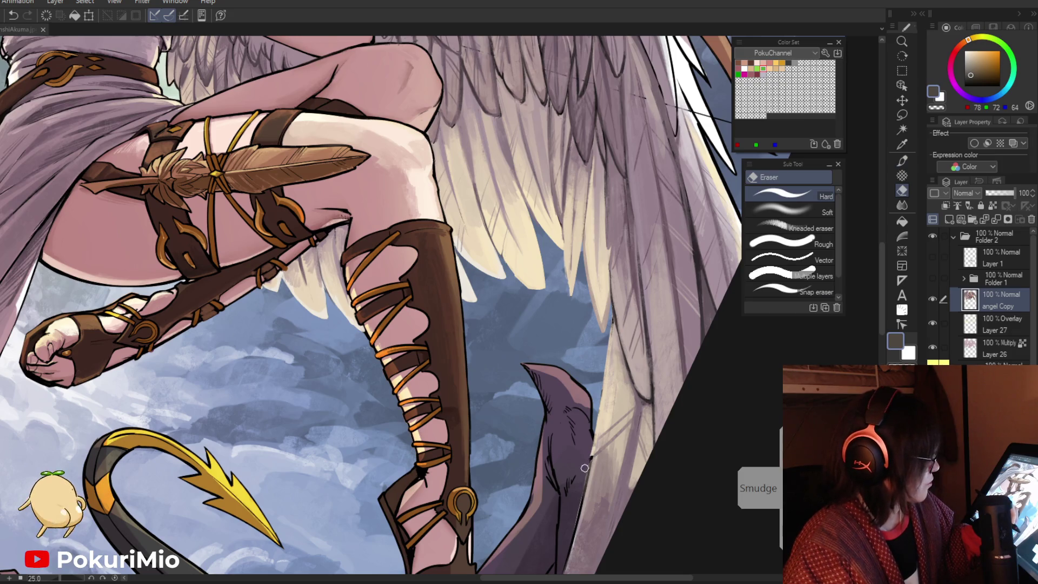
pyautogui.press('/')
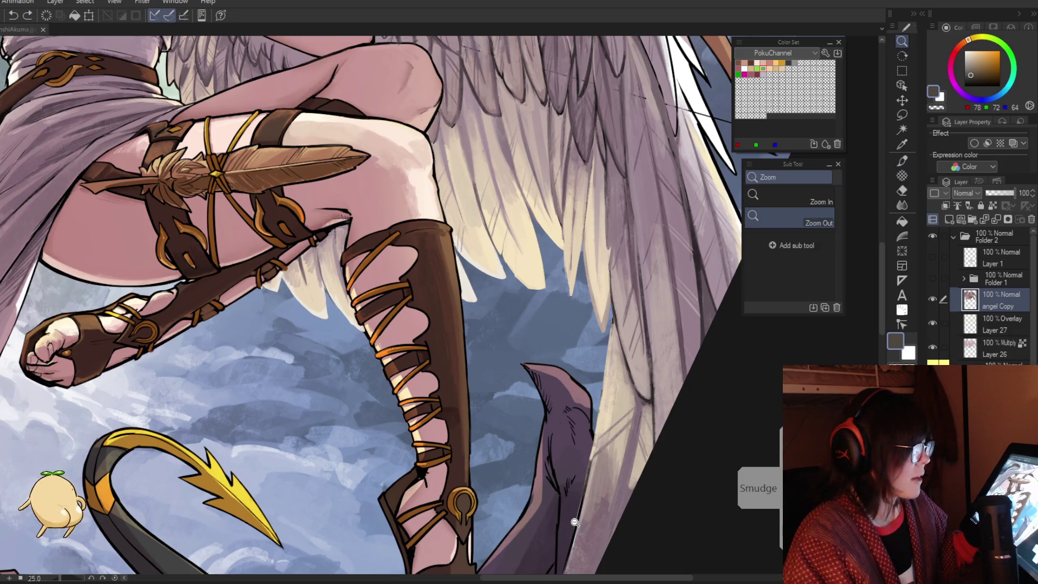
pyautogui.scroll(-5, 577, 522)
pyautogui.press('-')
pyautogui.press('-')
pyautogui.press('-')
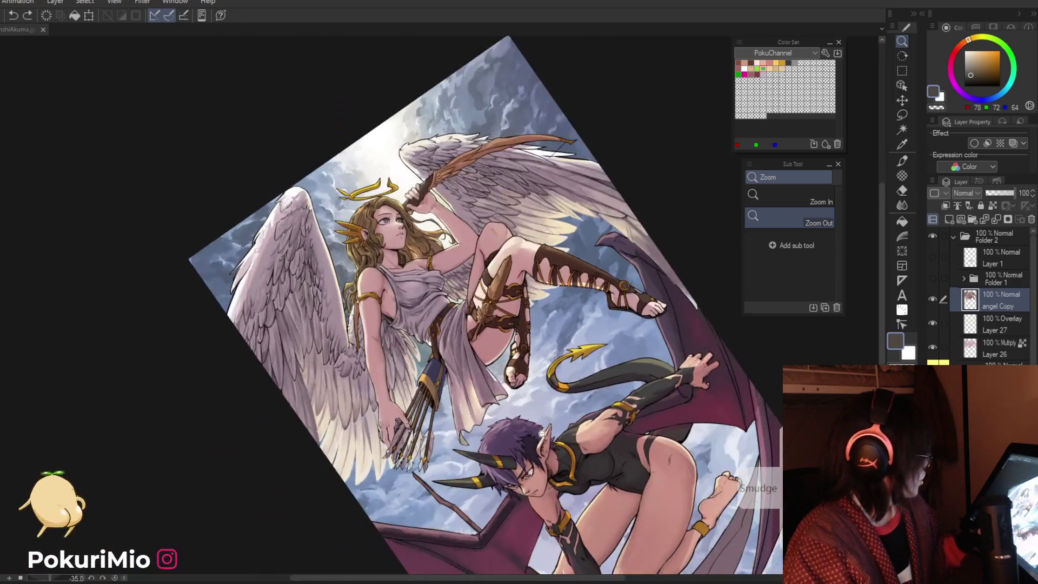
# Sample beige, pinkish grey and dark shadow tones from the wing feathers near the leg
pyautogui.scroll(5, 605, 353)
pyautogui.scroll(2, 522, 283)
pyautogui.press('p')
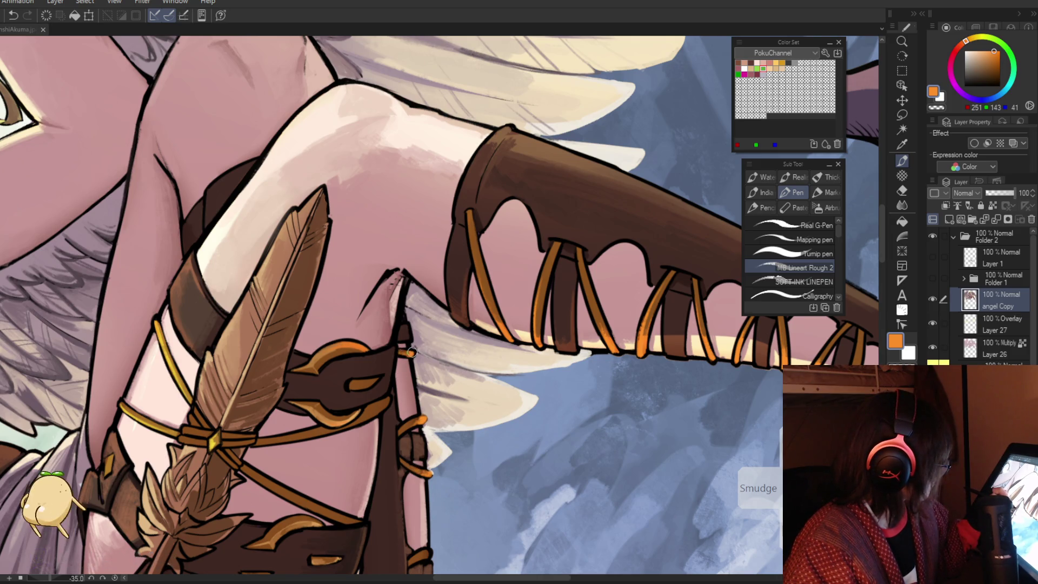
pyautogui.keyDown('alt'); pyautogui.click(420, 421); pyautogui.keyUp('alt')
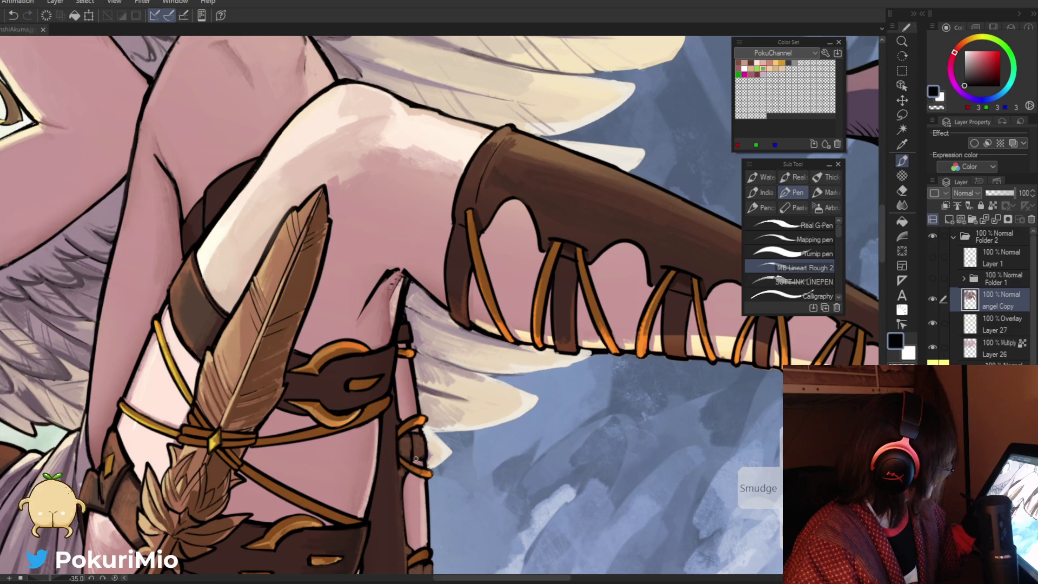
pyautogui.keyDown('alt'); pyautogui.click(422, 433); pyautogui.keyUp('alt')
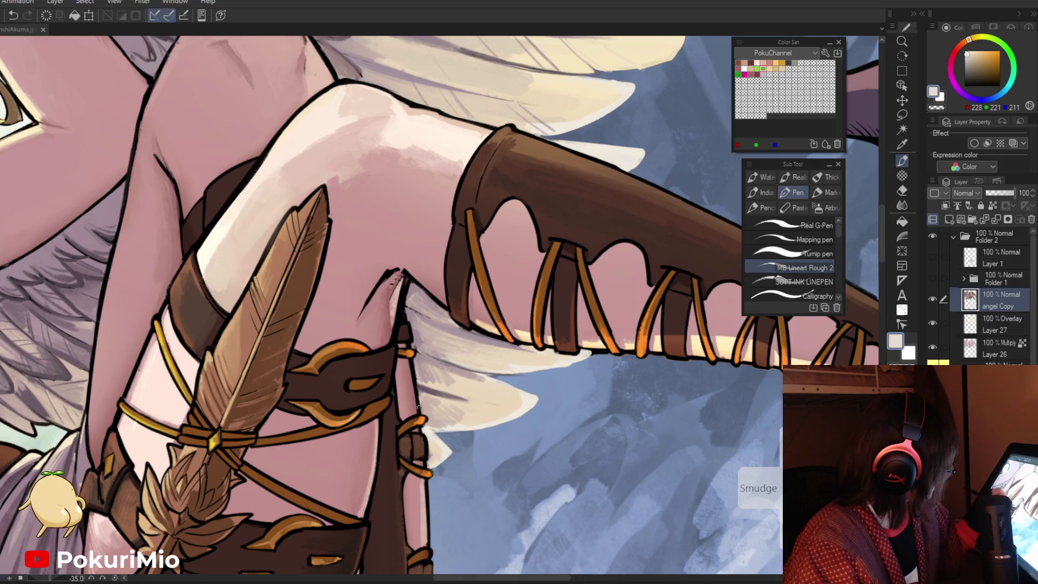
pyautogui.keyDown('alt'); pyautogui.click(417, 395); pyautogui.keyUp('alt')
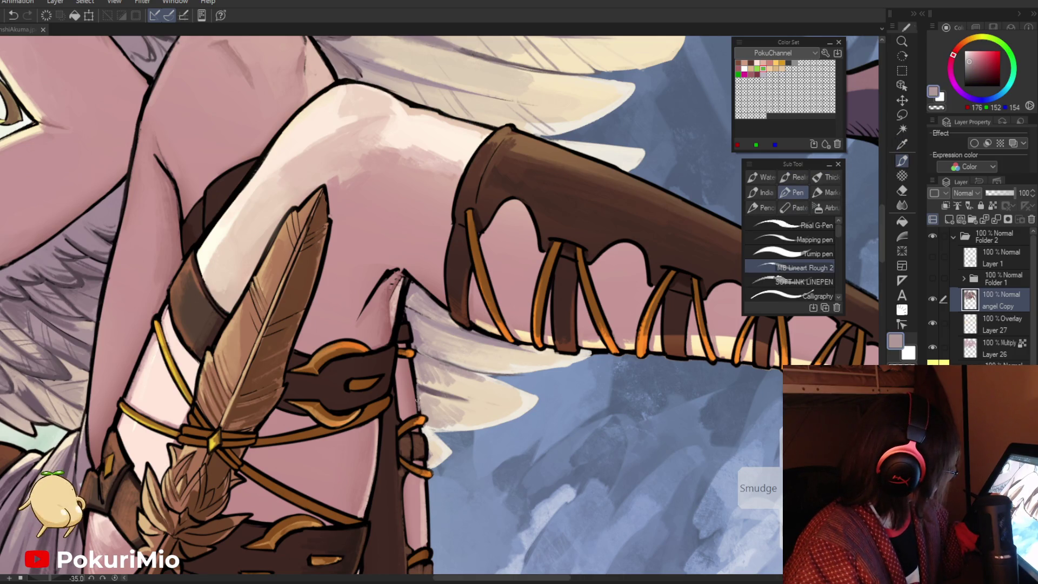
pyautogui.keyDown('alt'); pyautogui.click(414, 365); pyautogui.keyUp('alt')
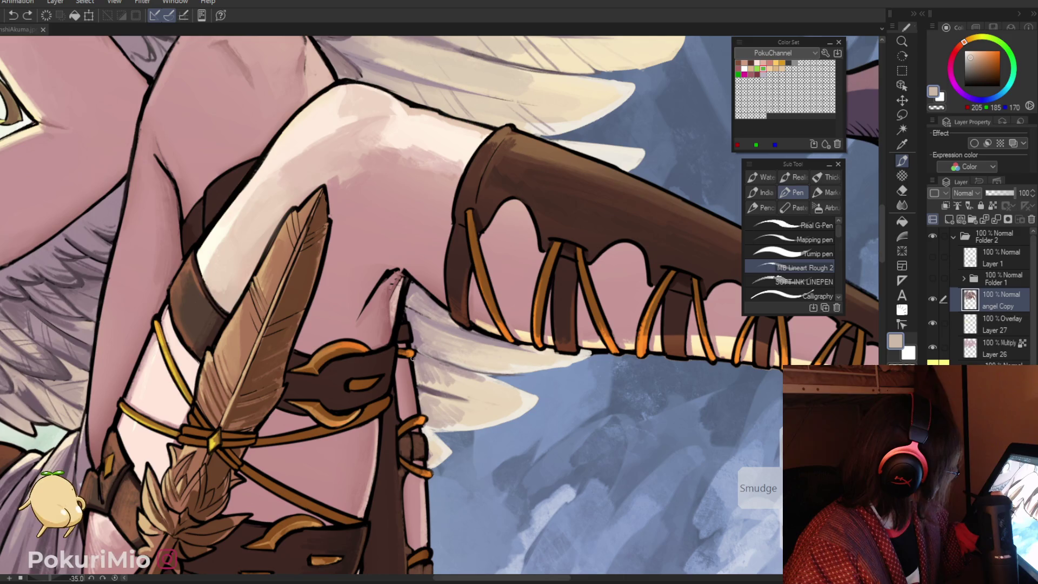
pyautogui.keyDown('alt'); pyautogui.click(416, 386); pyautogui.keyUp('alt')
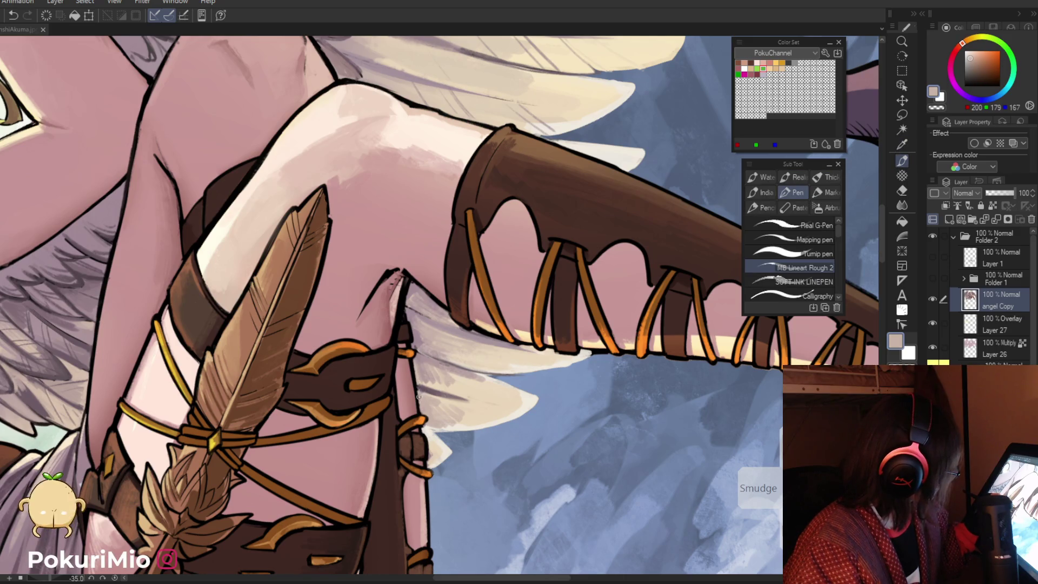
pyautogui.keyDown('alt'); pyautogui.click(421, 388); pyautogui.keyUp('alt')
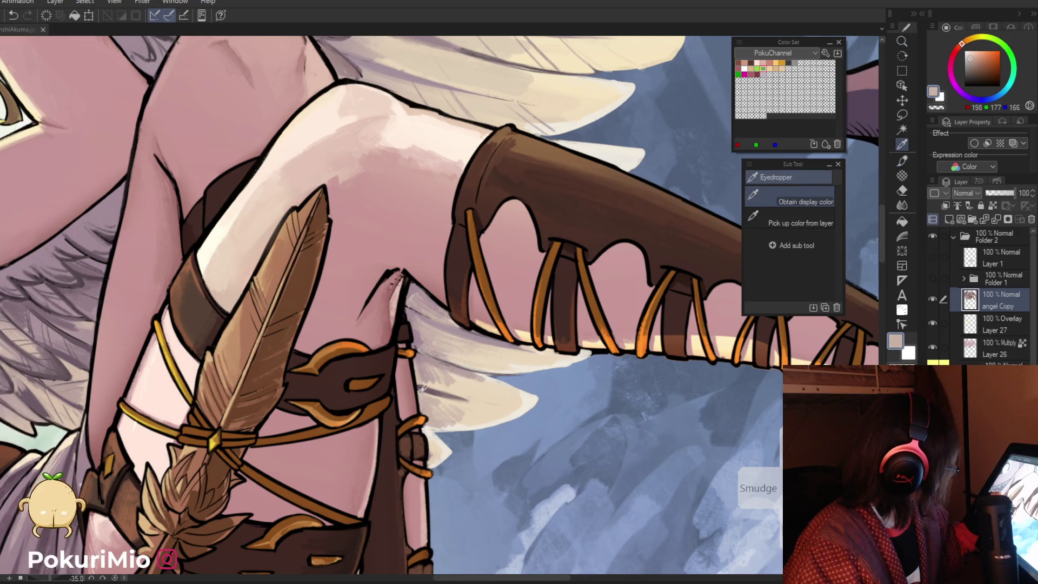
pyautogui.keyDown('alt'); pyautogui.click(417, 385); pyautogui.keyUp('alt')
# Hatch fine mauve strokes across the wing feathers beside the angel's leg
pyautogui.moveTo(419, 387)
pyautogui.mouseDown()
pyautogui.moveTo(356, 385)
pyautogui.moveTo(341, 421)
pyautogui.moveTo(361, 446)
pyautogui.mouseUp()
pyautogui.keyDown('alt'); pyautogui.click(375, 352); pyautogui.keyUp('alt')
pyautogui.moveTo(375, 416); pyautogui.dragTo(368, 450)
pyautogui.moveTo(387, 373); pyautogui.dragTo(356, 398)
pyautogui.moveTo(431, 396); pyautogui.dragTo(429, 435)
pyautogui.moveTo(399, 358); pyautogui.dragTo(396, 389)
# Sample a deeper mauve, the boot browns and black, then zoom out to the whole angel
pyautogui.keyDown('alt'); pyautogui.click(401, 309); pyautogui.keyUp('alt')
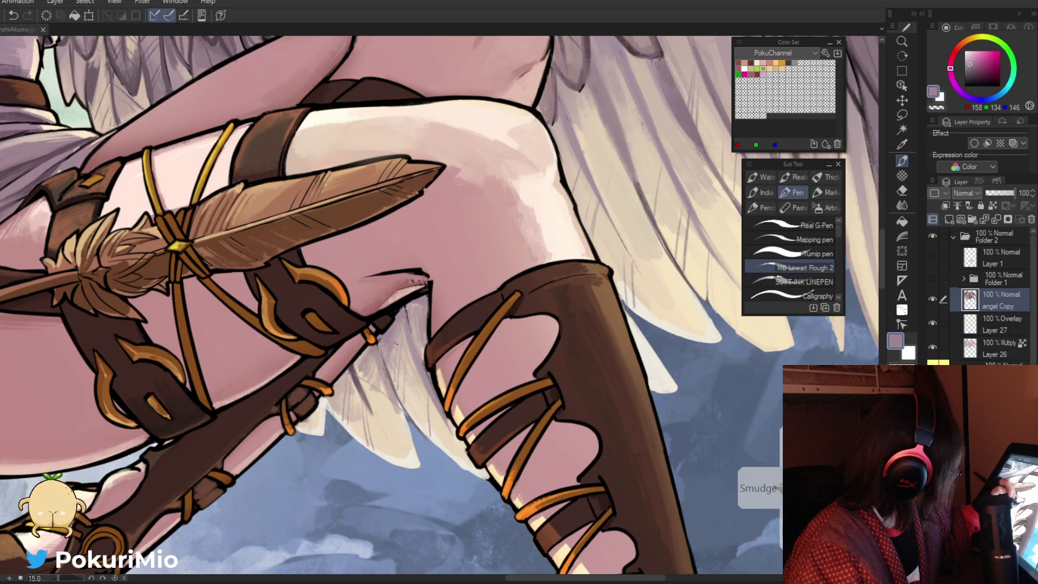
pyautogui.scroll(2, 401, 252)
pyautogui.moveTo(401, 252); pyautogui.dragTo(460, 300)
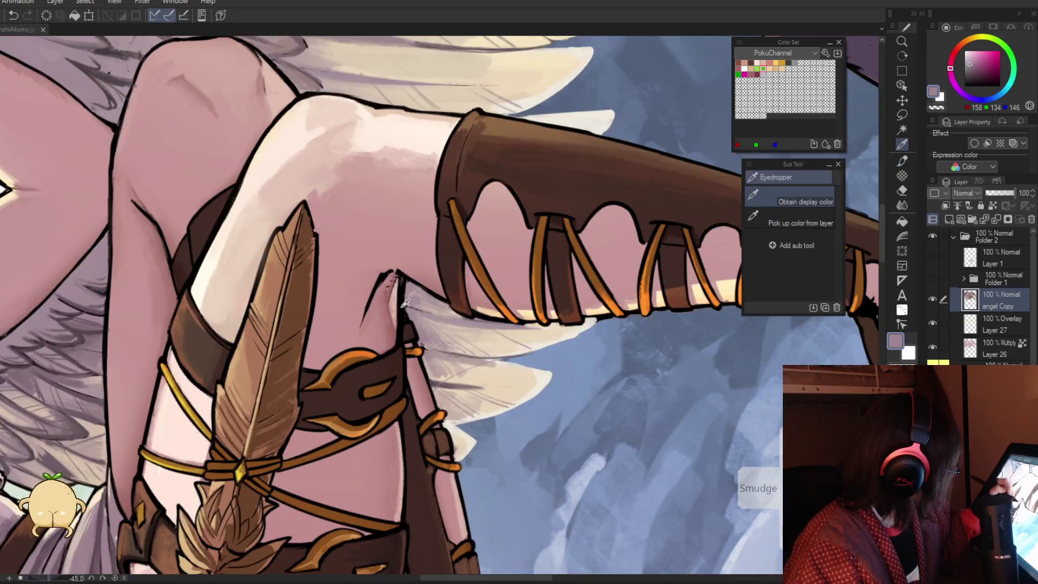
pyautogui.keyDown('alt'); pyautogui.click(464, 302); pyautogui.keyUp('alt')
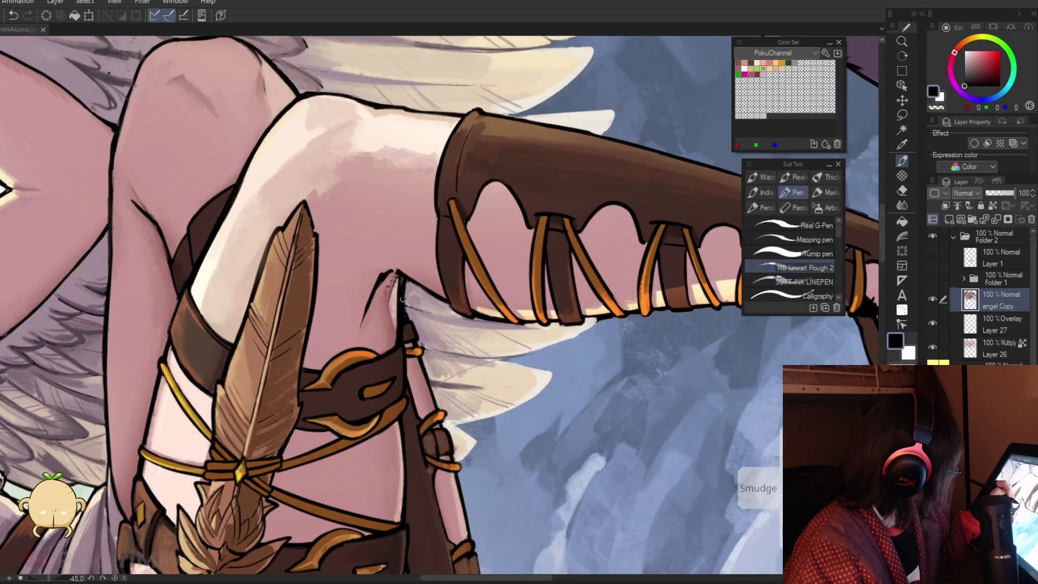
pyautogui.keyDown('alt'); pyautogui.click(409, 337); pyautogui.keyUp('alt')
pyautogui.keyDown('alt'); pyautogui.click(411, 337); pyautogui.keyUp('alt')
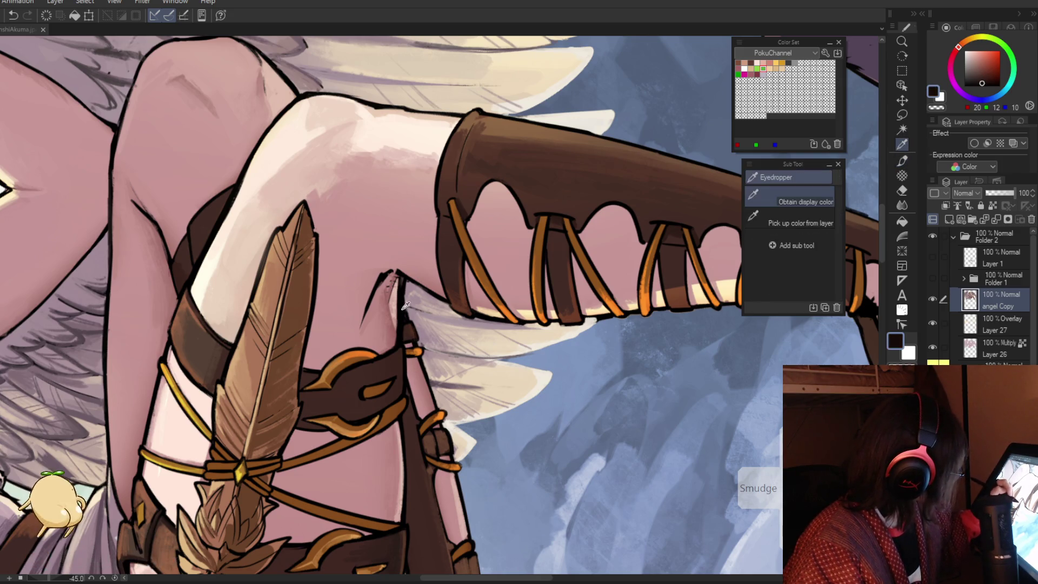
pyautogui.keyDown('alt'); pyautogui.click(401, 278); pyautogui.keyUp('alt')
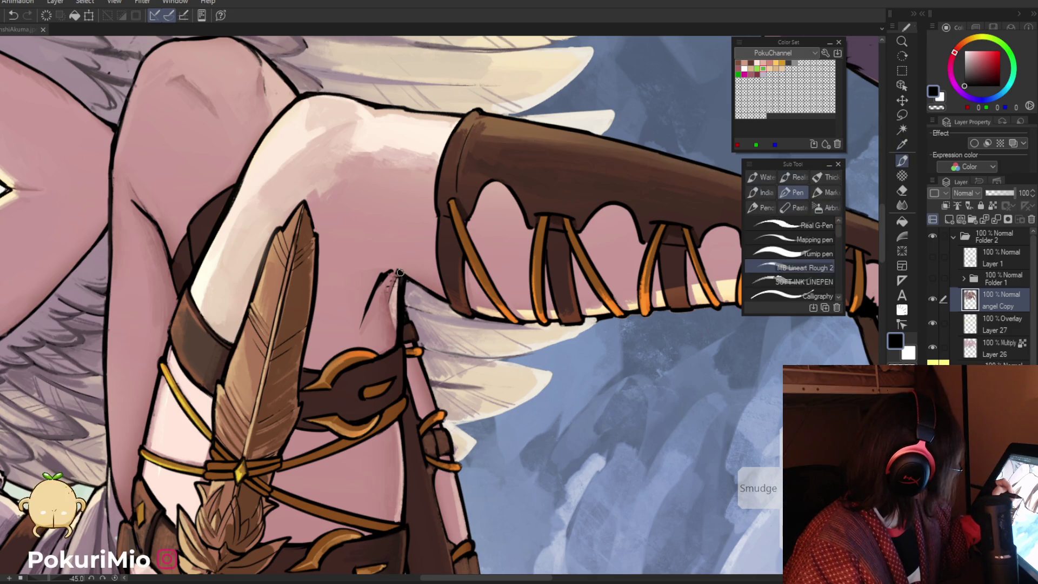
pyautogui.moveTo(436, 295)
pyautogui.mouseDown()
pyautogui.moveTo(324, 281)
pyautogui.moveTo(502, 396)
pyautogui.mouseUp()
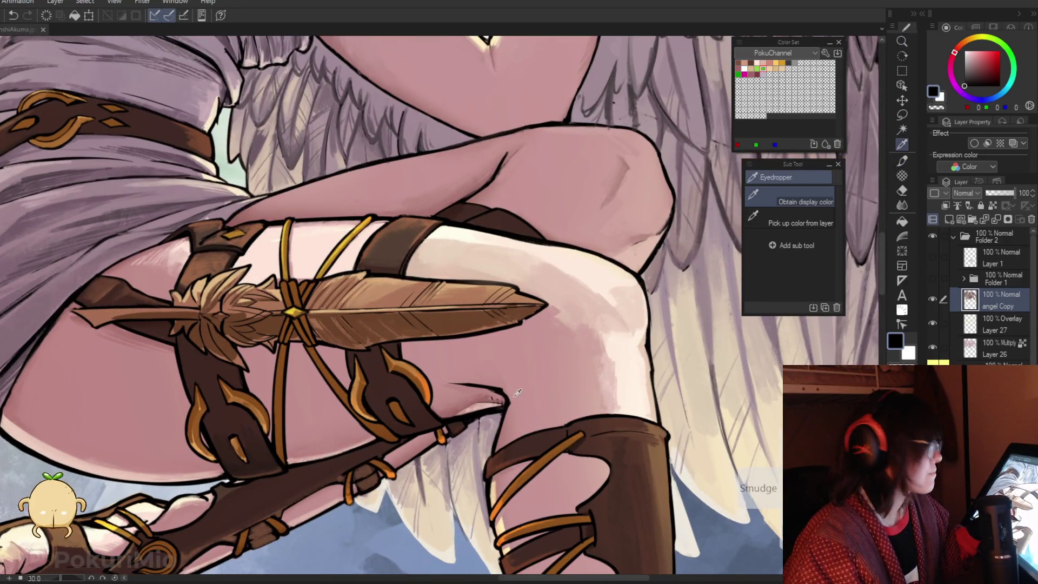
pyautogui.keyDown('alt'); pyautogui.click(507, 405); pyautogui.keyUp('alt')
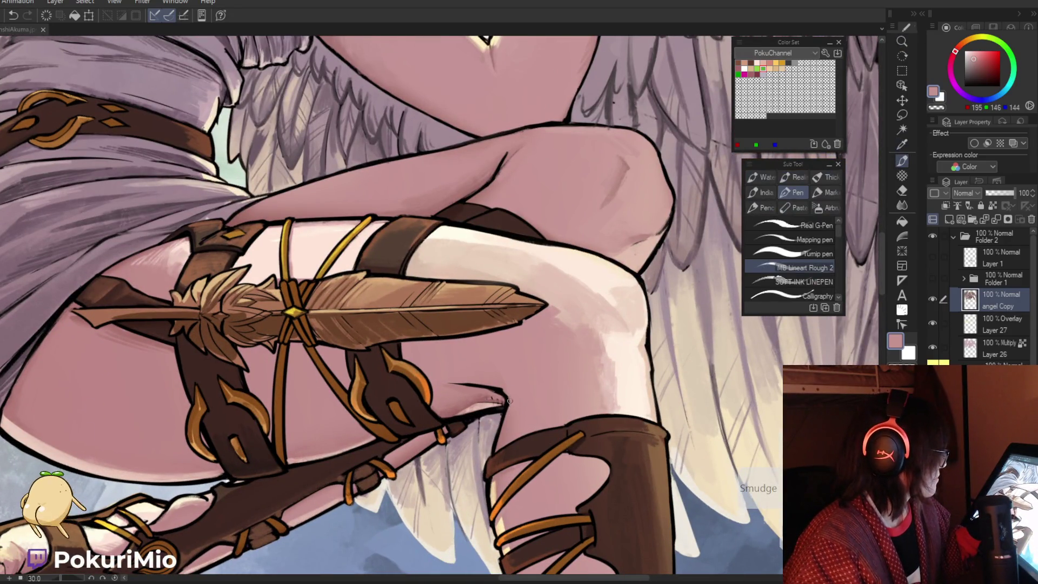
pyautogui.keyDown('alt'); pyautogui.click(511, 428); pyautogui.keyUp('alt')
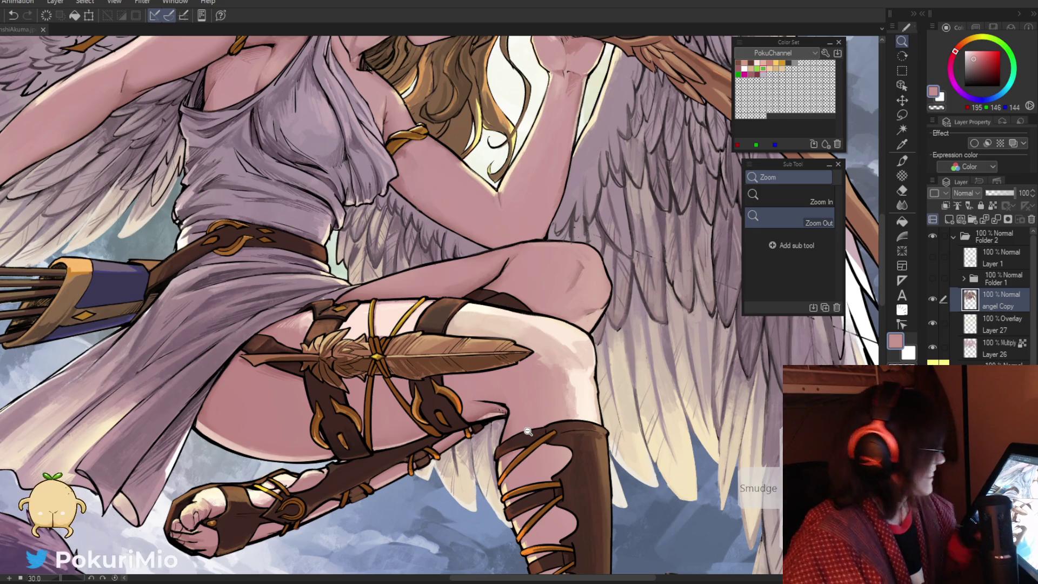
pyautogui.scroll(-5, 527, 431)
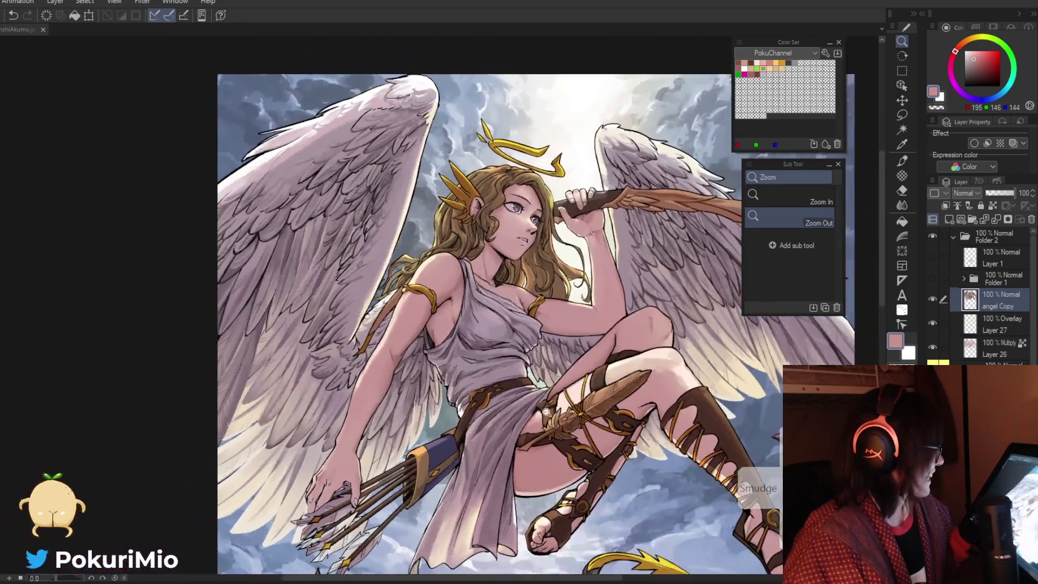
pyautogui.scroll(5, 548, 414)
pyautogui.press('p')
pyautogui.keyDown('alt'); pyautogui.click(470, 399); pyautogui.keyUp('alt')
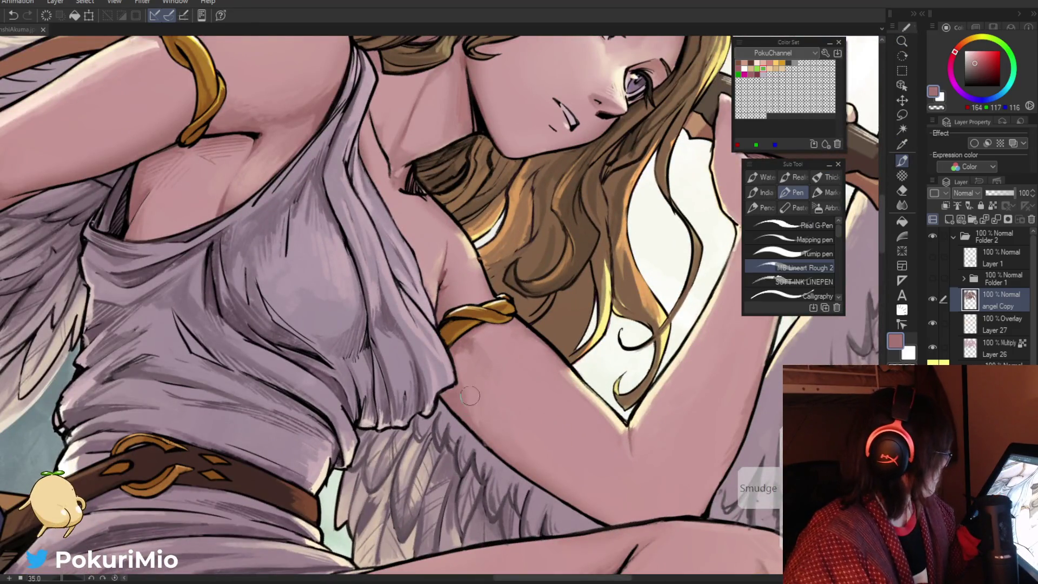
pyautogui.press('/')
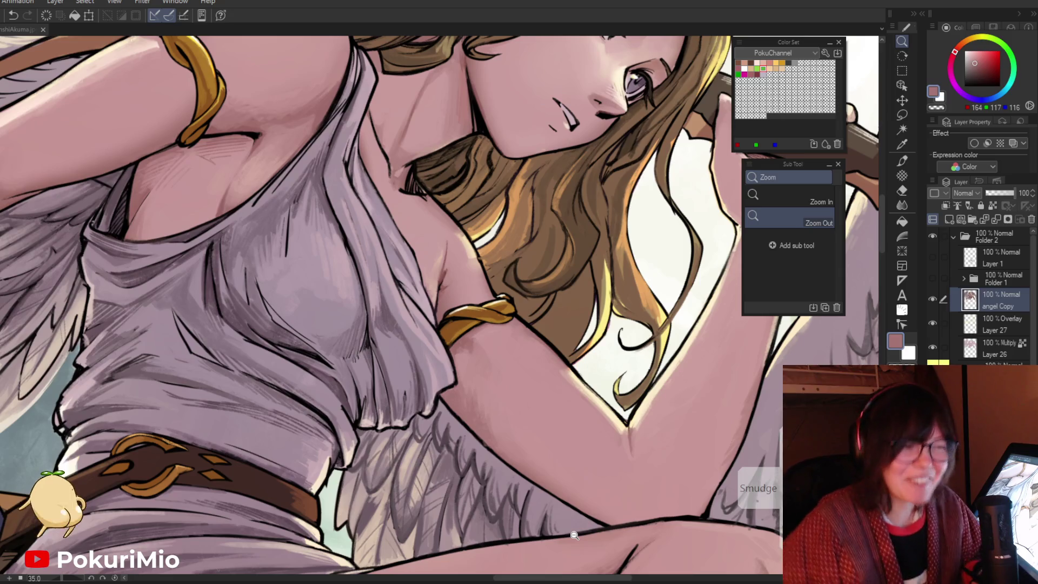
pyautogui.moveTo(574, 535)
pyautogui.mouseDown()
pyautogui.moveTo(541, 351)
pyautogui.moveTo(638, 467)
pyautogui.mouseUp()
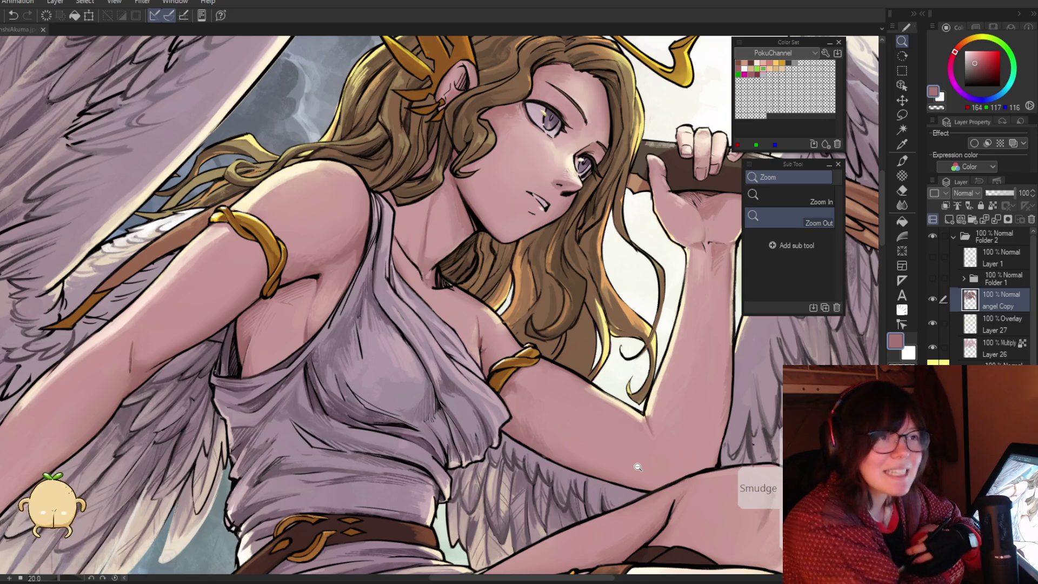
# Toggle the angel Copy layer to compare, then zoom in close on the neck and hair
pyautogui.click(932, 299)
pyautogui.click(933, 299)
pyautogui.hotkey('ctrl', '+')
pyautogui.press('i')
pyautogui.press('p')
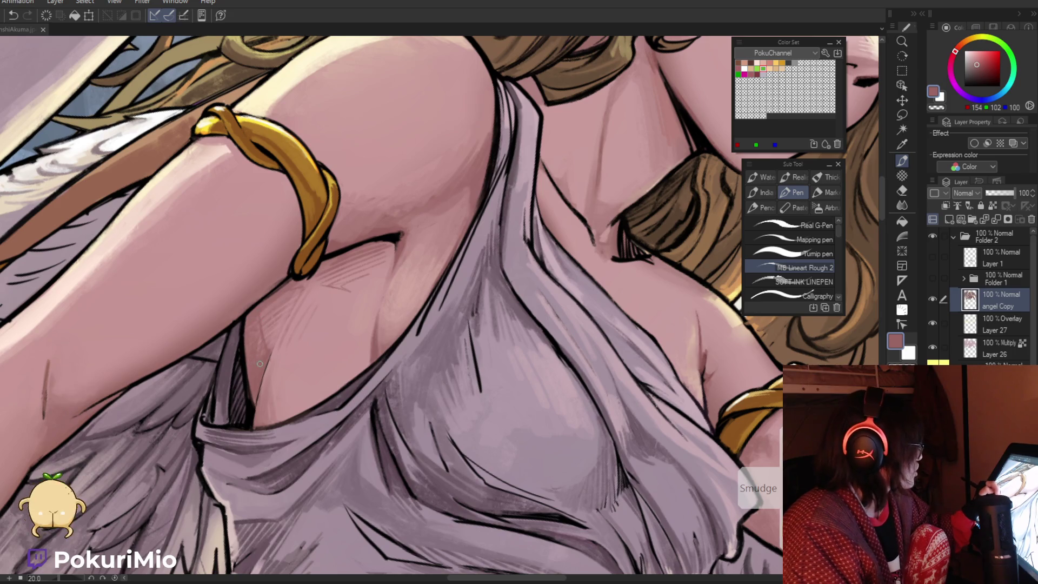
pyautogui.press('i')
pyautogui.moveTo(279, 346); pyautogui.dragTo(274, 471)
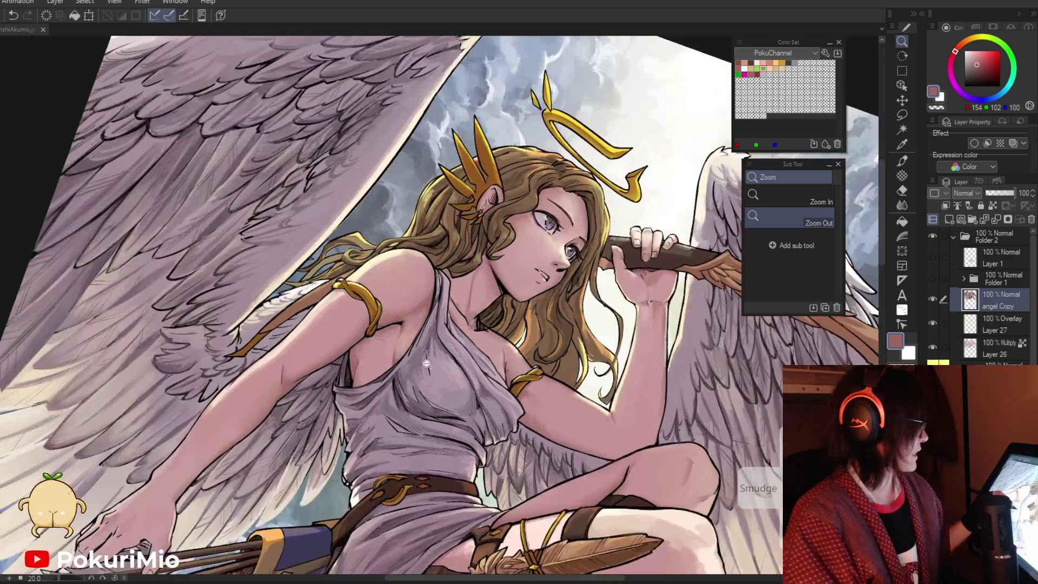
pyautogui.keyDown('alt'); pyautogui.click(427, 364); pyautogui.keyUp('alt')
pyautogui.click(479, 260)
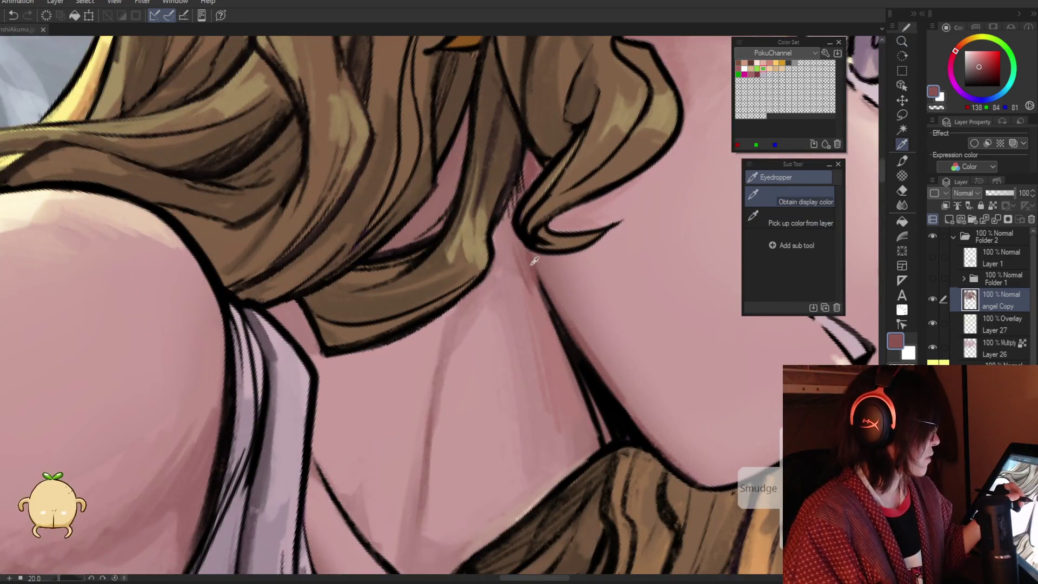
pyautogui.press('p')
# Hatch fine darker pink shading down the neck shadow, then zoom out to the whole angel
pyautogui.moveTo(534, 298); pyautogui.dragTo(545, 421)
pyautogui.moveTo(557, 373); pyautogui.dragTo(547, 473)
pyautogui.moveTo(573, 441)
pyautogui.mouseDown()
pyautogui.moveTo(541, 492)
pyautogui.moveTo(589, 428)
pyautogui.mouseUp()
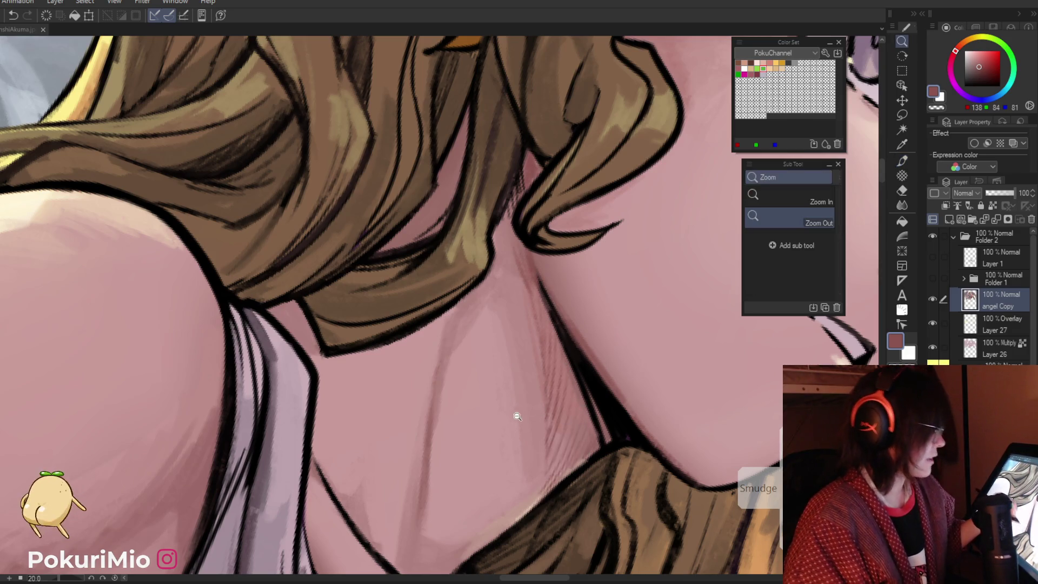
pyautogui.keyDown('ctrl'); pyautogui.keyDown('alt'); pyautogui.click(519, 419); pyautogui.keyUp('alt'); pyautogui.keyUp('ctrl')
pyautogui.keyDown('ctrl'); pyautogui.keyDown('alt'); pyautogui.click(411, 517); pyautogui.keyUp('alt'); pyautogui.keyUp('ctrl')
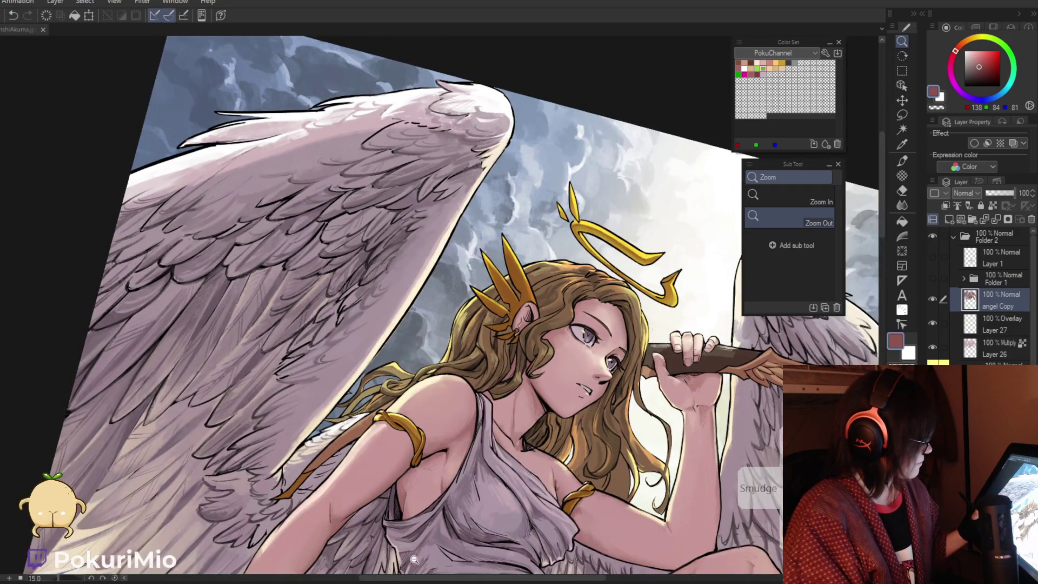
pyautogui.press('-')
pyautogui.press('-')
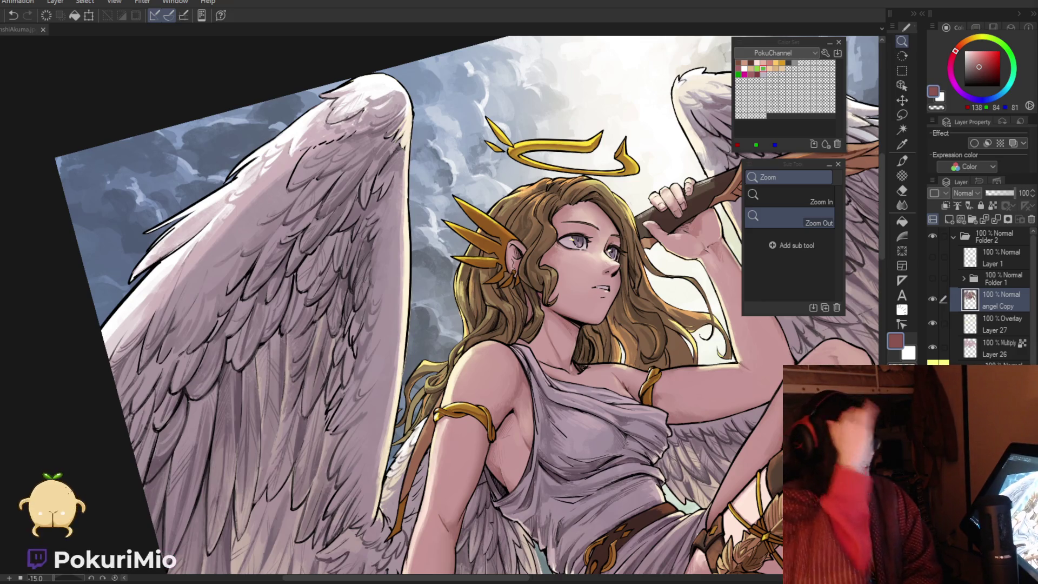
pyautogui.press('-')
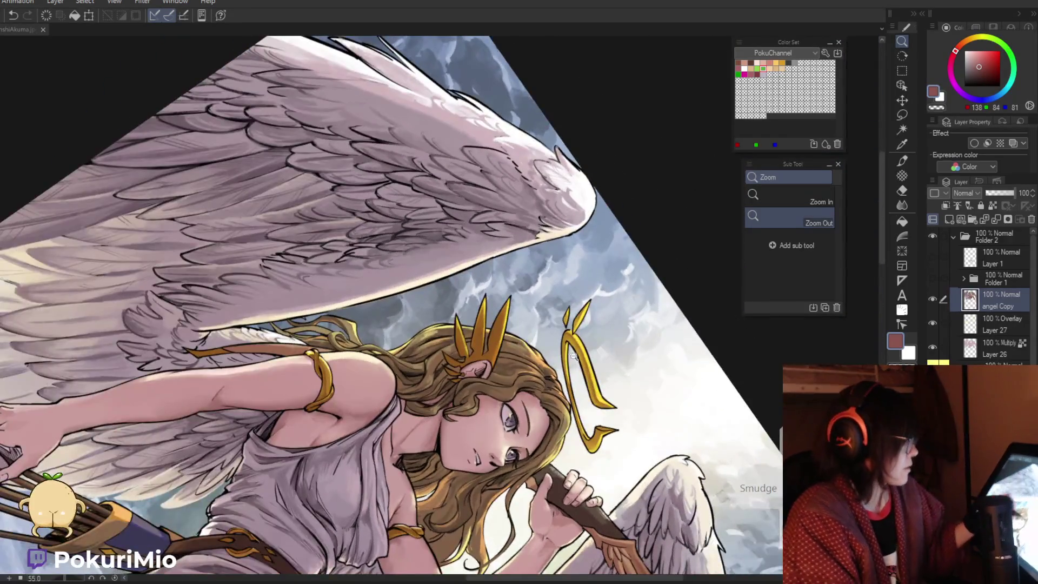
pyautogui.hotkey('ctrl', '+')
pyautogui.press('p')
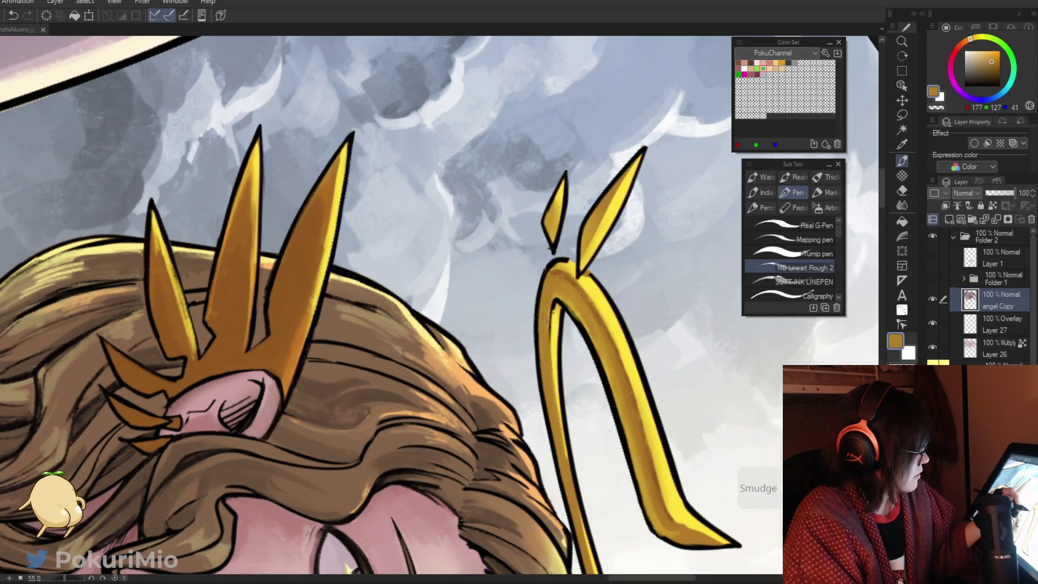
pyautogui.press('i')
pyautogui.click(562, 274)
pyautogui.hotkey('ctrl', '0')
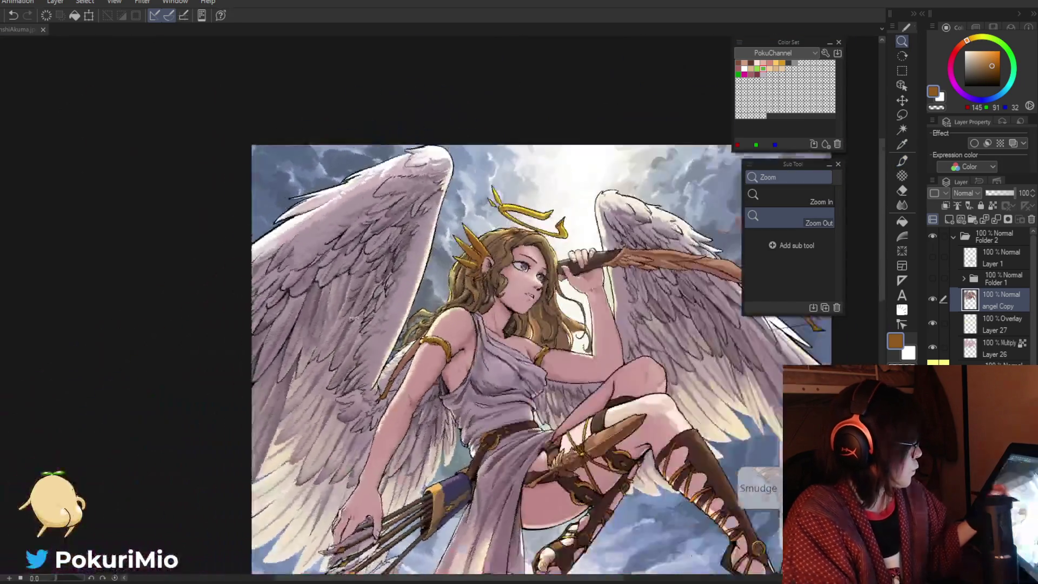
# Tilt and pan the view to the wing and bow, and darken a line along the bow
pyautogui.press('-')
pyautogui.moveTo(533, 474); pyautogui.dragTo(403, 396)
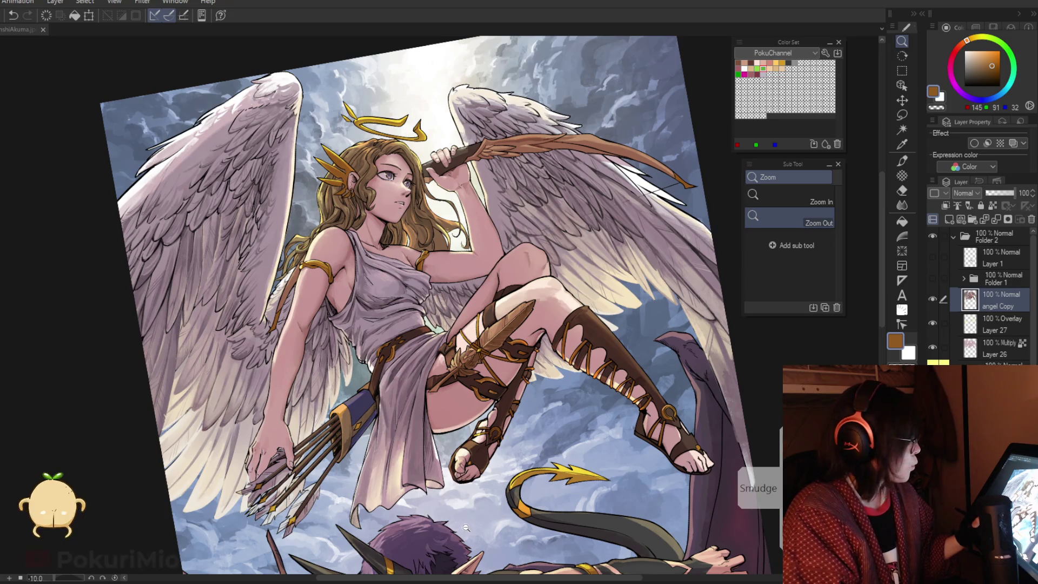
pyautogui.moveTo(435, 487); pyautogui.dragTo(409, 482)
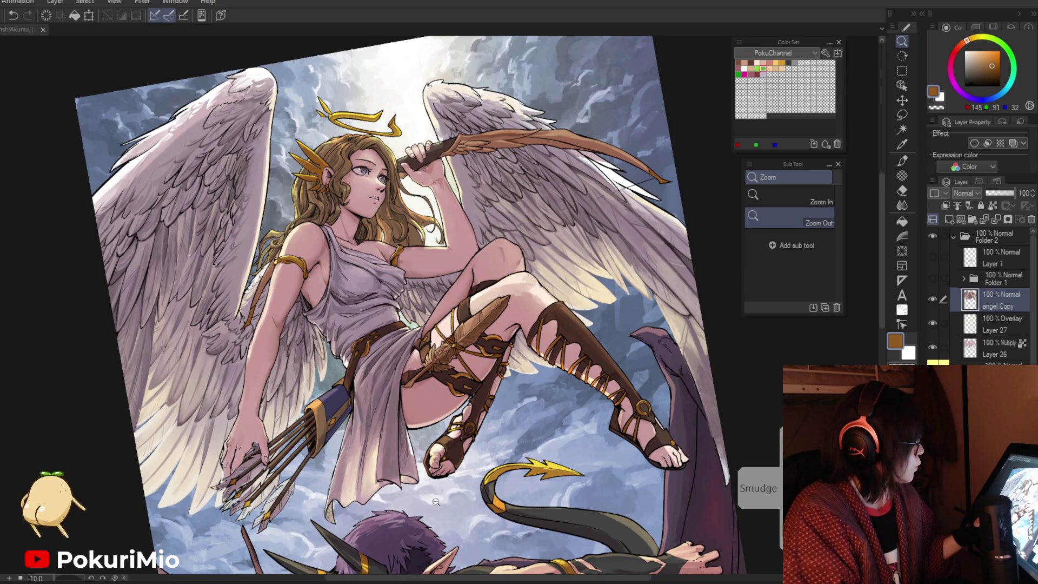
pyautogui.moveTo(436, 503); pyautogui.dragTo(486, 378)
pyautogui.scroll(5, 613, 403)
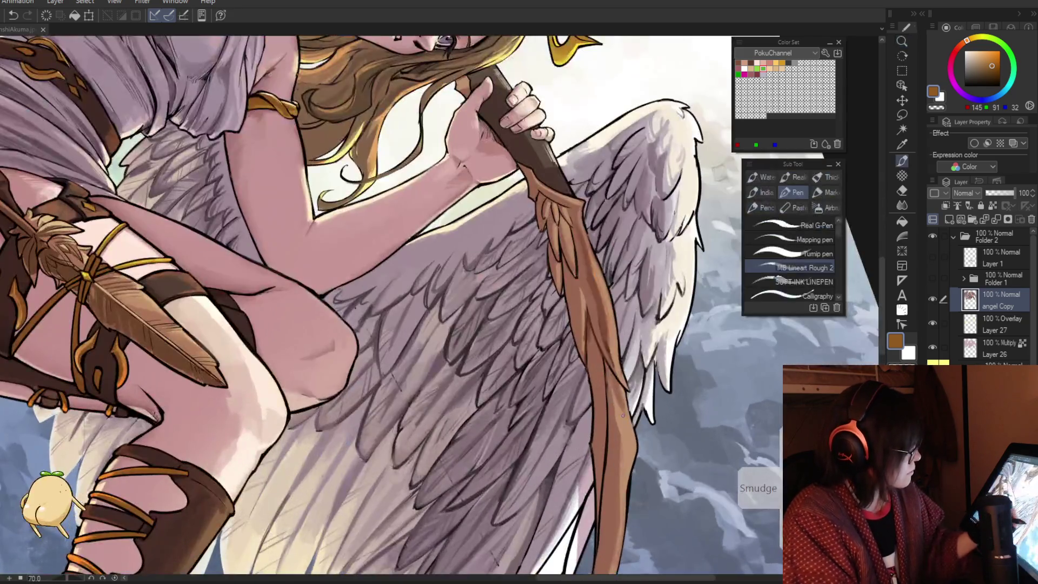
pyautogui.moveTo(613, 403); pyautogui.dragTo(614, 423)
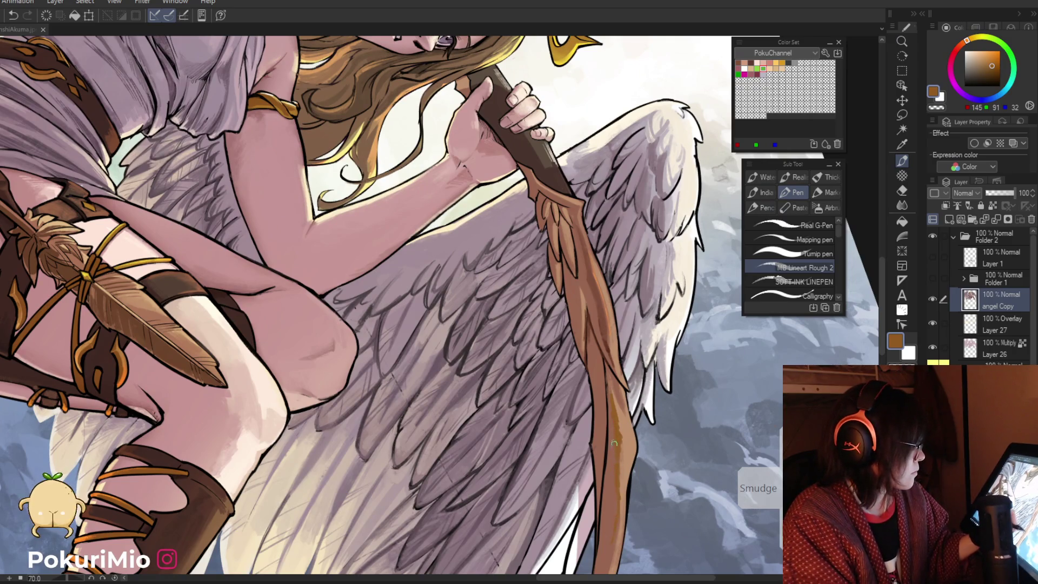
# Paint a pale yellowish-peach highlight along the bow blade's right edge
pyautogui.click(978, 51)
pyautogui.moveTo(973, 43); pyautogui.dragTo(969, 39)
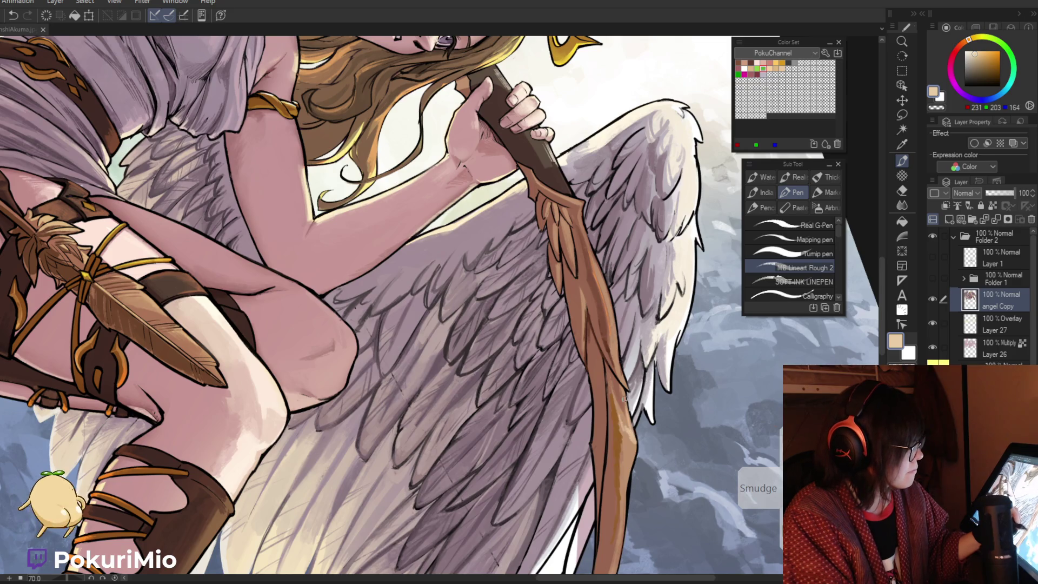
pyautogui.moveTo(631, 430); pyautogui.dragTo(635, 459)
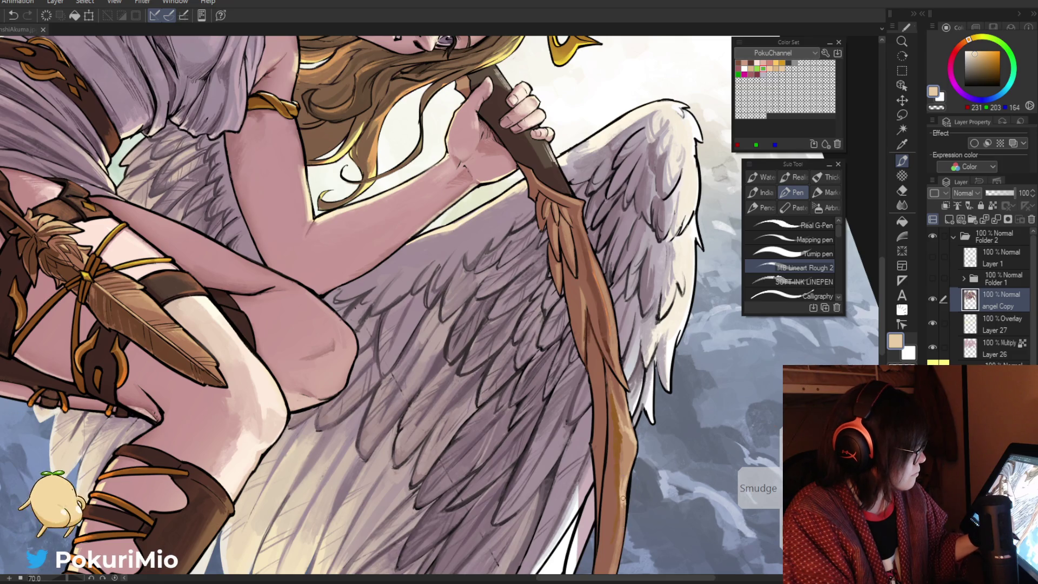
pyautogui.hotkey('ctrl', 'space')
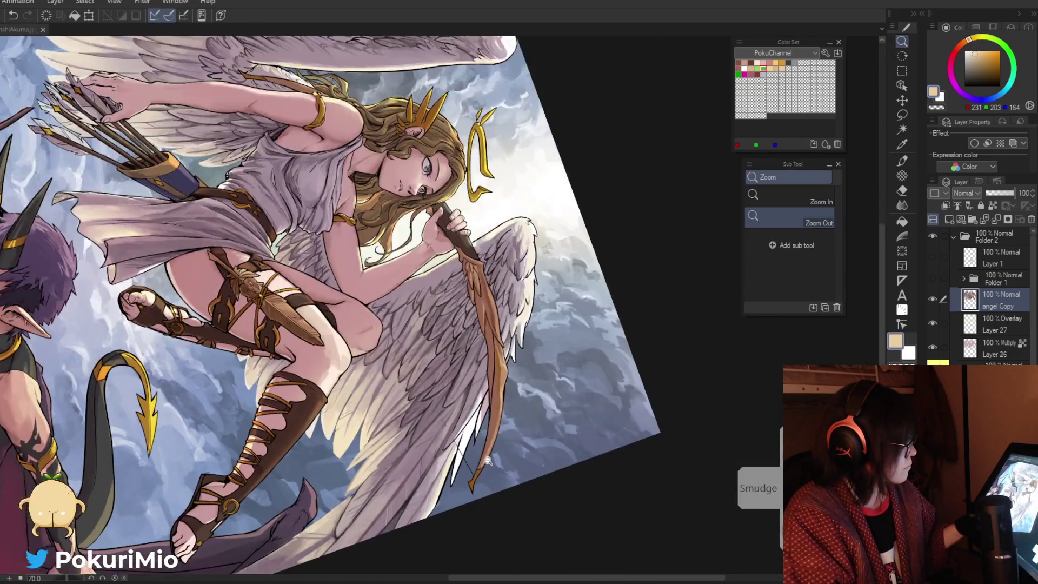
# Sample tan and brown tones from the angel's bow and zoom back in on it
pyautogui.click(486, 460)
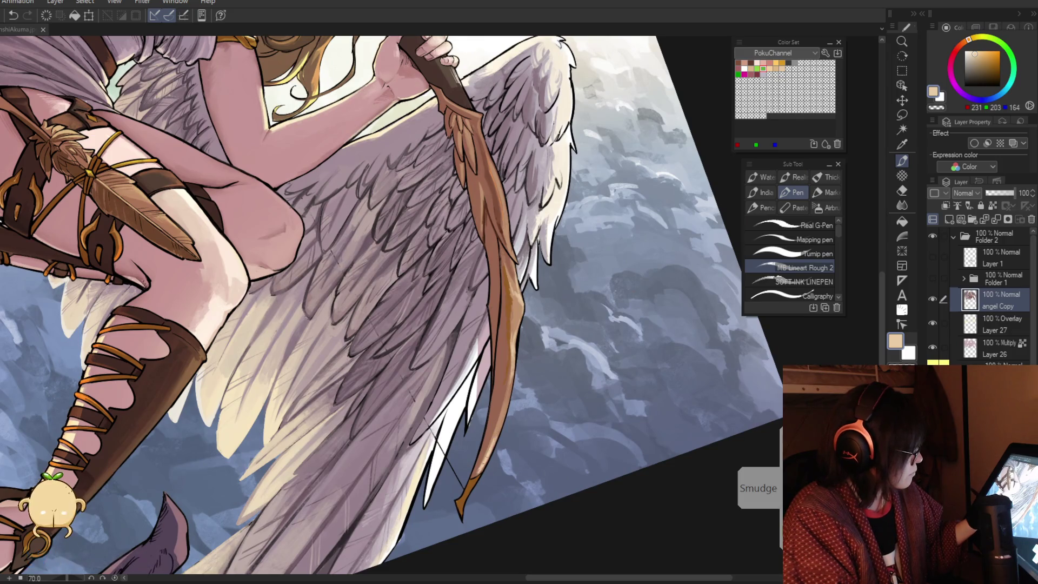
pyautogui.keyDown('alt'); pyautogui.click(479, 469); pyautogui.keyUp('alt')
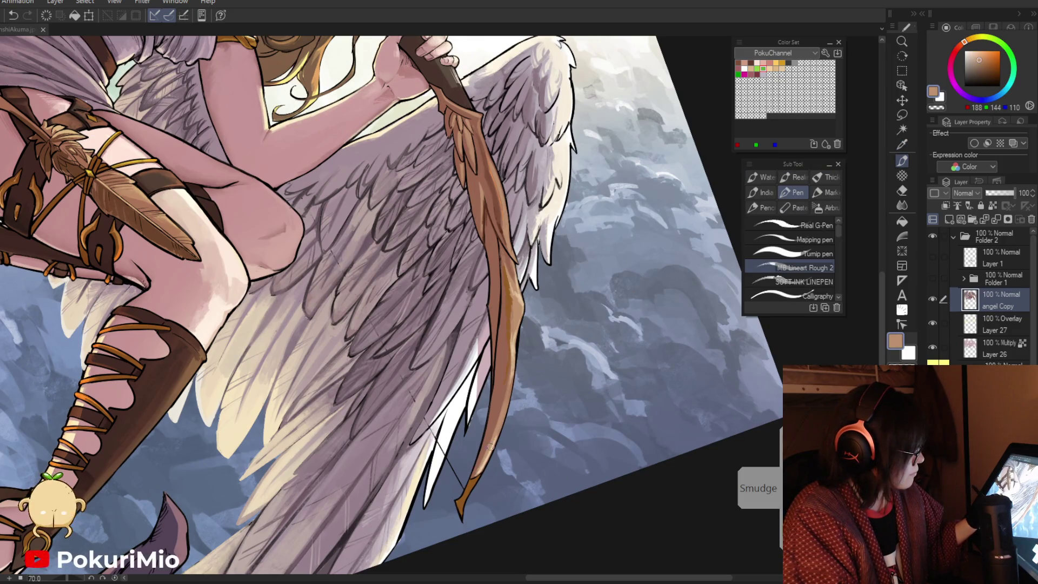
pyautogui.press('alt')
pyautogui.keyDown('alt'); pyautogui.click(494, 430); pyautogui.keyUp('alt')
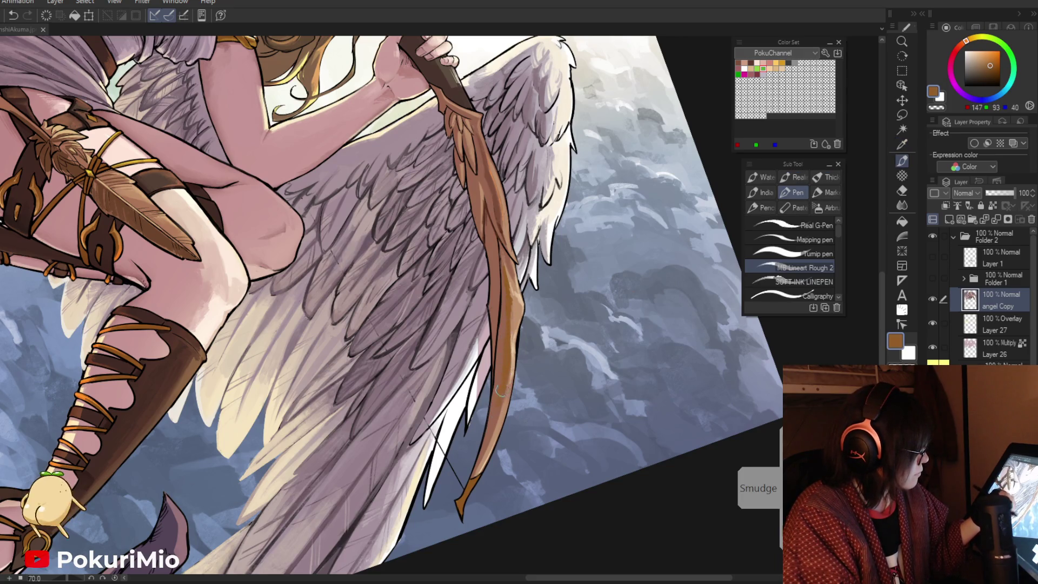
pyautogui.keyDown('alt'); pyautogui.click(505, 319); pyautogui.keyUp('alt')
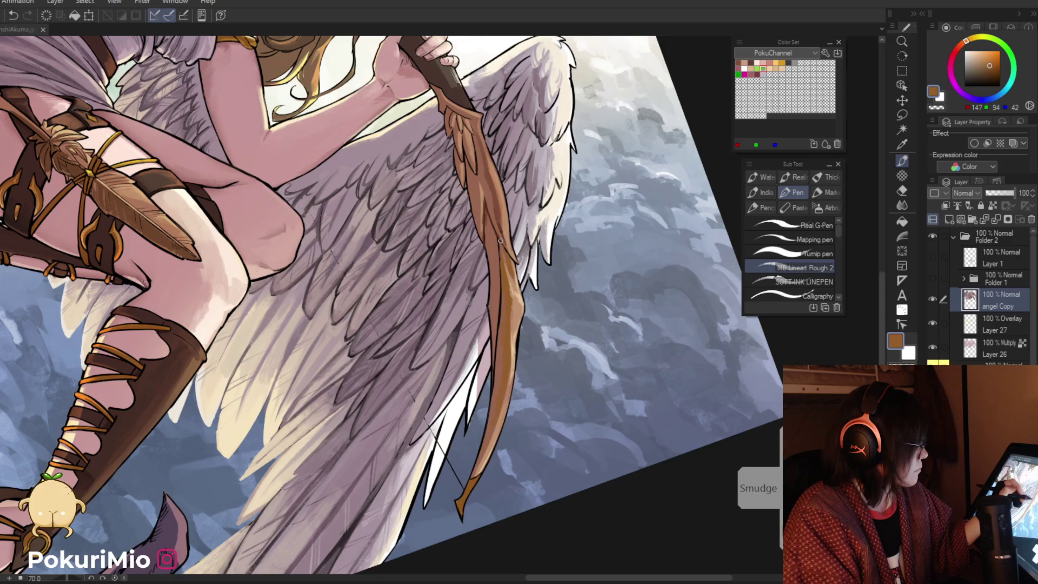
pyautogui.keyDown('alt'); pyautogui.click(502, 261); pyautogui.keyUp('alt')
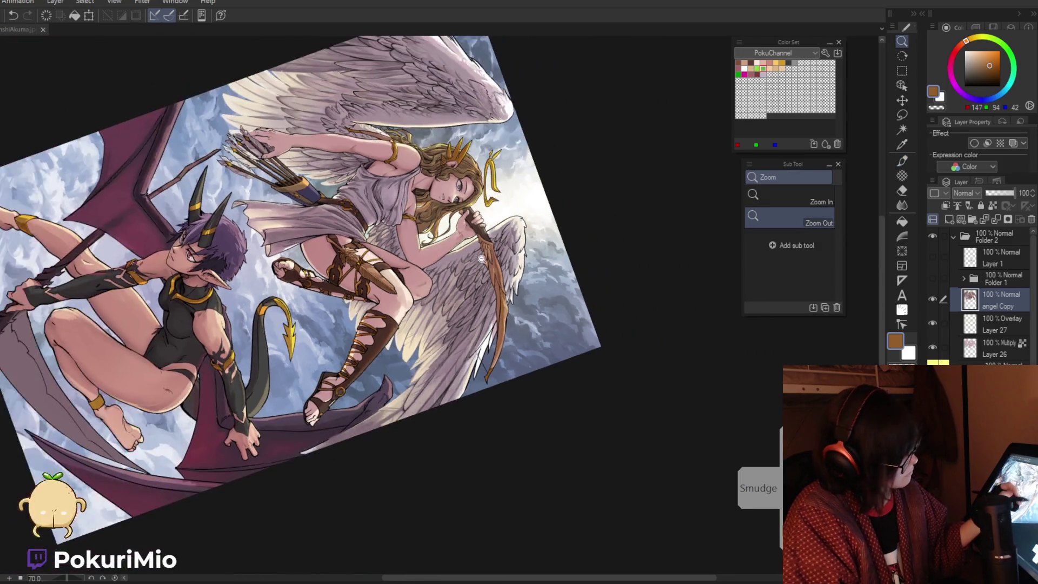
pyautogui.keyDown('alt'); pyautogui.click(495, 272); pyautogui.keyUp('alt')
pyautogui.click(495, 272)
pyautogui.click(510, 315)
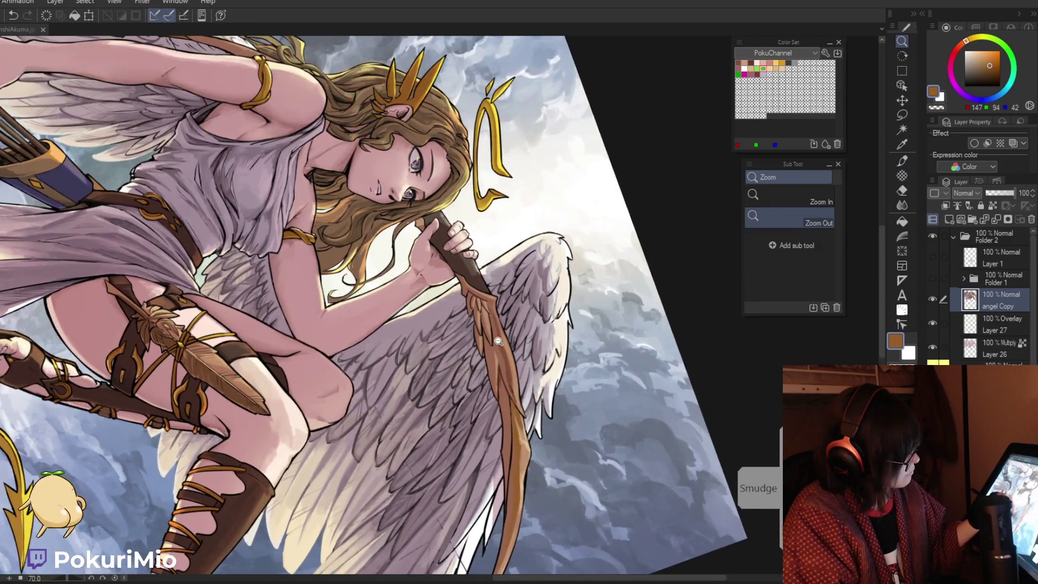
pyautogui.click(509, 346)
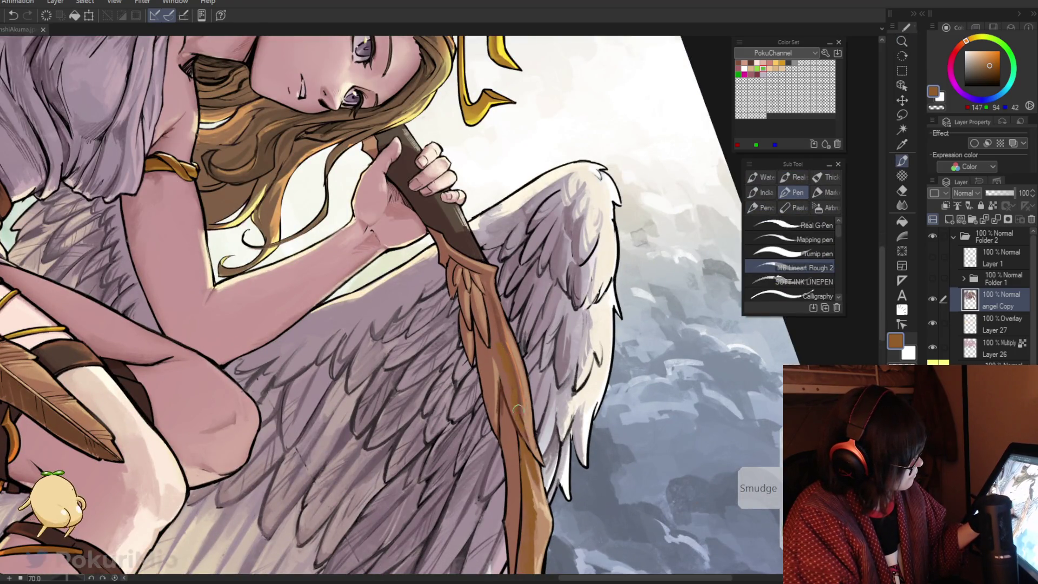
# Darken the brown and paint warm orange highlights along the lower bow blade
pyautogui.click(989, 70)
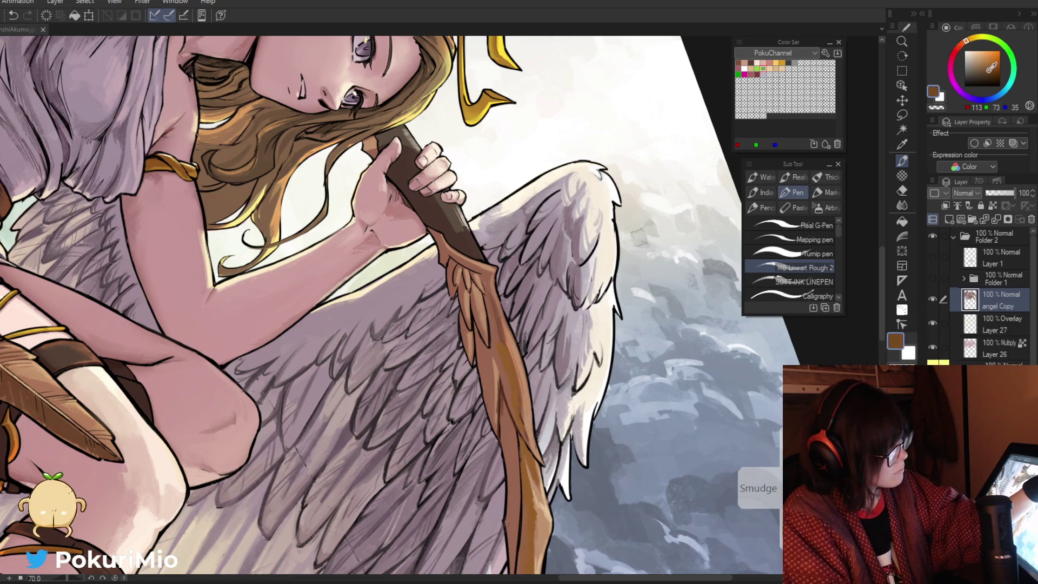
pyautogui.hotkey('ctrl', 'space')
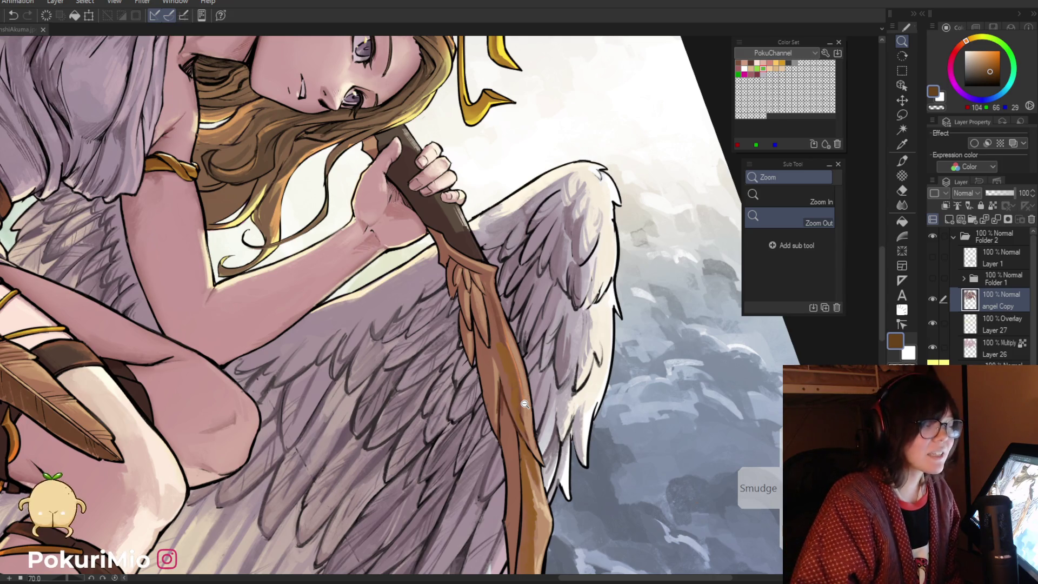
pyautogui.click(525, 403)
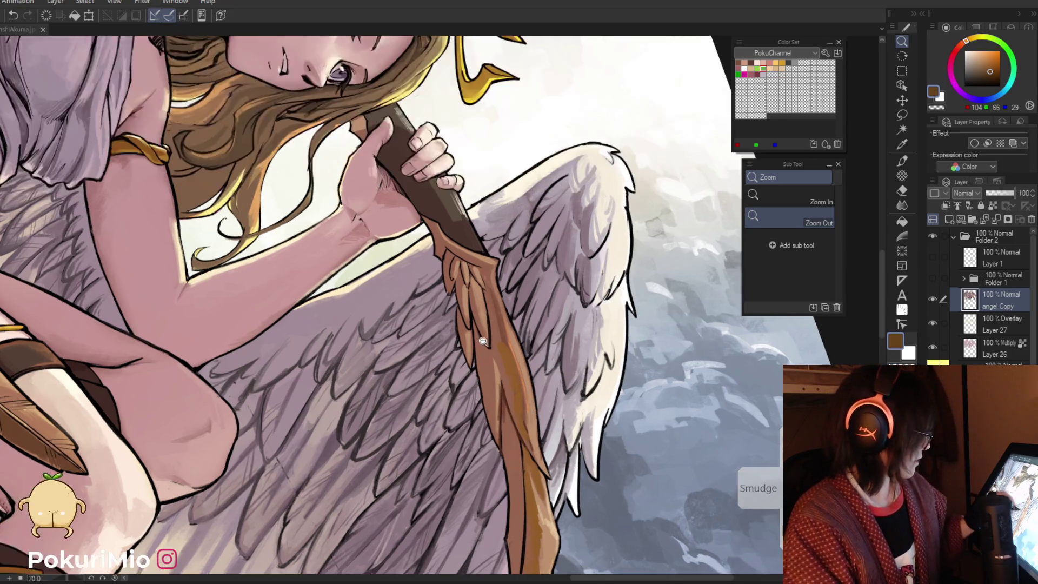
pyautogui.click(525, 403)
pyautogui.press('p')
pyautogui.moveTo(522, 363)
pyautogui.mouseDown()
pyautogui.moveTo(538, 451)
pyautogui.moveTo(529, 436)
pyautogui.mouseUp()
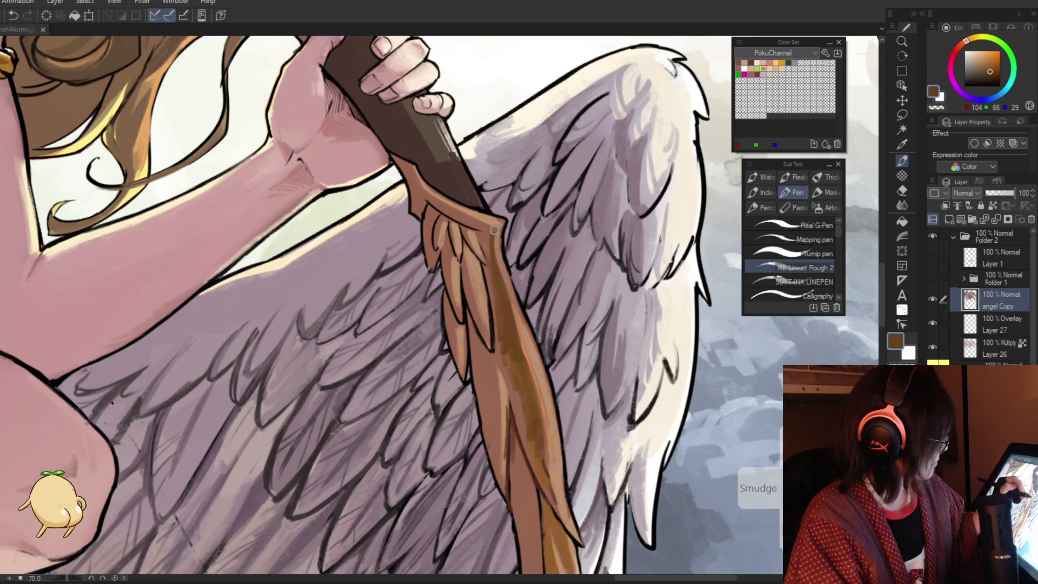
pyautogui.scroll(2, 491, 226)
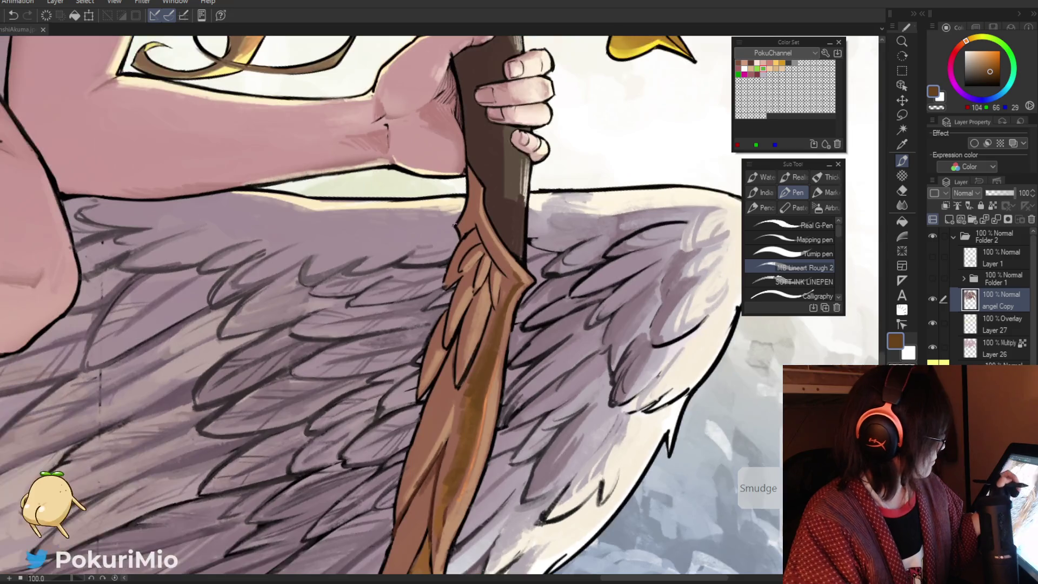
pyautogui.keyDown('alt'); pyautogui.click(504, 270); pyautogui.keyUp('alt')
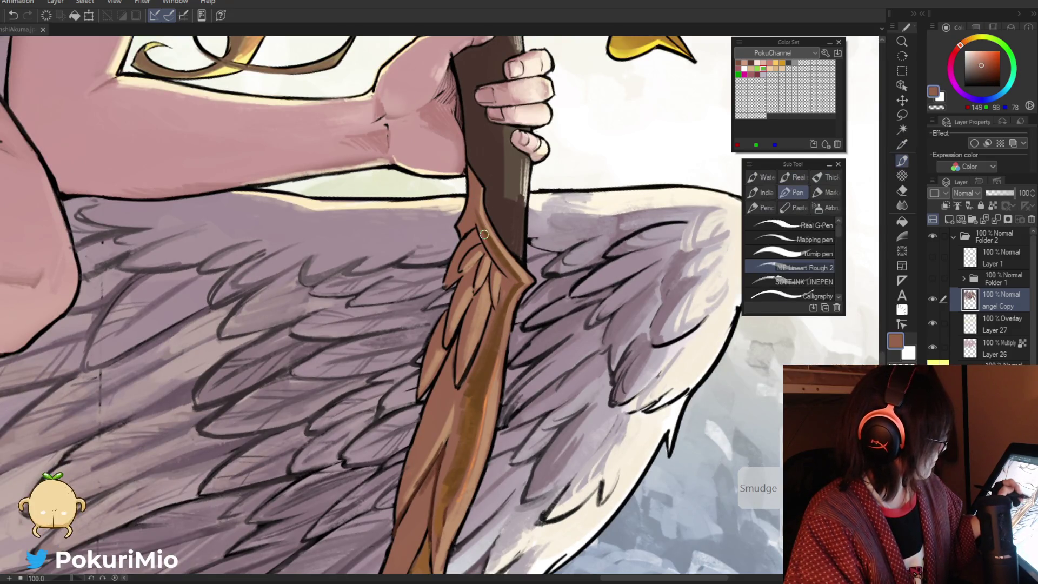
pyautogui.keyDown('alt'); pyautogui.click(506, 274); pyautogui.keyUp('alt')
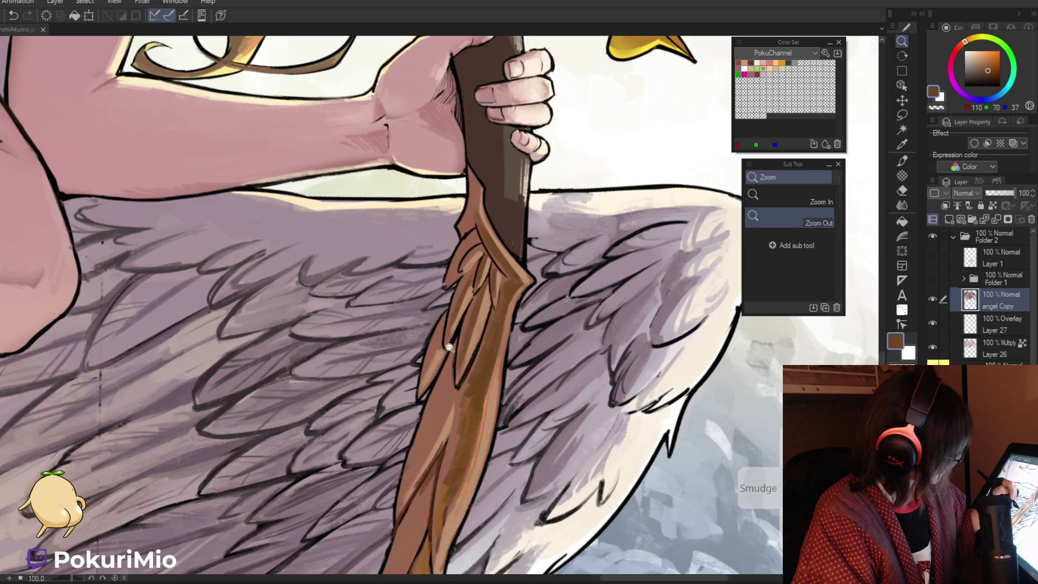
pyautogui.scroll(-10, 436, 314)
pyautogui.scroll(10, 436, 314)
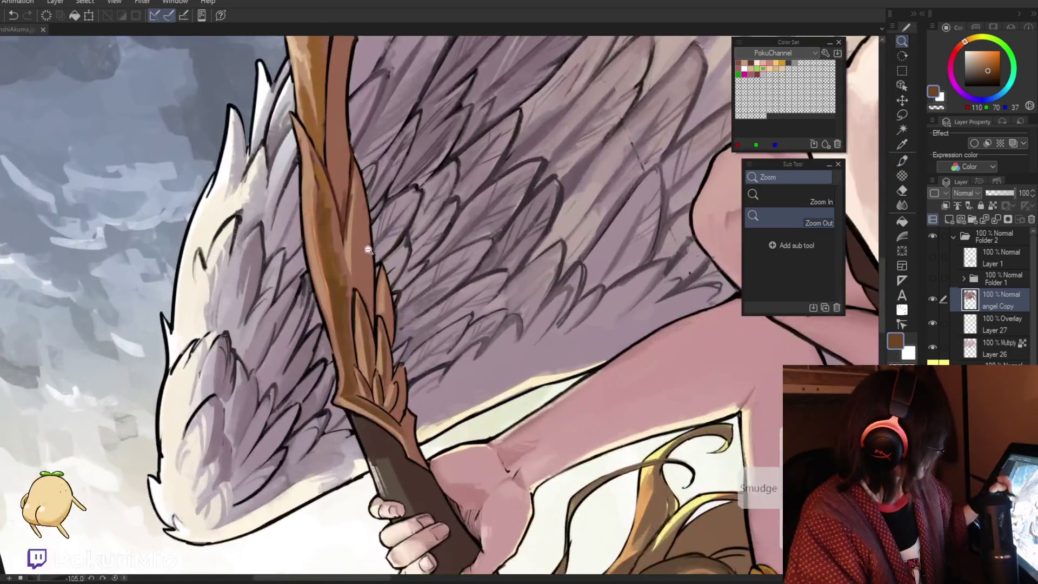
# Paint darker brown shading and lighter brown strokes down the angel's bow with eyedropped colours
pyautogui.press('p')
pyautogui.moveTo(357, 190)
pyautogui.mouseDown()
pyautogui.moveTo(353, 279)
pyautogui.moveTo(360, 265)
pyautogui.mouseUp()
pyautogui.moveTo(361, 208); pyautogui.dragTo(360, 263)
pyautogui.keyDown('alt'); pyautogui.click(359, 263); pyautogui.keyUp('alt')
pyautogui.moveTo(357, 176); pyautogui.dragTo(362, 274)
pyautogui.keyDown('alt'); pyautogui.click(356, 273); pyautogui.keyUp('alt')
pyautogui.moveTo(359, 224)
pyautogui.mouseDown()
pyautogui.moveTo(360, 279)
pyautogui.moveTo(344, 297)
pyautogui.moveTo(356, 378)
pyautogui.mouseUp()
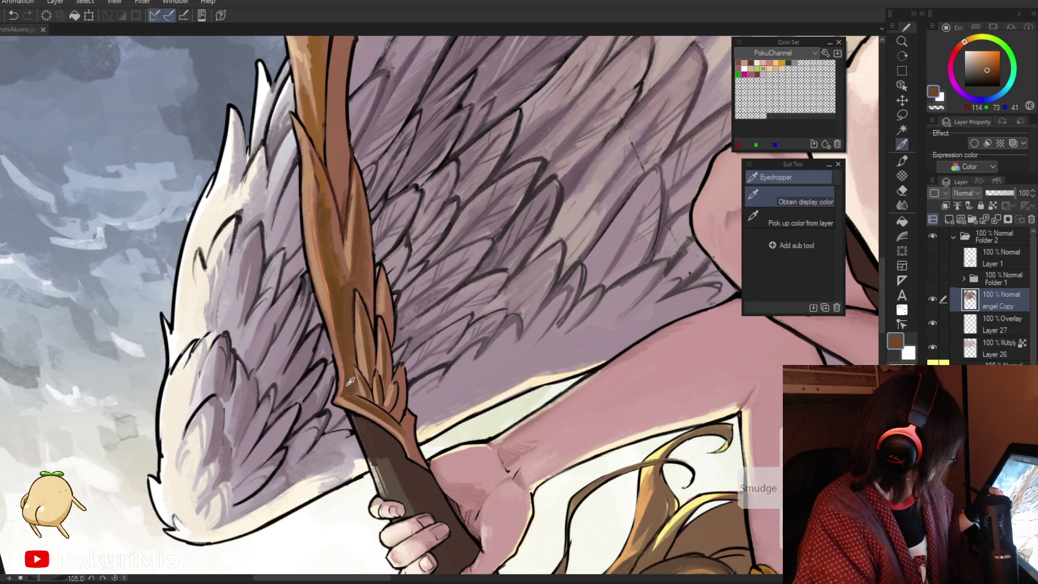
pyautogui.keyDown('alt'); pyautogui.click(351, 379); pyautogui.keyUp('alt')
# Deepen the colour to dark brown and add faint brown strokes on the bow blade
pyautogui.moveTo(989, 71); pyautogui.dragTo(988, 77)
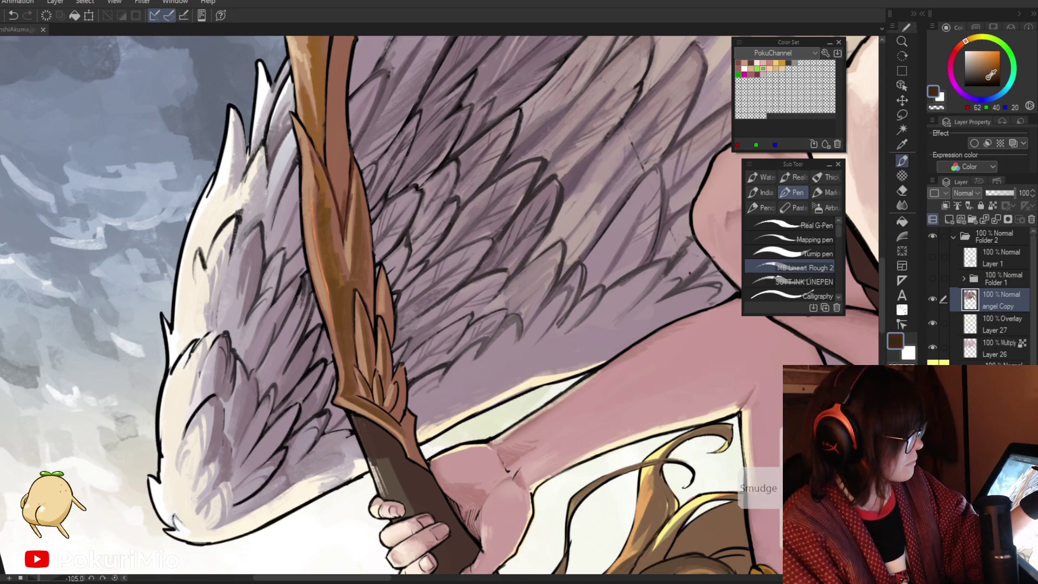
pyautogui.scroll(1, 322, 413)
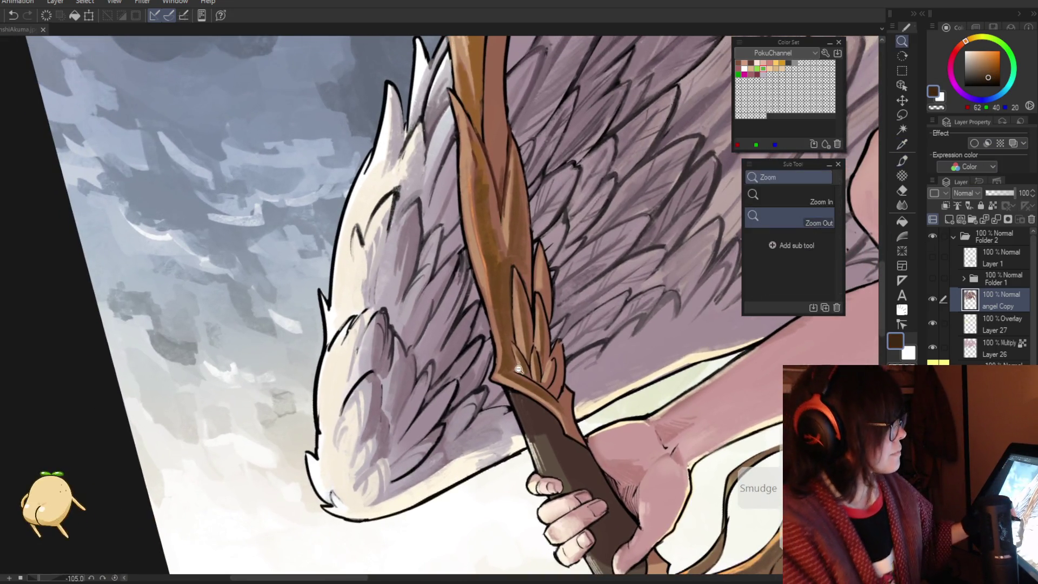
pyautogui.scroll(1, 411, 324)
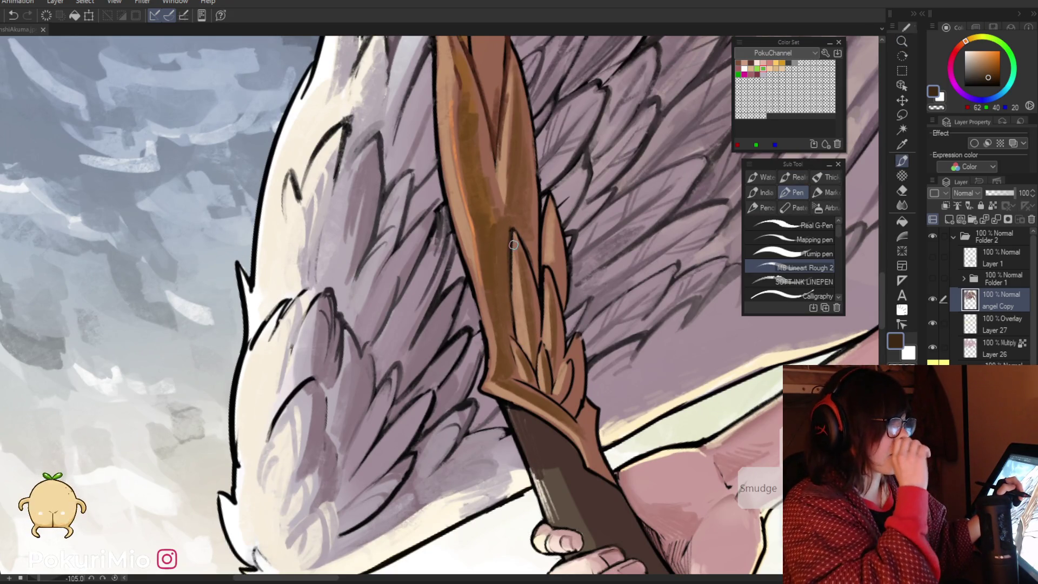
pyautogui.keyDown('alt'); pyautogui.click(514, 325); pyautogui.keyUp('alt')
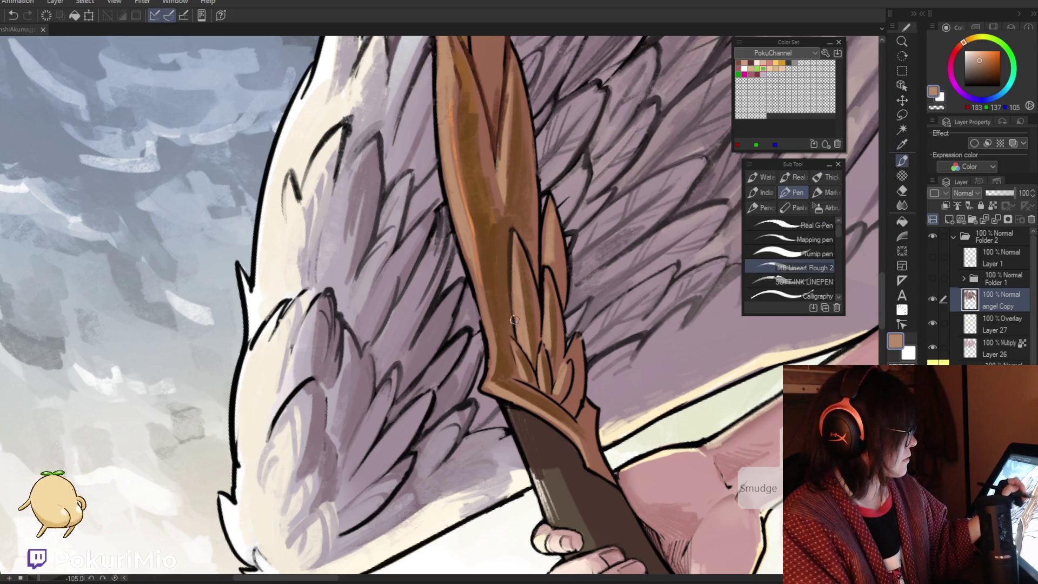
pyautogui.keyDown('alt'); pyautogui.click(508, 276); pyautogui.keyUp('alt')
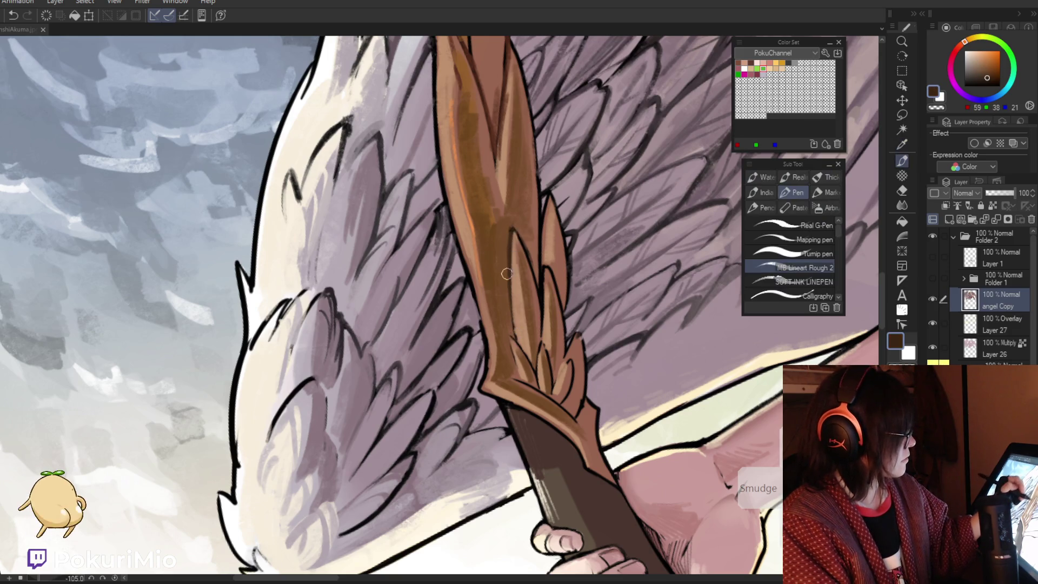
pyautogui.keyDown('alt'); pyautogui.click(503, 292); pyautogui.keyUp('alt')
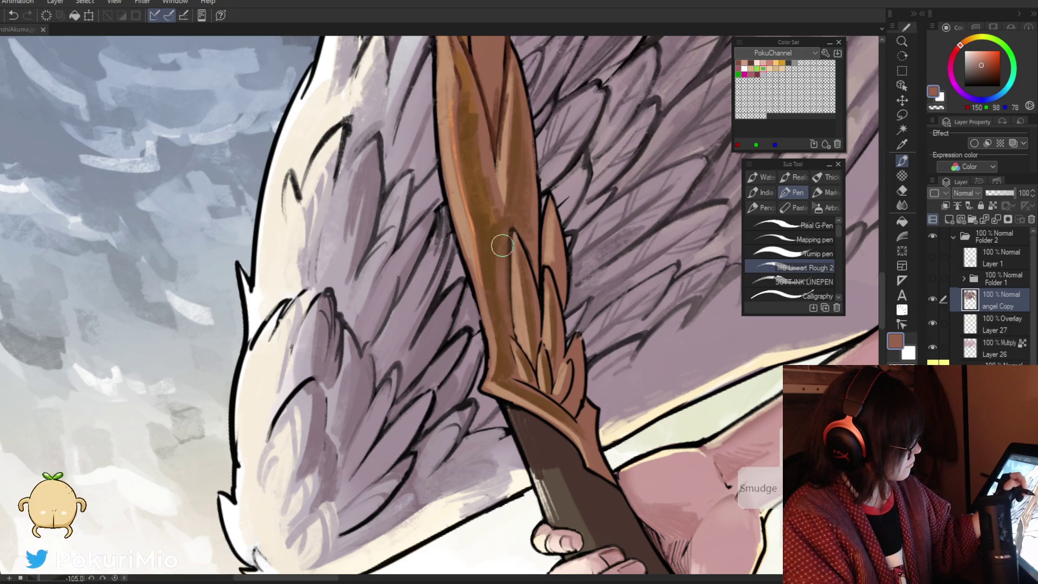
pyautogui.keyDown('alt'); pyautogui.click(492, 243); pyautogui.keyUp('alt')
pyautogui.moveTo(511, 227); pyautogui.dragTo(500, 279)
# Sample bow browns and add short dark strokes to the bow's feather detail
pyautogui.press('alt')
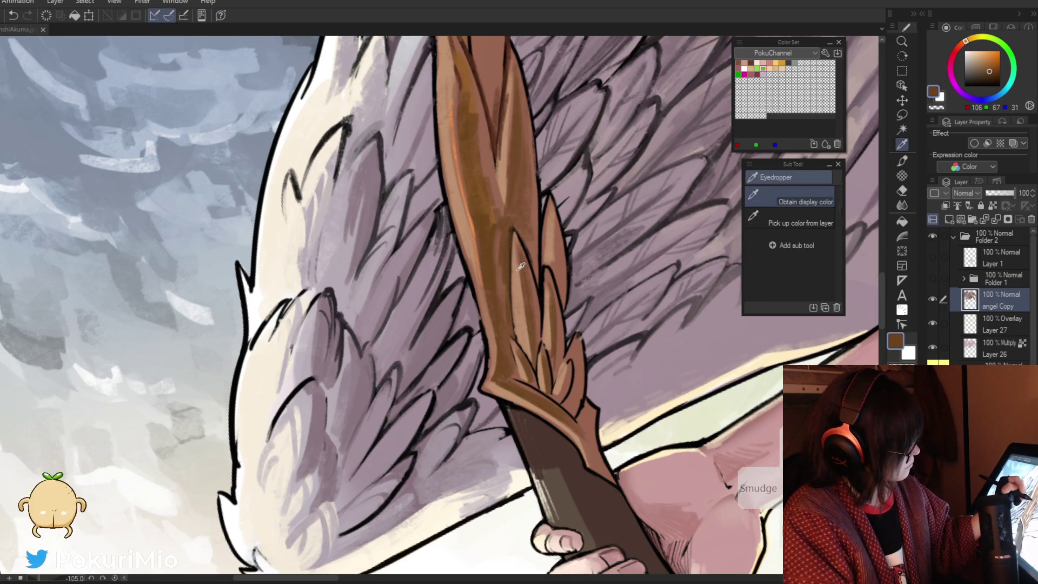
pyautogui.keyDown('alt'); pyautogui.click(520, 266); pyautogui.keyUp('alt')
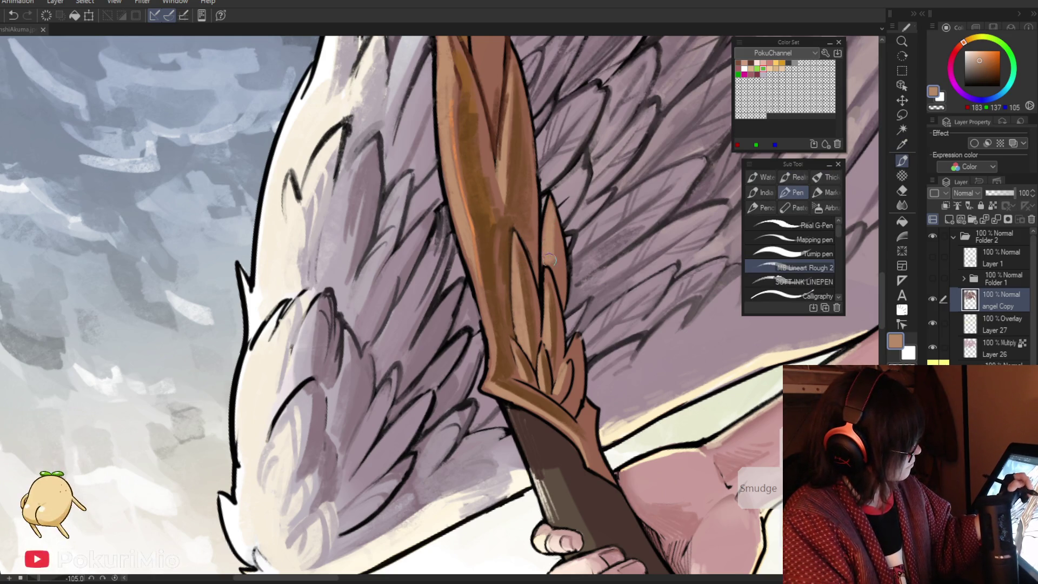
pyautogui.keyDown('alt'); pyautogui.click(536, 271); pyautogui.keyUp('alt')
pyautogui.moveTo(566, 241); pyautogui.dragTo(554, 254)
pyautogui.moveTo(560, 215)
pyautogui.mouseDown()
pyautogui.moveTo(553, 267)
pyautogui.moveTo(514, 330)
pyautogui.moveTo(382, 432)
pyautogui.mouseUp()
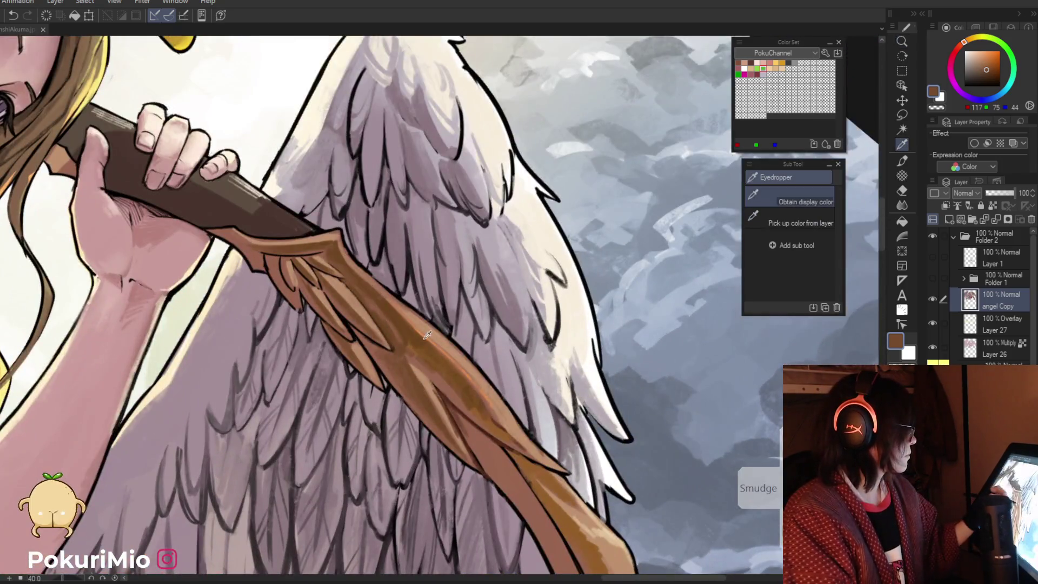
pyautogui.press('p')
pyautogui.keyDown('alt'); pyautogui.click(347, 262); pyautogui.keyUp('alt')
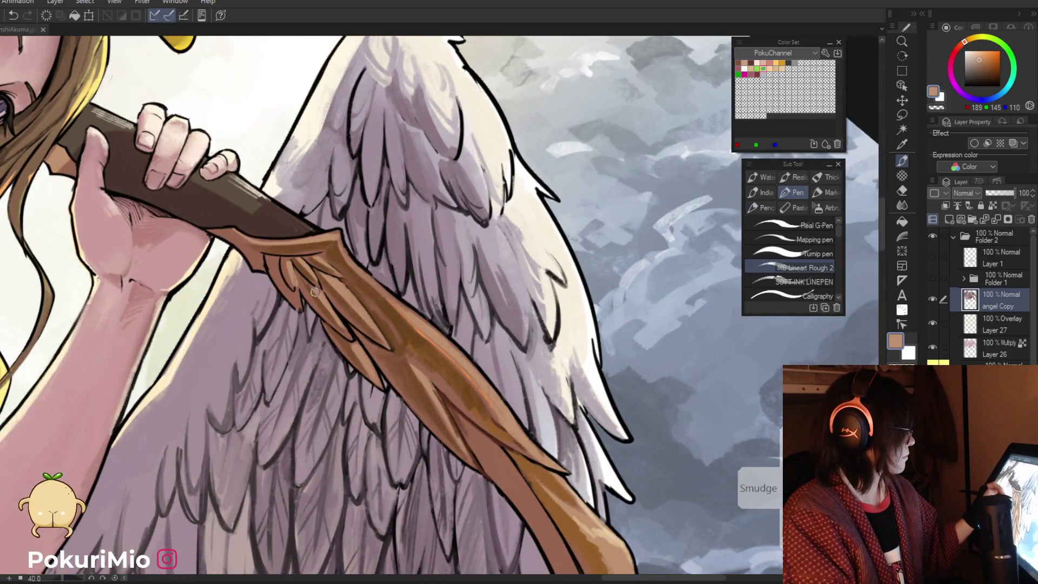
# Paint light cream highlights along the bow blade
pyautogui.keyDown('alt'); pyautogui.click(371, 290); pyautogui.keyUp('alt')
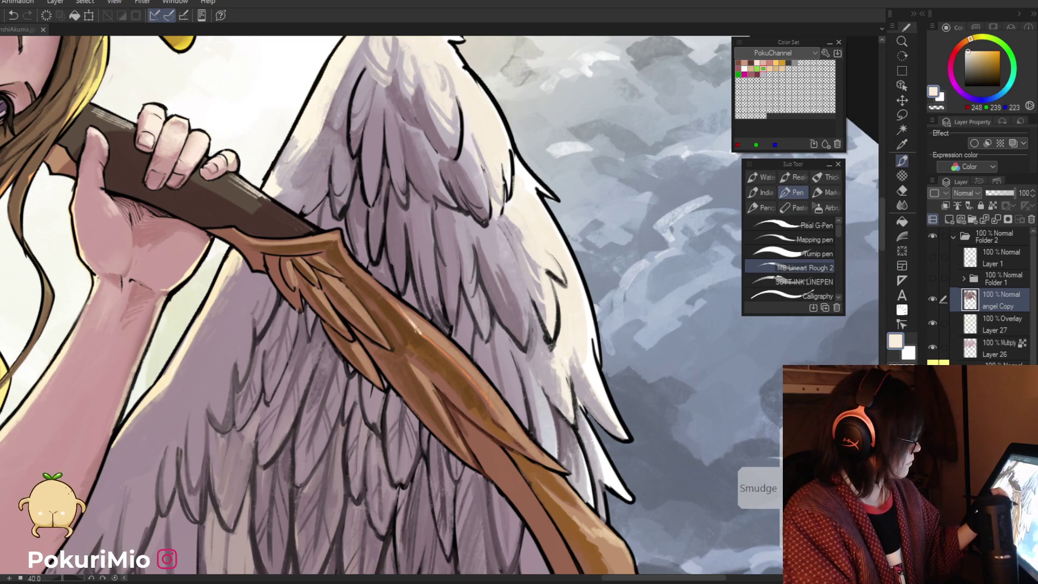
pyautogui.moveTo(431, 342); pyautogui.dragTo(460, 367)
pyautogui.moveTo(424, 336); pyautogui.dragTo(497, 415)
pyautogui.keyDown('alt'); pyautogui.click(443, 349); pyautogui.keyUp('alt')
pyautogui.keyDown('alt'); pyautogui.click(452, 357); pyautogui.keyUp('alt')
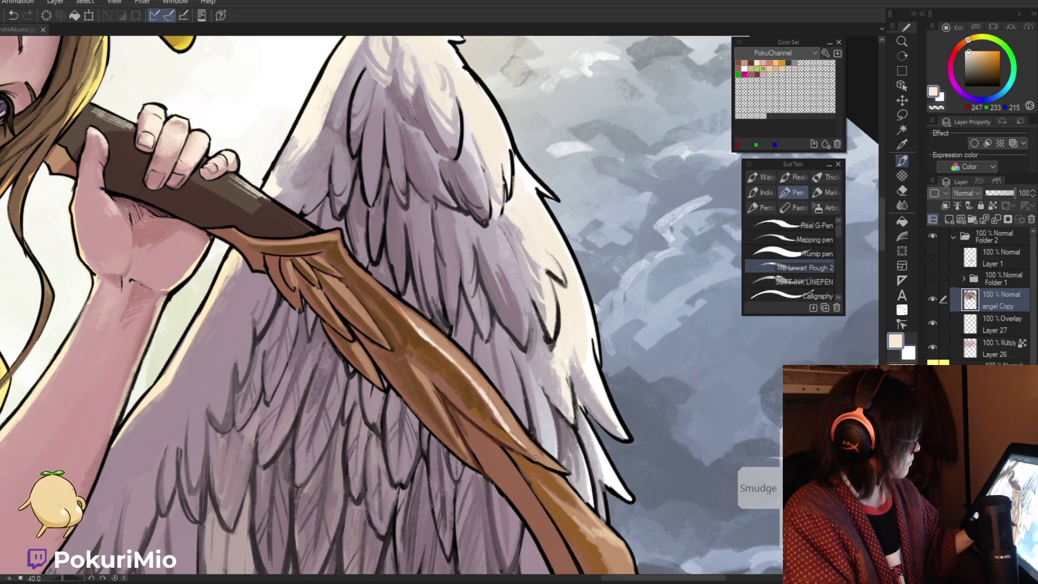
pyautogui.moveTo(409, 324); pyautogui.dragTo(370, 280)
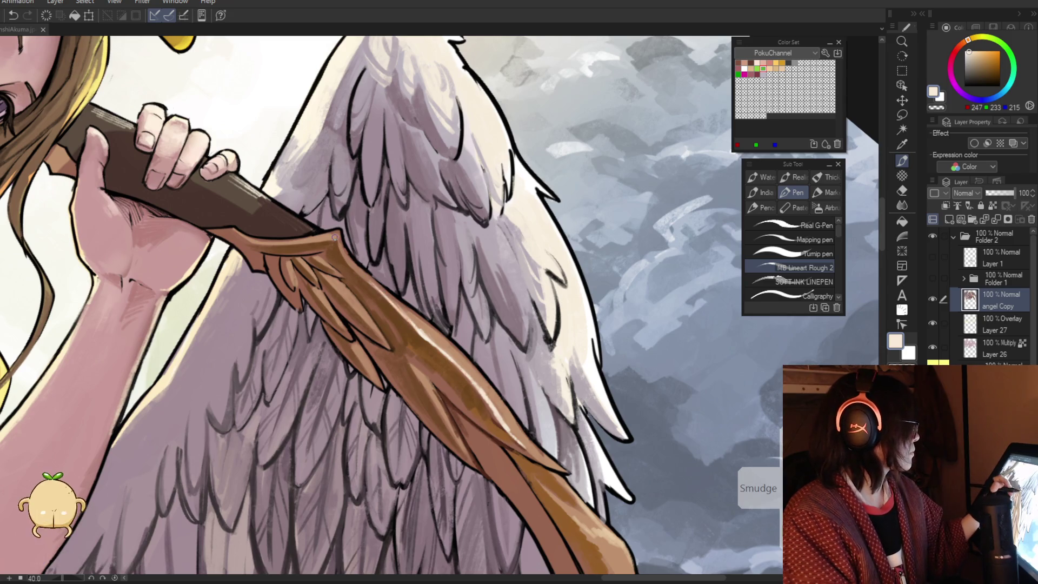
# Add a faint highlight near the bow tip, then darken the tip with brown shading
pyautogui.moveTo(336, 237); pyautogui.dragTo(304, 346)
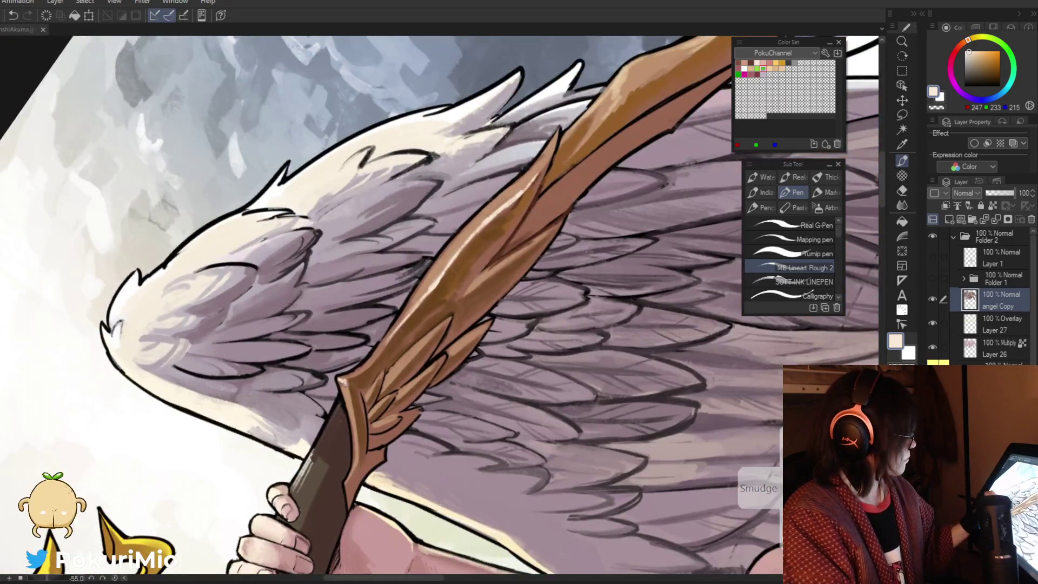
pyautogui.moveTo(347, 395); pyautogui.dragTo(352, 414)
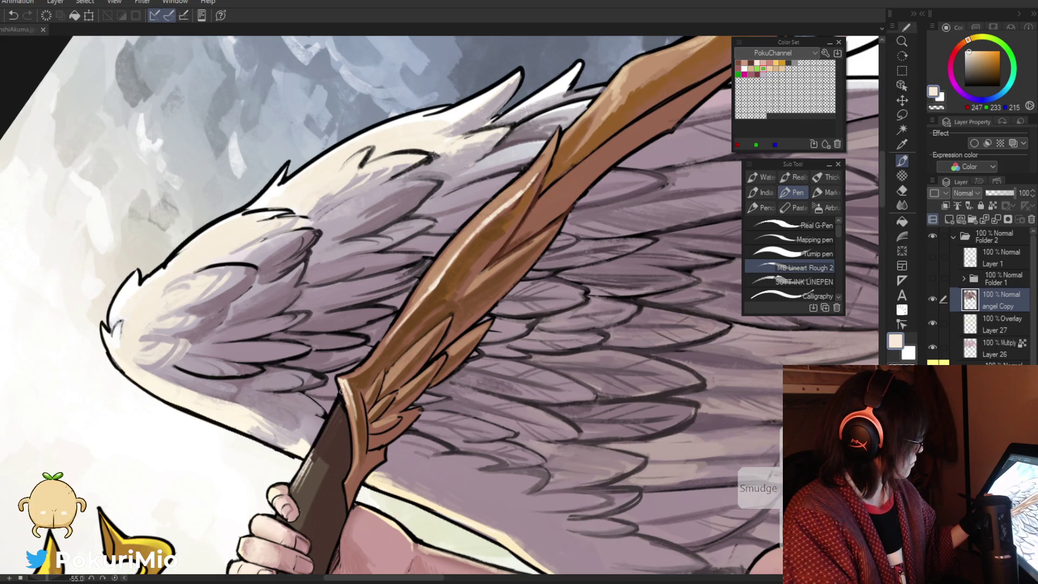
pyautogui.keyDown('alt'); pyautogui.click(357, 428); pyautogui.keyUp('alt')
pyautogui.moveTo(342, 382); pyautogui.dragTo(354, 430)
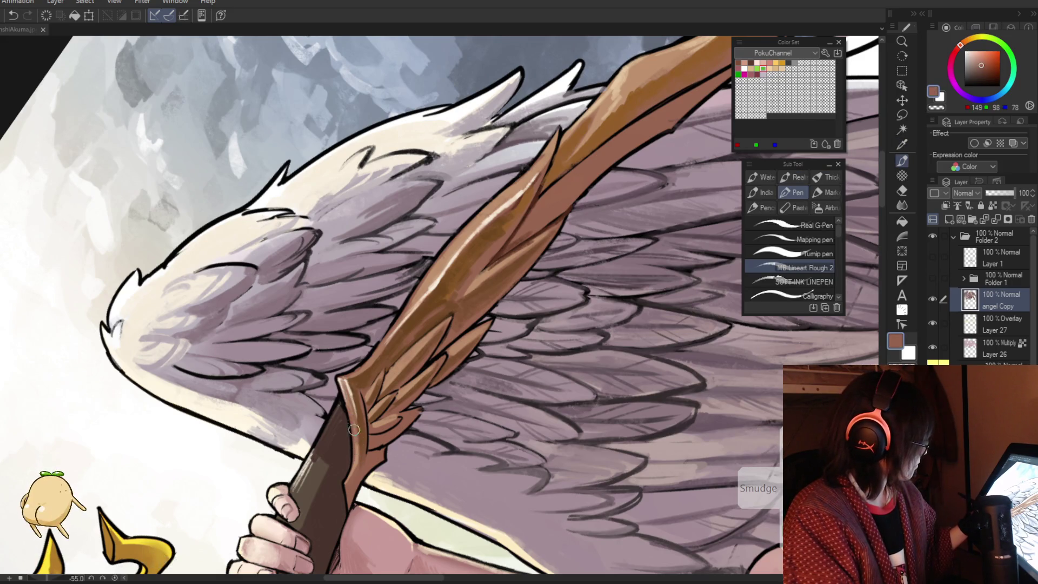
pyautogui.keyDown('alt'); pyautogui.click(357, 433); pyautogui.keyUp('alt')
pyautogui.moveTo(343, 378); pyautogui.dragTo(360, 440)
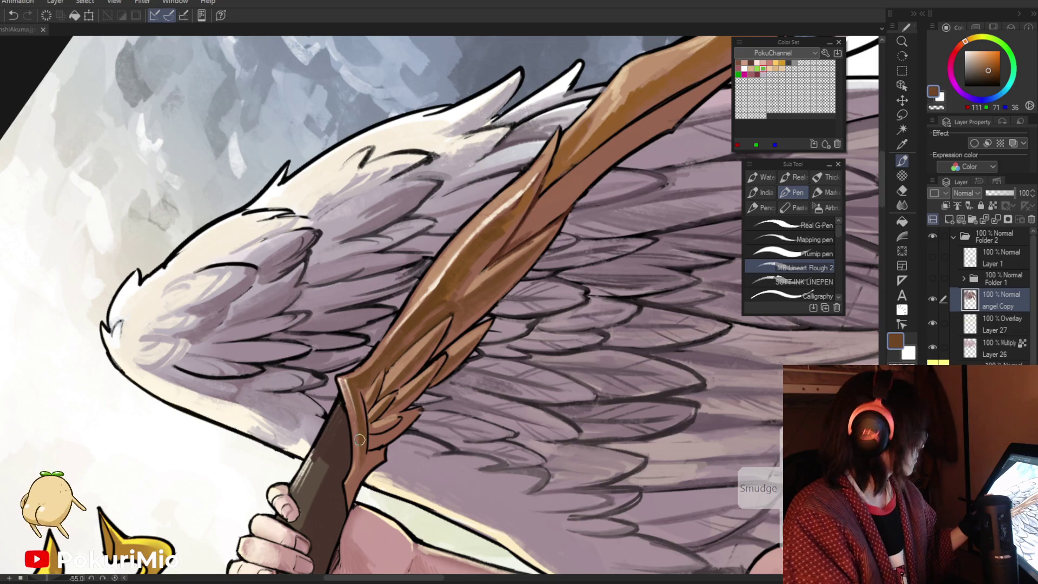
pyautogui.hotkey('ctrl', '-')
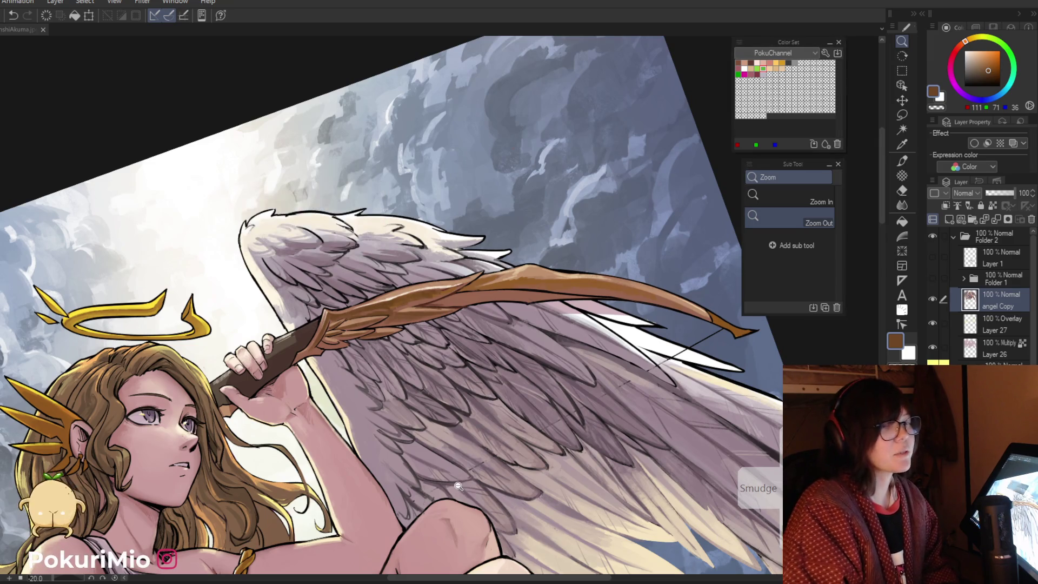
pyautogui.hotkey('ctrl', '0')
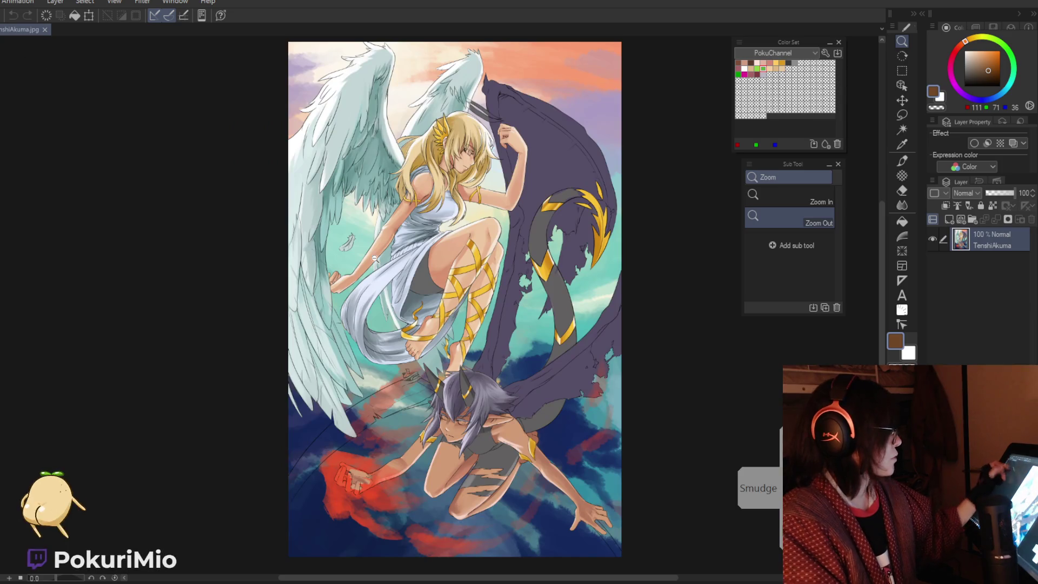
pyautogui.moveTo(374, 259)
pyautogui.mouseDown()
pyautogui.moveTo(411, 302)
pyautogui.moveTo(367, 367)
pyautogui.moveTo(325, 400)
pyautogui.moveTo(318, 515)
pyautogui.moveTo(308, 460)
pyautogui.mouseUp()
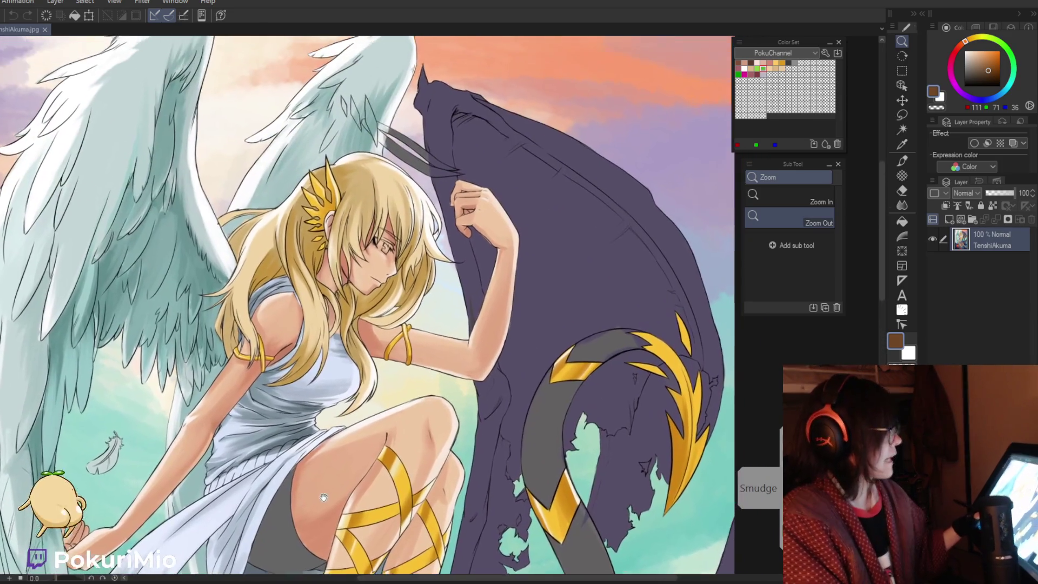
pyautogui.hotkey('ctrl', '0')
pyautogui.click(297, 332)
pyautogui.moveTo(296, 333); pyautogui.dragTo(332, 176)
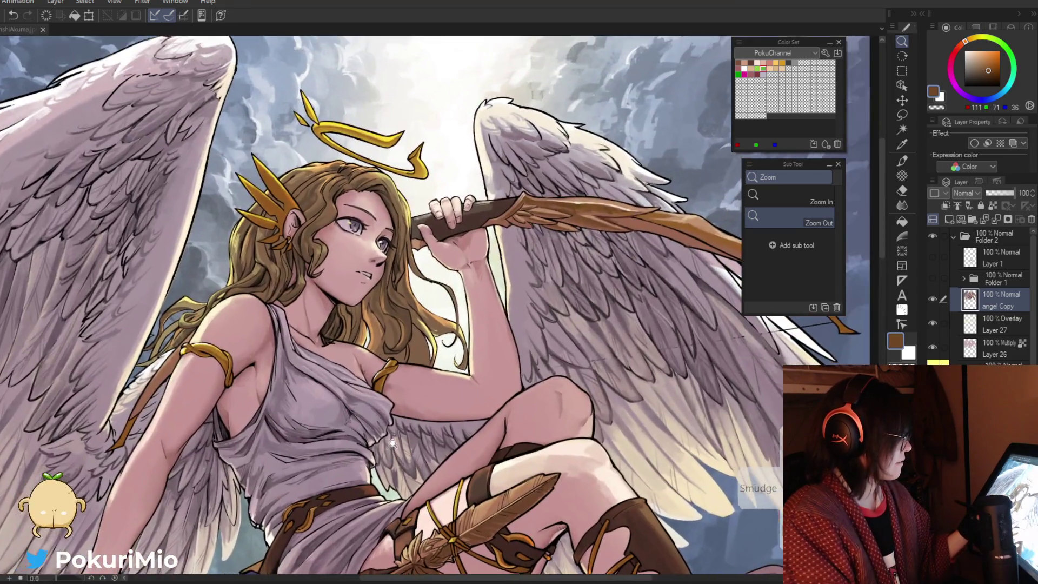
pyautogui.hotkey('ctrl', '0')
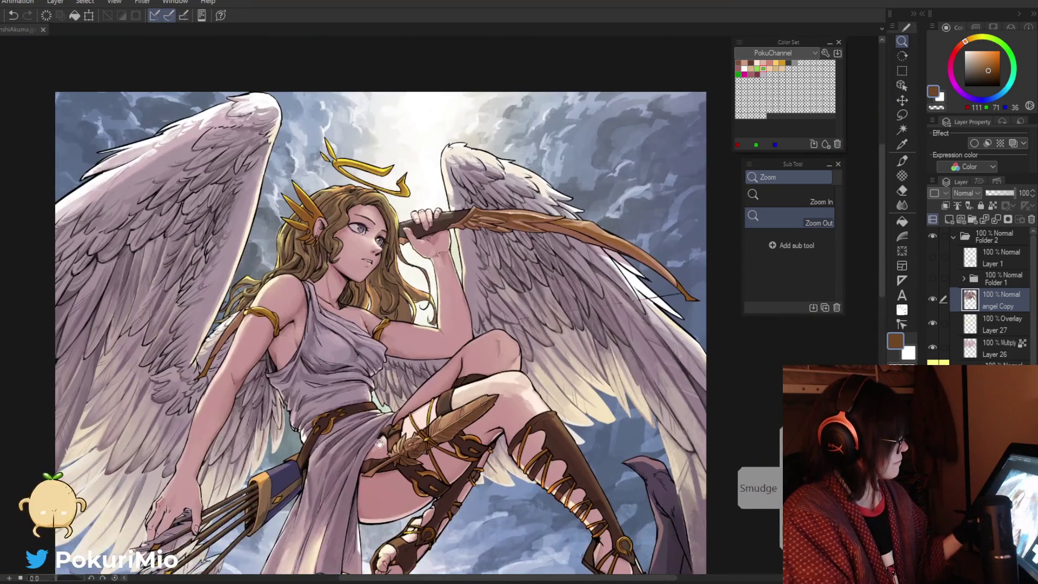
pyautogui.press('^')
pyautogui.press('^')
pyautogui.press('^')
pyautogui.scroll(2, 378, 459)
pyautogui.scroll(3, 636, 379)
pyautogui.press('p')
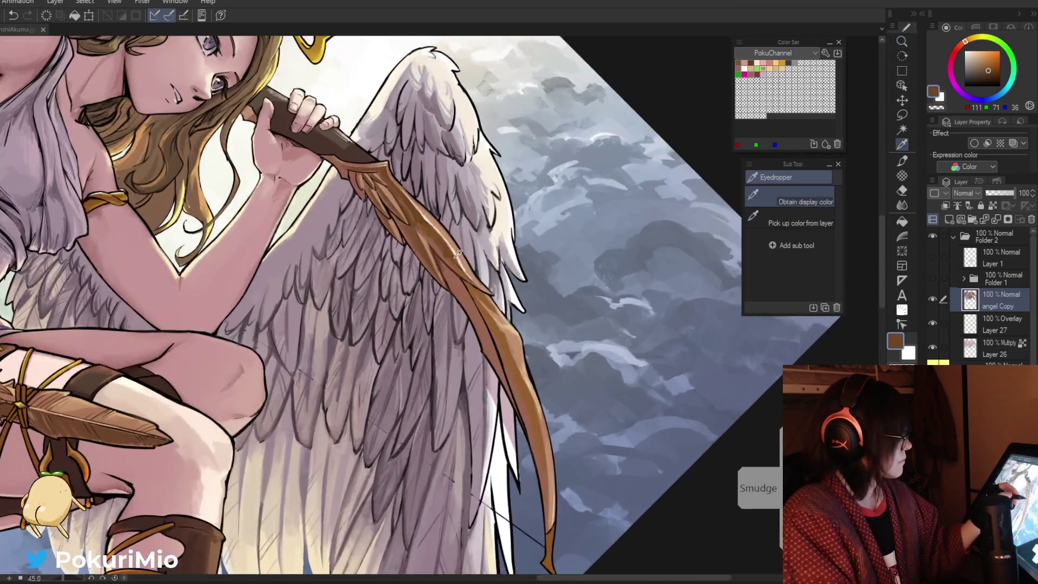
pyautogui.click(806, 268)
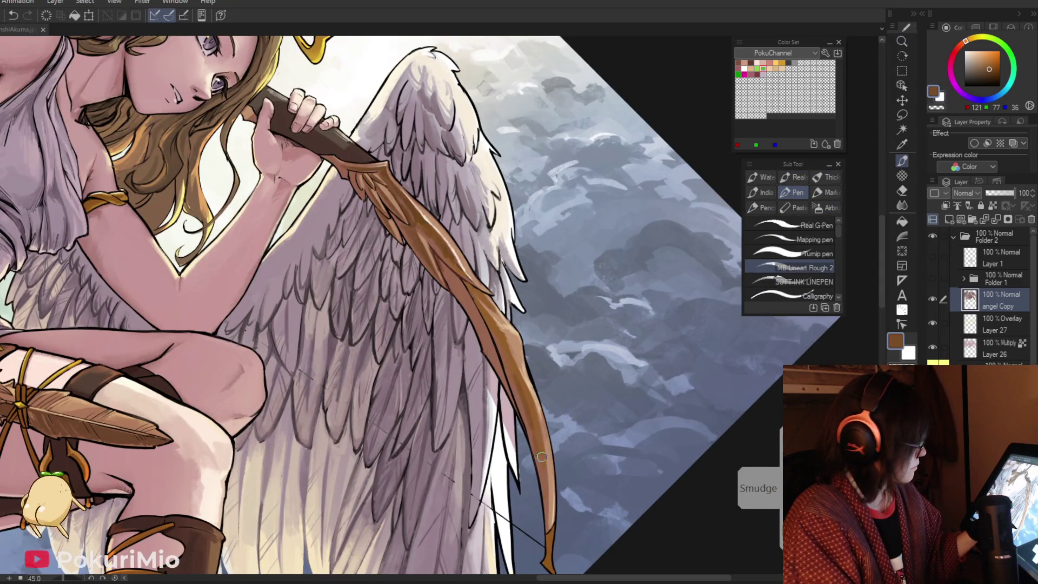
pyautogui.press('/')
pyautogui.keyDown('alt'); pyautogui.click(535, 460); pyautogui.keyUp('alt')
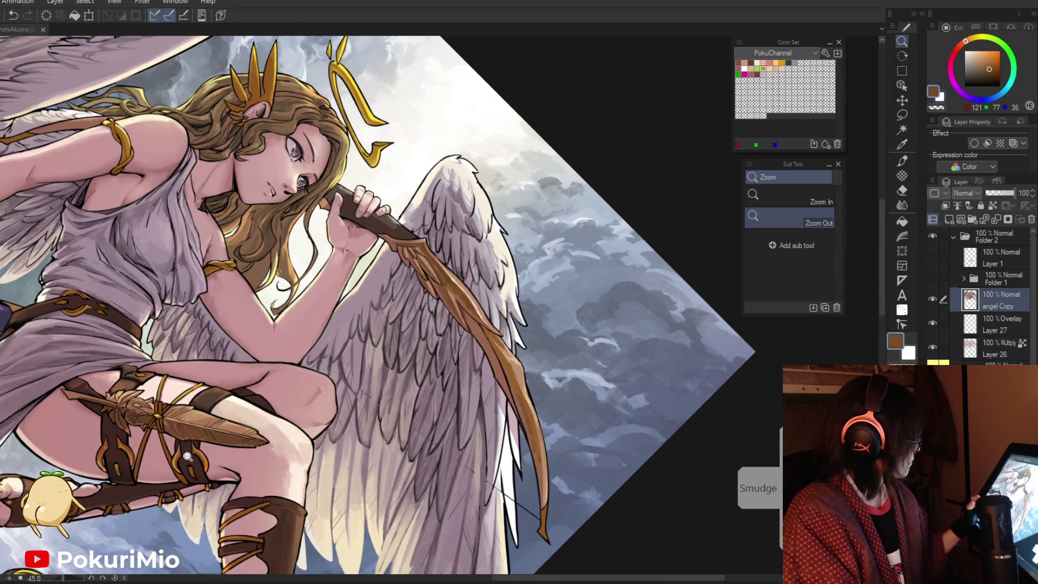
pyautogui.click(488, 481)
pyautogui.press('p')
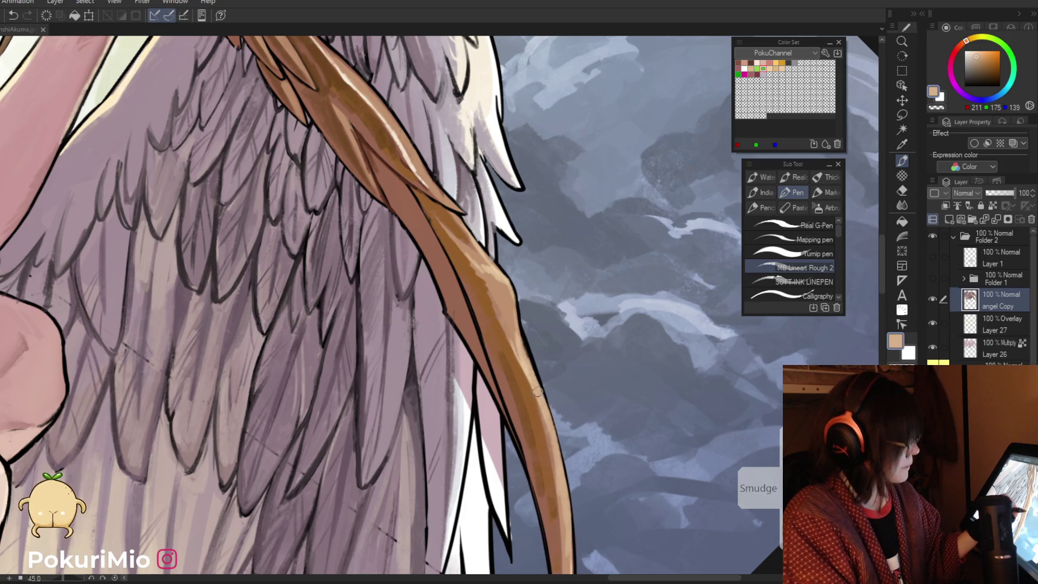
pyautogui.keyDown('ctrl'); pyautogui.keyDown('alt'); pyautogui.click(513, 468); pyautogui.keyUp('alt'); pyautogui.keyUp('ctrl')
pyautogui.hotkey('ctrl', '0')
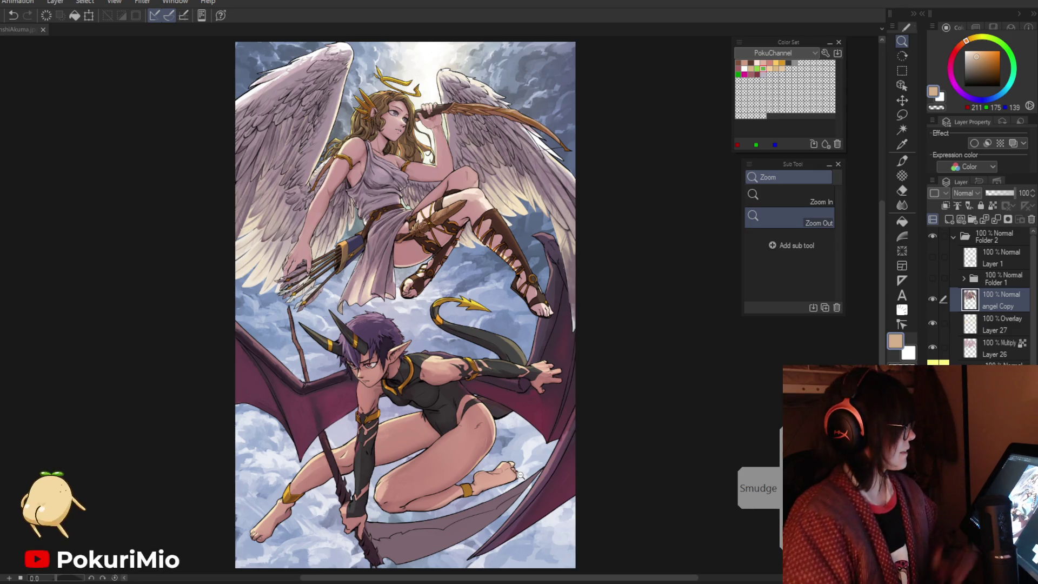
# Rotate the canvas 90° and paint darker brown down the bow's lower limb
pyautogui.press('^')
pyautogui.scroll(3, 620, 360)
pyautogui.press('i')
pyautogui.click(619, 360)
pyautogui.click(622, 325)
pyautogui.press('p')
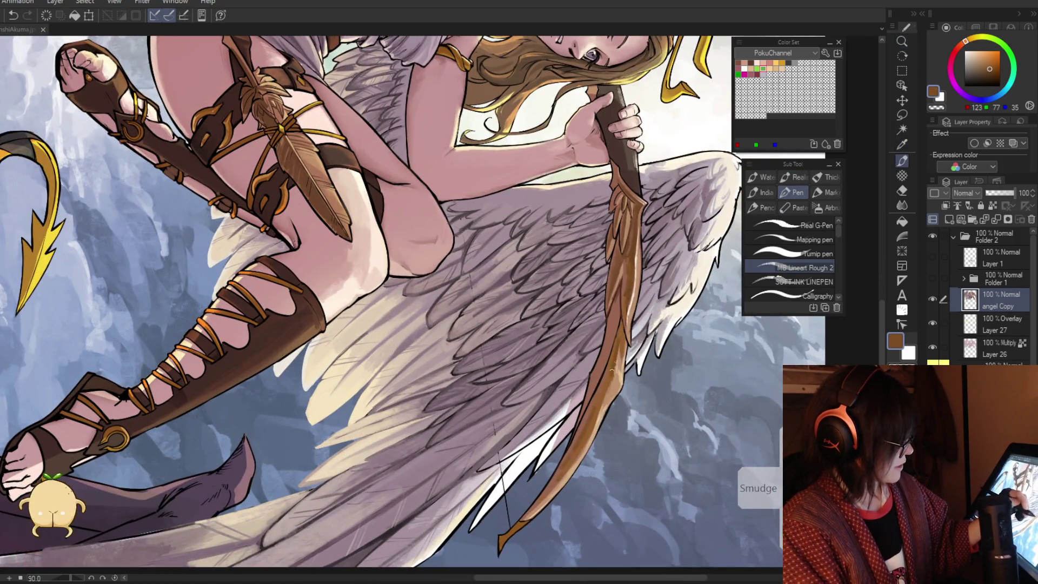
pyautogui.moveTo(609, 377); pyautogui.dragTo(550, 488)
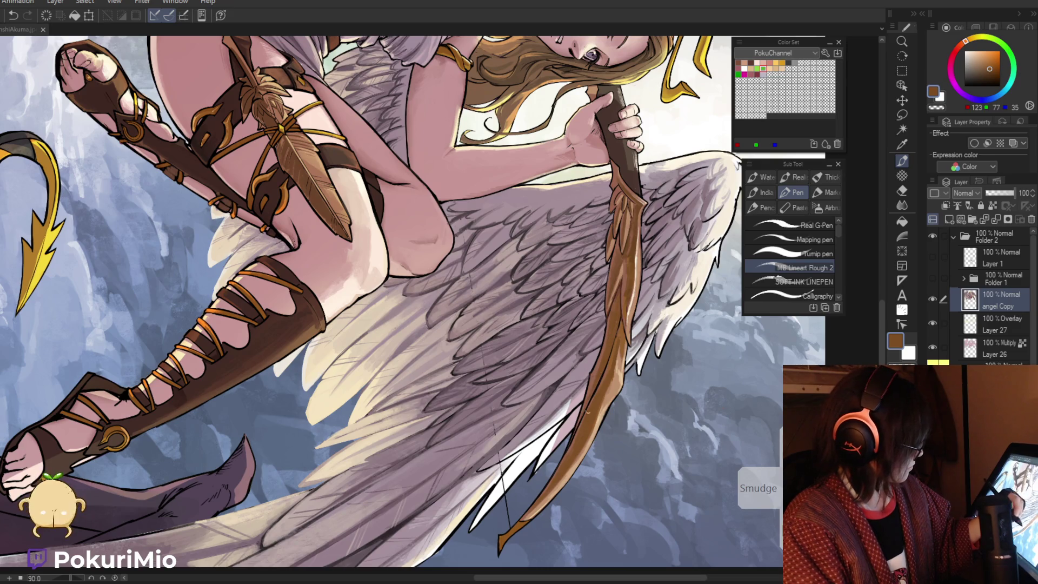
# Sample a darker brown and add another dark stroke along the bow
pyautogui.scroll(3, 588, 412)
pyautogui.keyDown('alt'); pyautogui.click(625, 295); pyautogui.keyUp('alt')
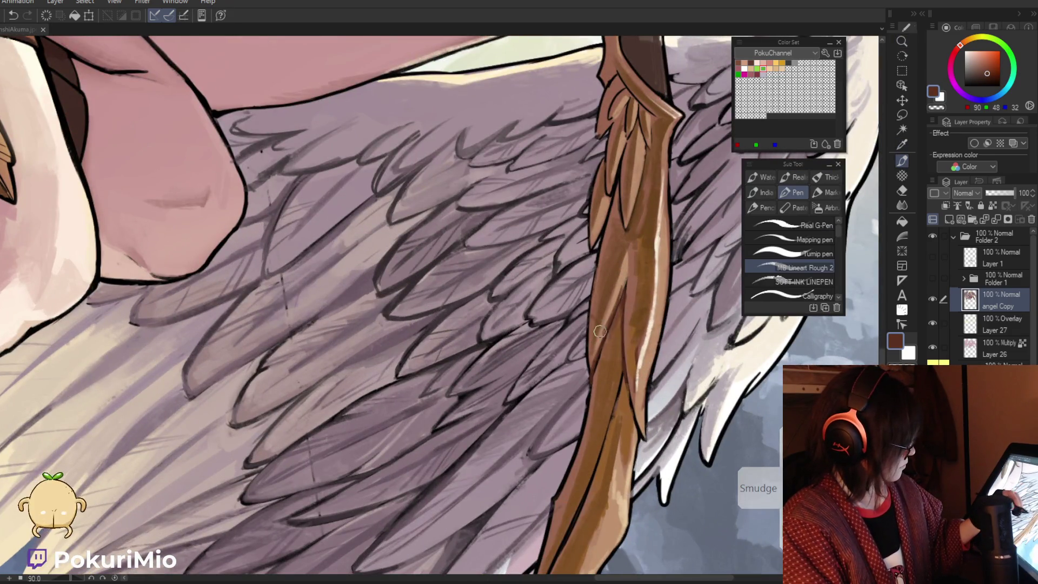
pyautogui.moveTo(600, 330)
pyautogui.mouseDown()
pyautogui.moveTo(544, 235)
pyautogui.moveTo(565, 273)
pyautogui.mouseUp()
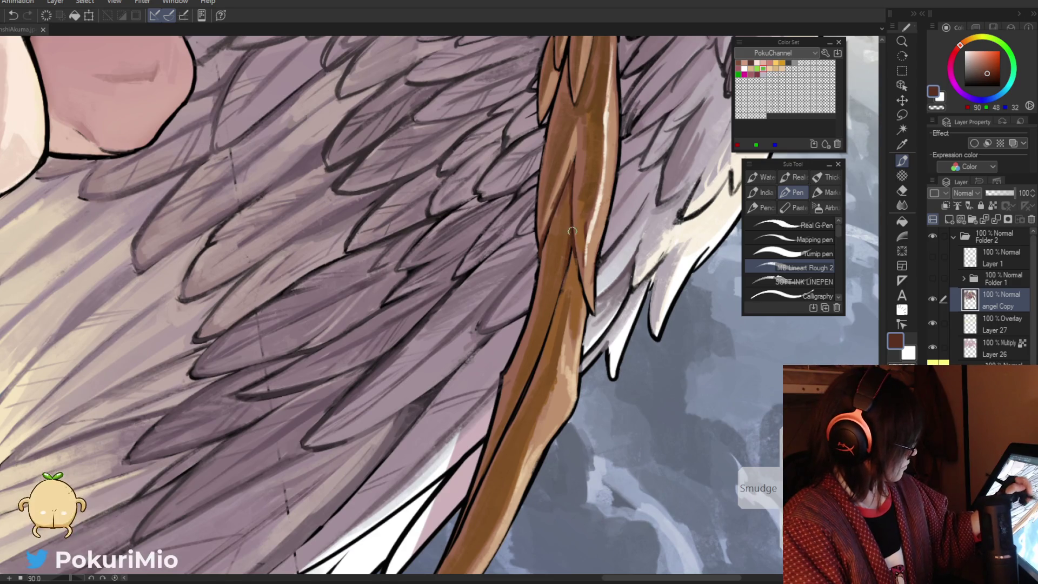
pyautogui.press('alt')
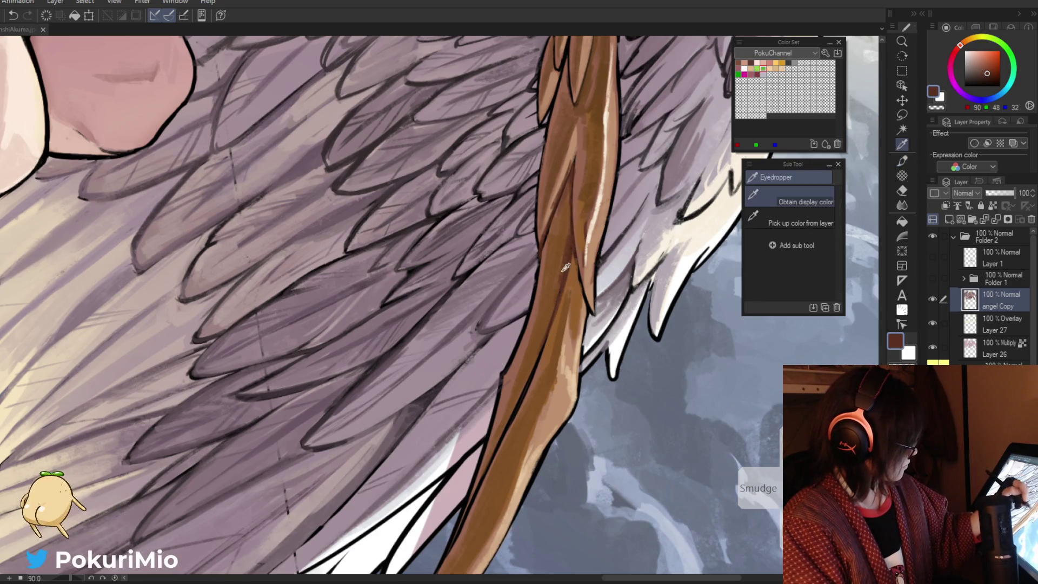
pyautogui.keyDown('alt'); pyautogui.click(593, 195); pyautogui.keyUp('alt')
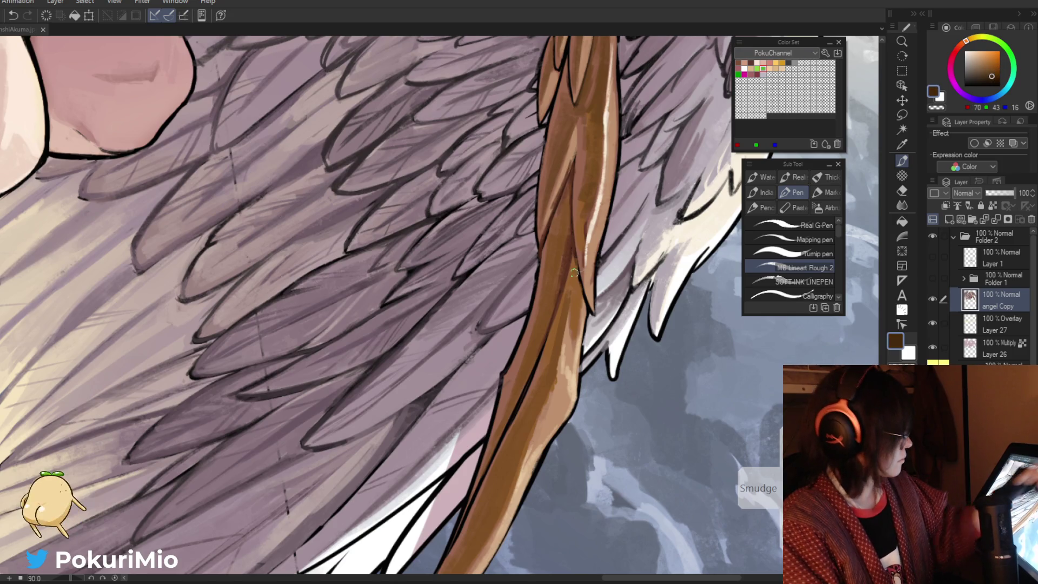
pyautogui.moveTo(572, 218); pyautogui.dragTo(559, 292)
# Paint light tan highlights down the bow with an eyedropped tan
pyautogui.keyDown('alt'); pyautogui.click(546, 324); pyautogui.keyUp('alt')
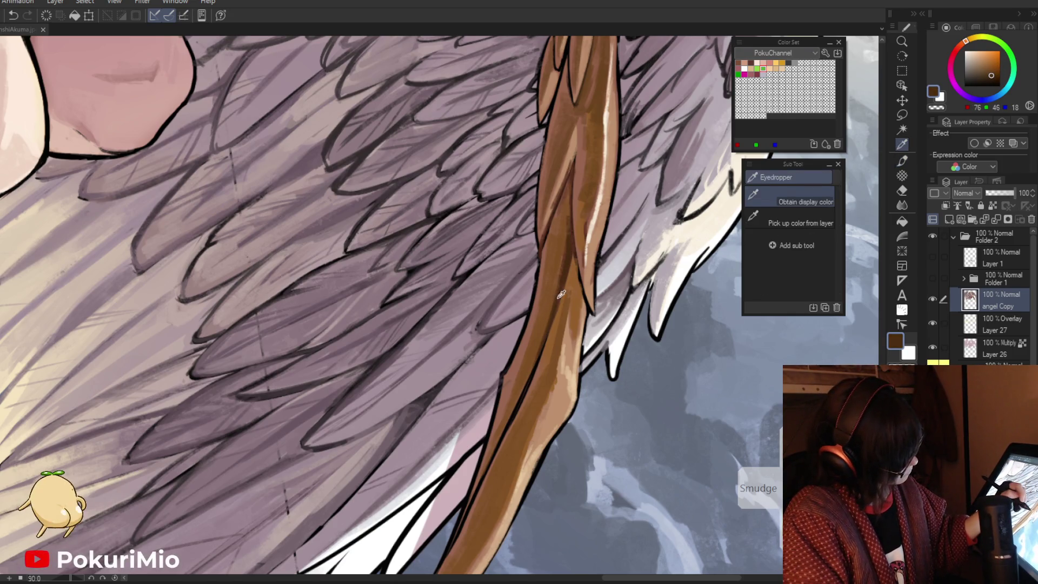
pyautogui.keyDown('alt'); pyautogui.click(551, 340); pyautogui.keyUp('alt')
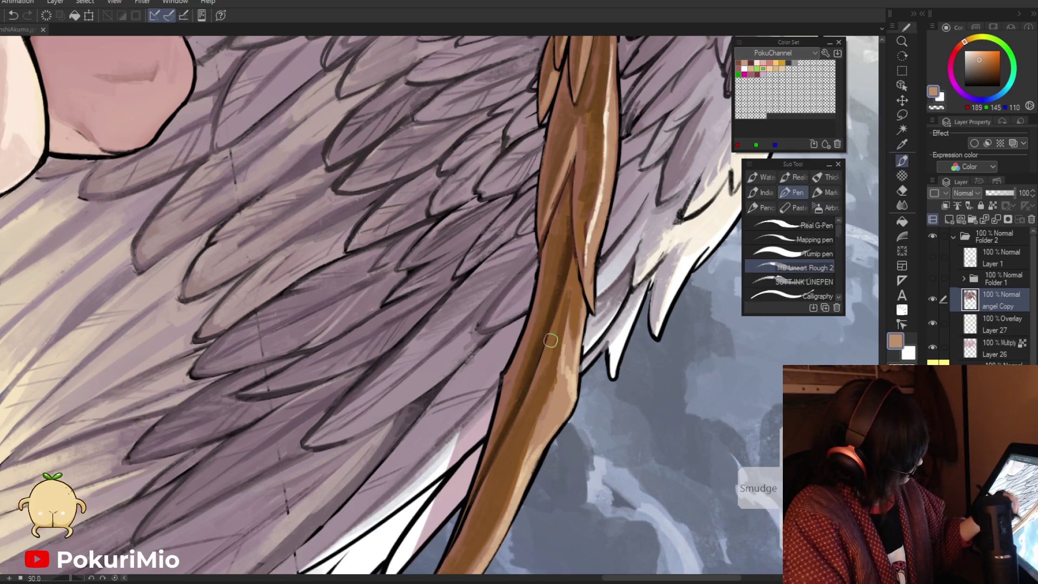
pyautogui.moveTo(572, 257)
pyautogui.mouseDown()
pyautogui.moveTo(557, 335)
pyautogui.moveTo(468, 527)
pyautogui.moveTo(588, 368)
pyautogui.moveTo(594, 378)
pyautogui.mouseUp()
pyautogui.hotkey('ctrl', 'space')
pyautogui.keyDown('alt'); pyautogui.click(603, 389); pyautogui.keyUp('alt')
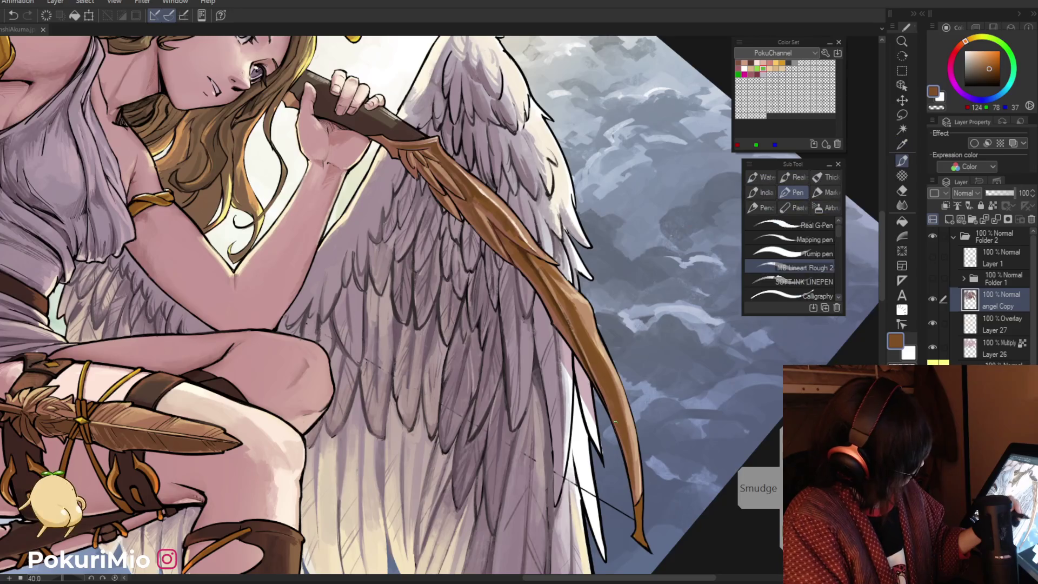
# Zoom out to the whole angel and paint a light tan highlight along the bow's right edge
pyautogui.hotkey('ctrl', 'space')
pyautogui.moveTo(622, 452)
pyautogui.mouseDown()
pyautogui.moveTo(537, 418)
pyautogui.moveTo(522, 351)
pyautogui.mouseUp()
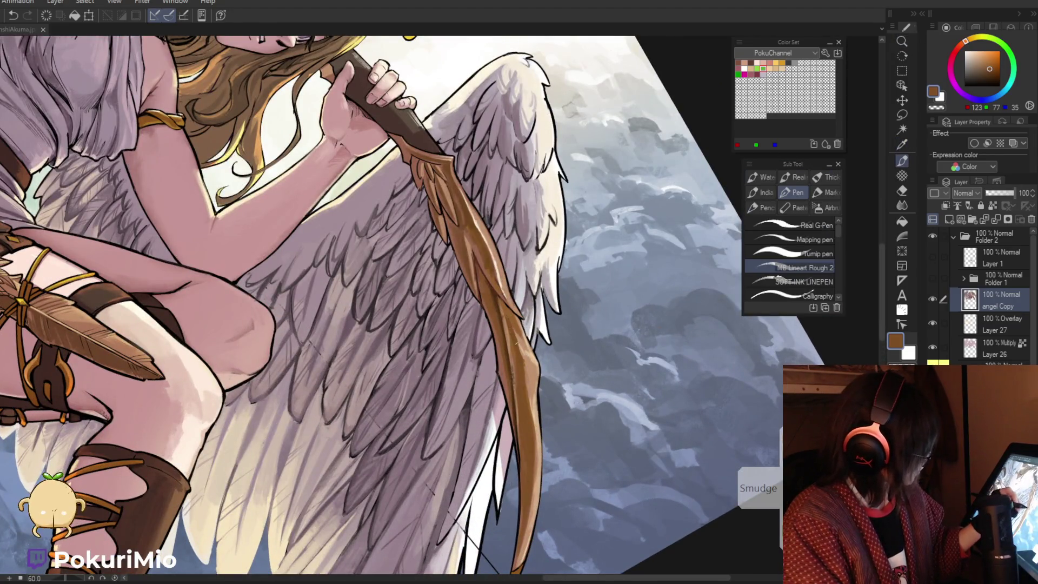
pyautogui.keyDown('alt'); pyautogui.click(527, 404); pyautogui.keyUp('alt')
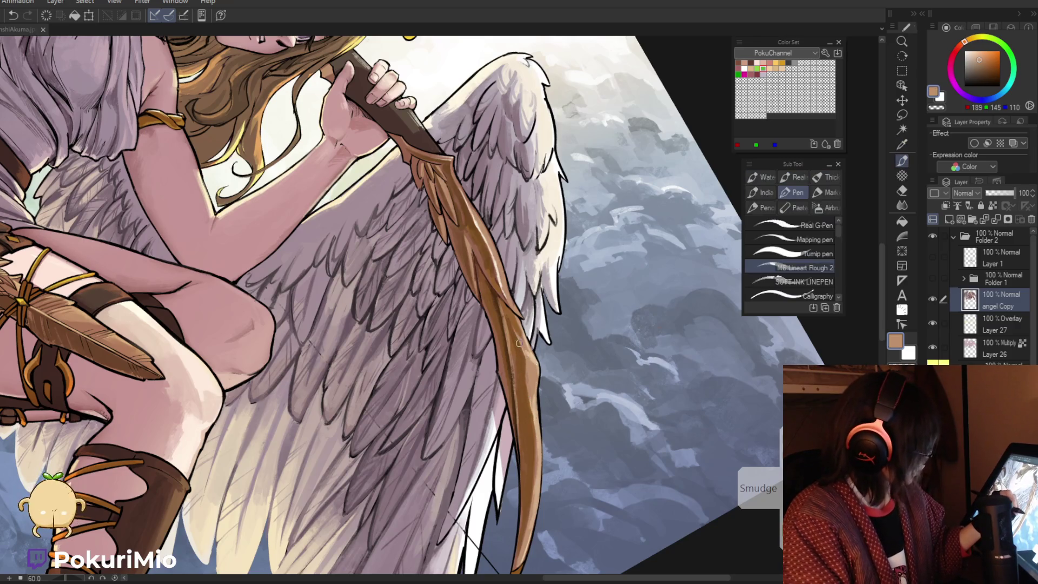
pyautogui.keyDown('alt'); pyautogui.click(523, 356); pyautogui.keyUp('alt')
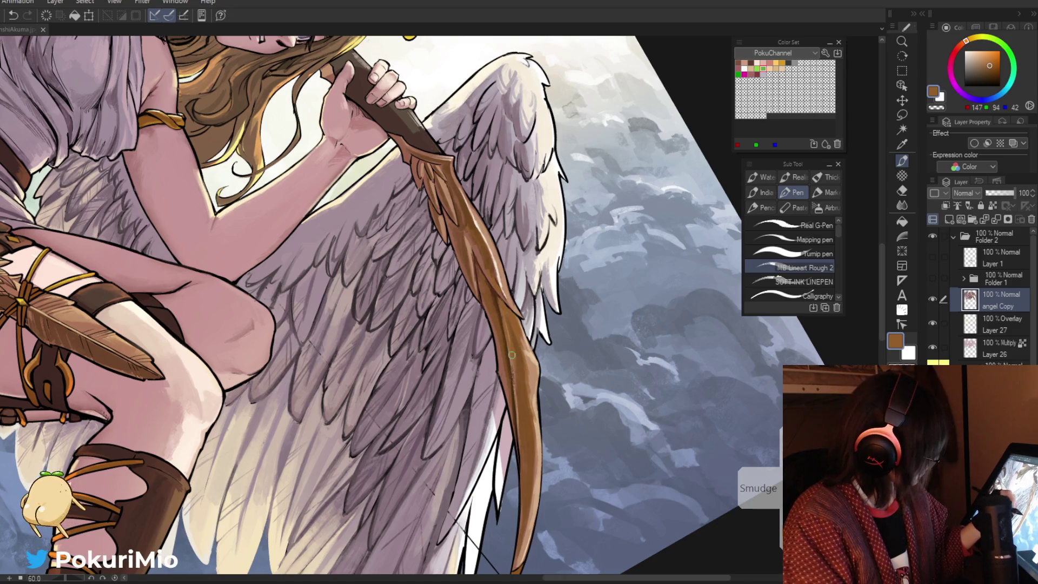
pyautogui.keyDown('alt'); pyautogui.click(515, 373); pyautogui.keyUp('alt')
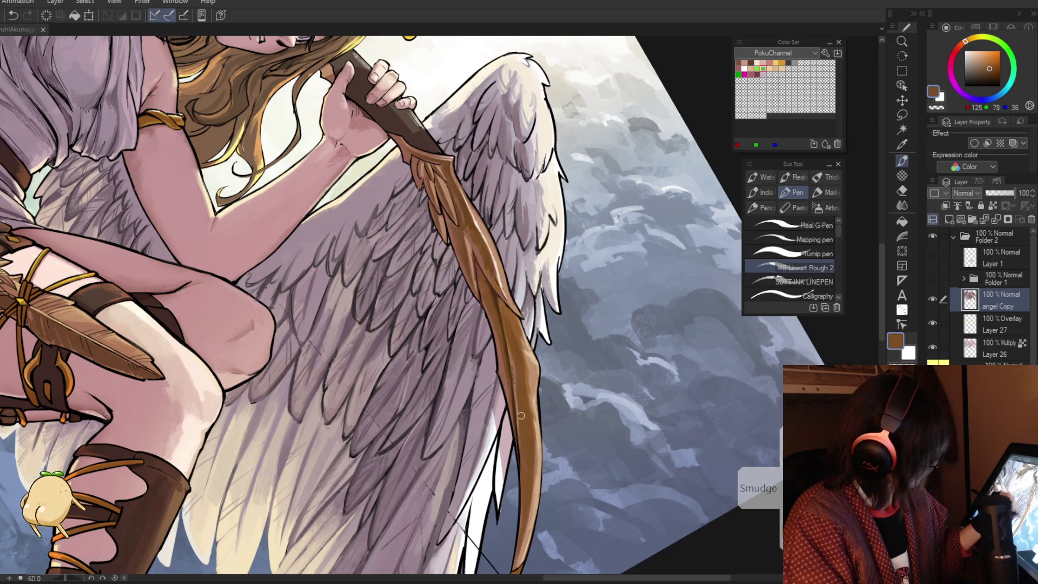
pyautogui.press('alt')
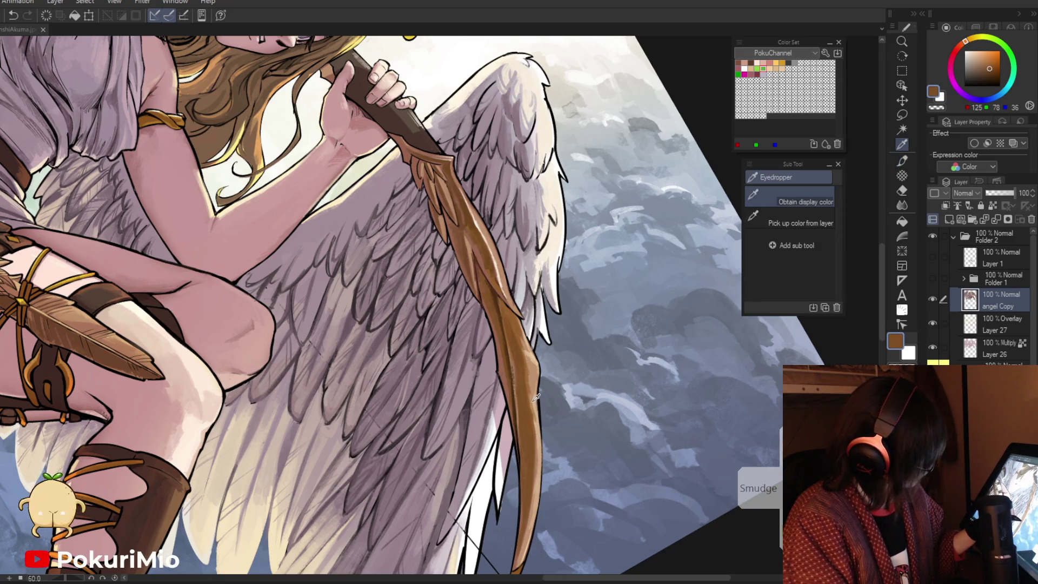
pyautogui.keyDown('alt'); pyautogui.click(535, 402); pyautogui.keyUp('alt')
pyautogui.moveTo(532, 418); pyautogui.dragTo(529, 495)
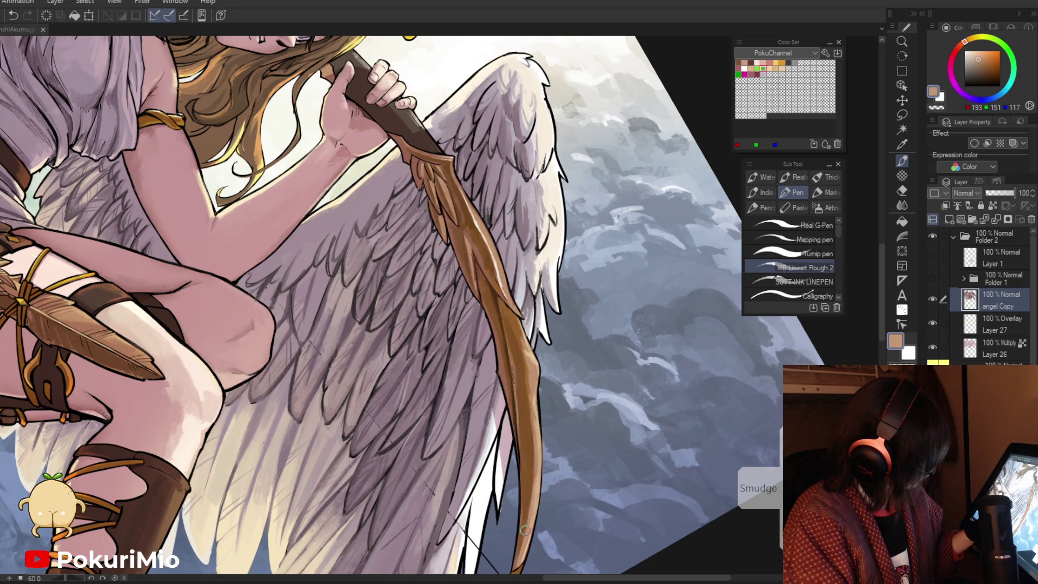
# Darken the bow with deeper brown strokes using the MB Lineart Rough 2 pen
pyautogui.keyDown('alt'); pyautogui.click(530, 450); pyautogui.keyUp('alt')
pyautogui.moveTo(530, 408); pyautogui.dragTo(518, 552)
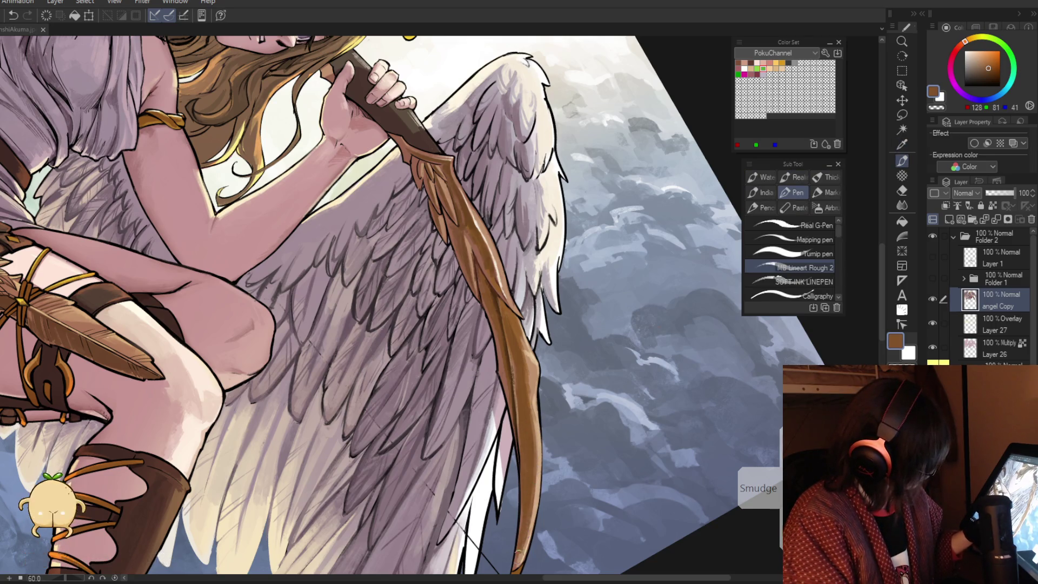
pyautogui.scroll(-5, 516, 558)
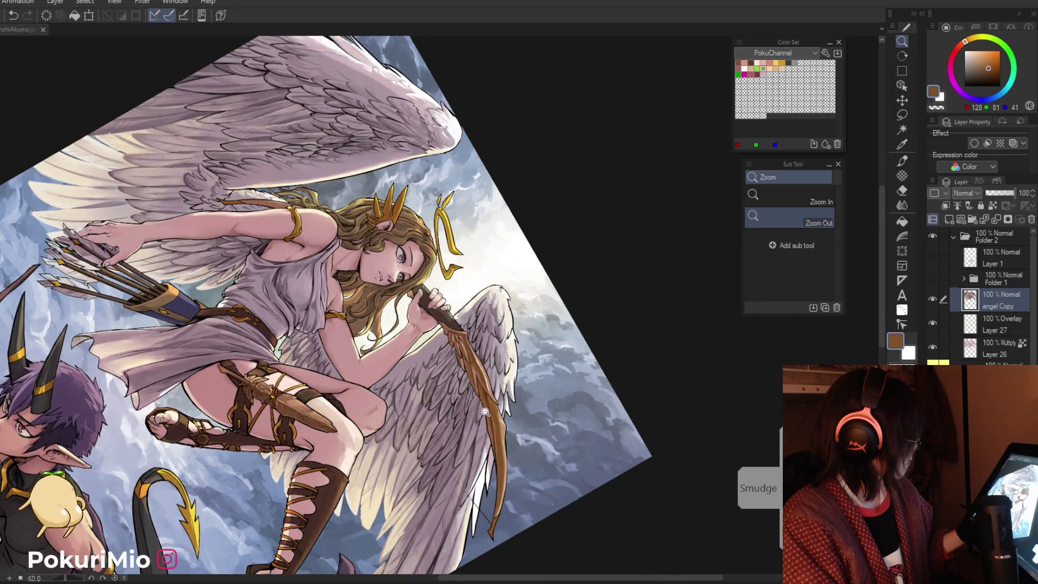
pyautogui.scroll(5, 477, 362)
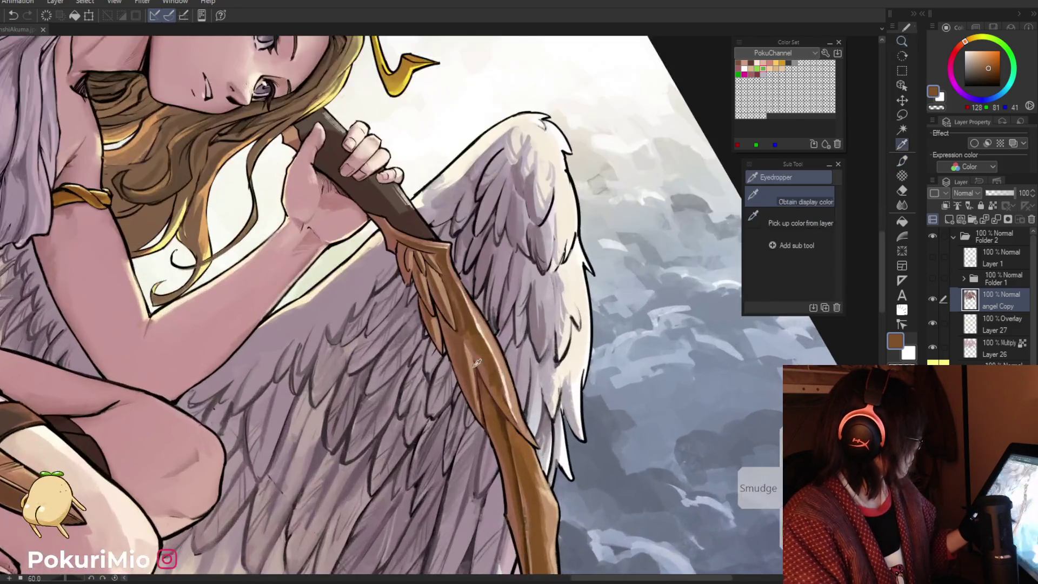
pyautogui.keyDown('alt'); pyautogui.click(552, 508); pyautogui.keyUp('alt')
pyautogui.click(477, 342)
pyautogui.press('p')
pyautogui.moveTo(469, 341); pyautogui.dragTo(516, 424)
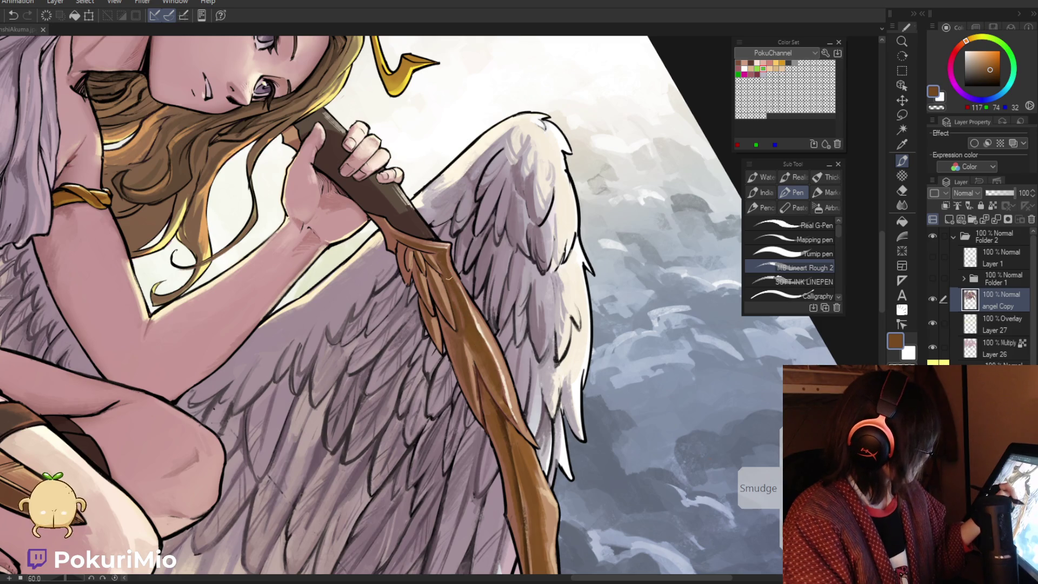
# Add a light cream highlight along the bow's right edge
pyautogui.keyDown('alt'); pyautogui.click(517, 415); pyautogui.keyUp('alt')
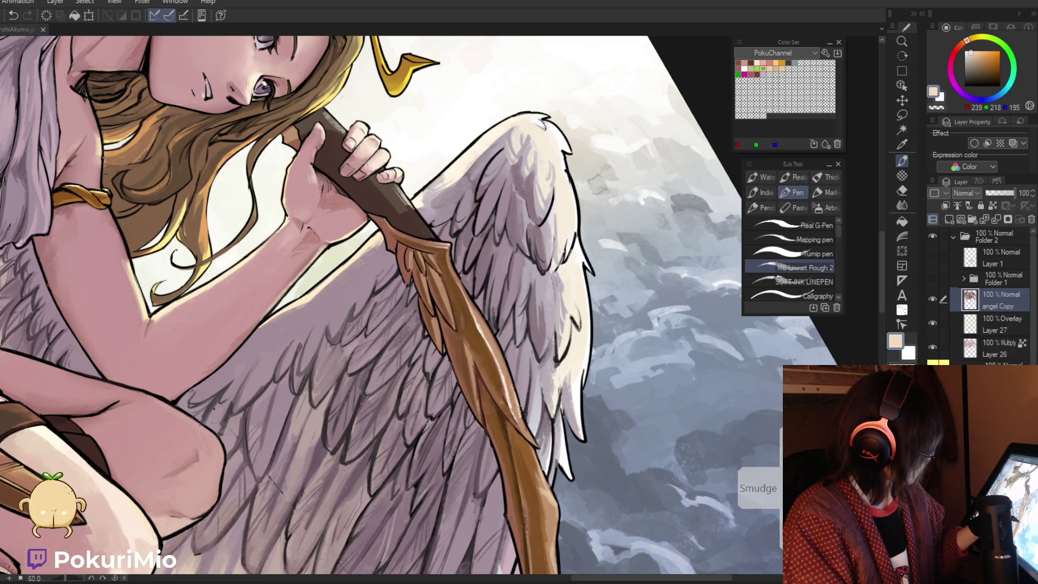
pyautogui.moveTo(520, 405); pyautogui.dragTo(529, 434)
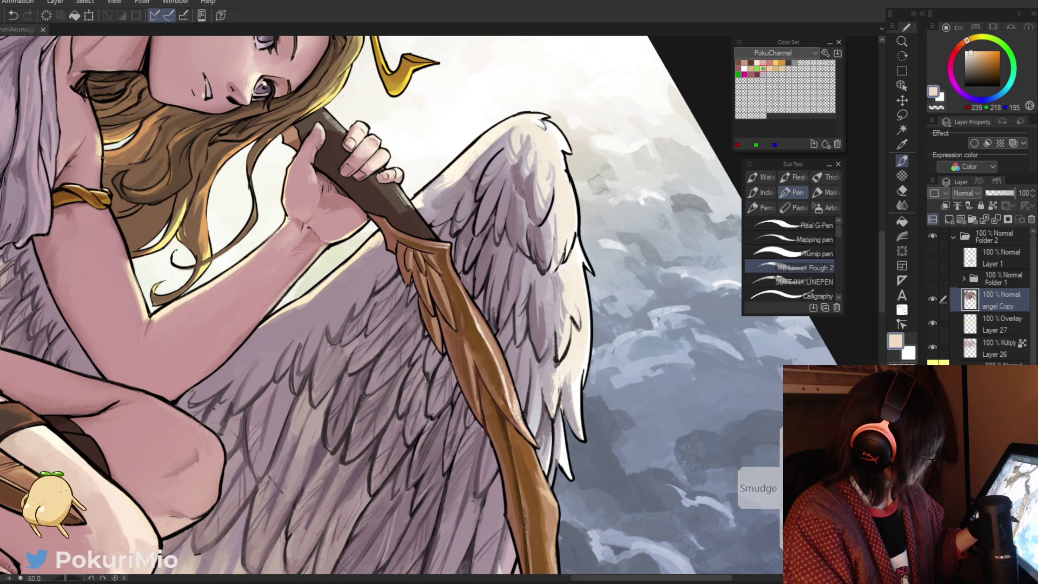
pyautogui.hotkey('ctrl', 'space')
pyautogui.moveTo(506, 393)
pyautogui.mouseDown()
pyautogui.moveTo(392, 342)
pyautogui.moveTo(449, 281)
pyautogui.mouseUp()
# Ink the edges of the feather spike and bow staff in near-black
pyautogui.press('alt')
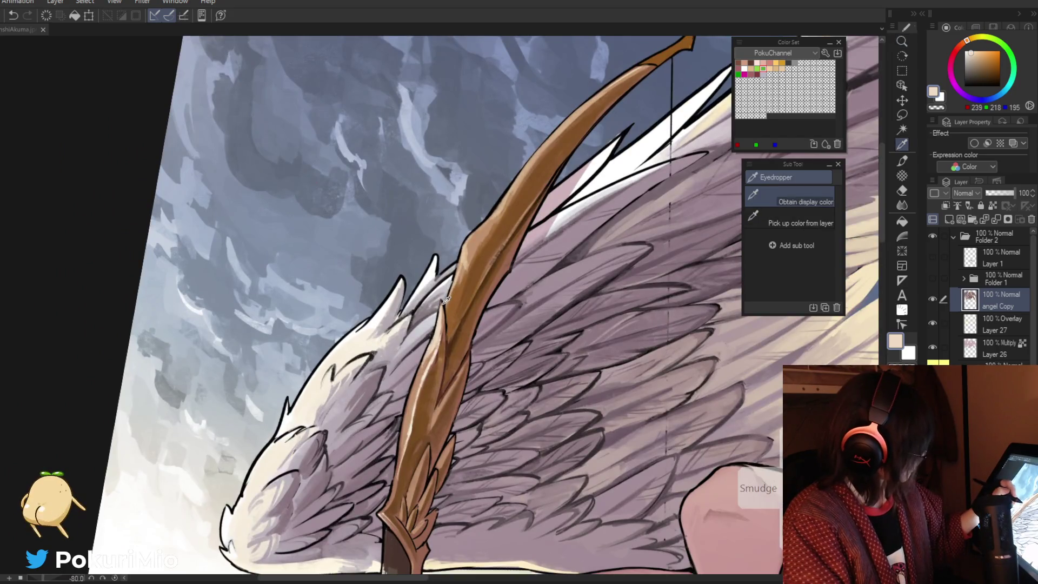
pyautogui.click(446, 299)
pyautogui.scroll(2, 446, 299)
pyautogui.press('p')
pyautogui.moveTo(451, 294); pyautogui.dragTo(458, 373)
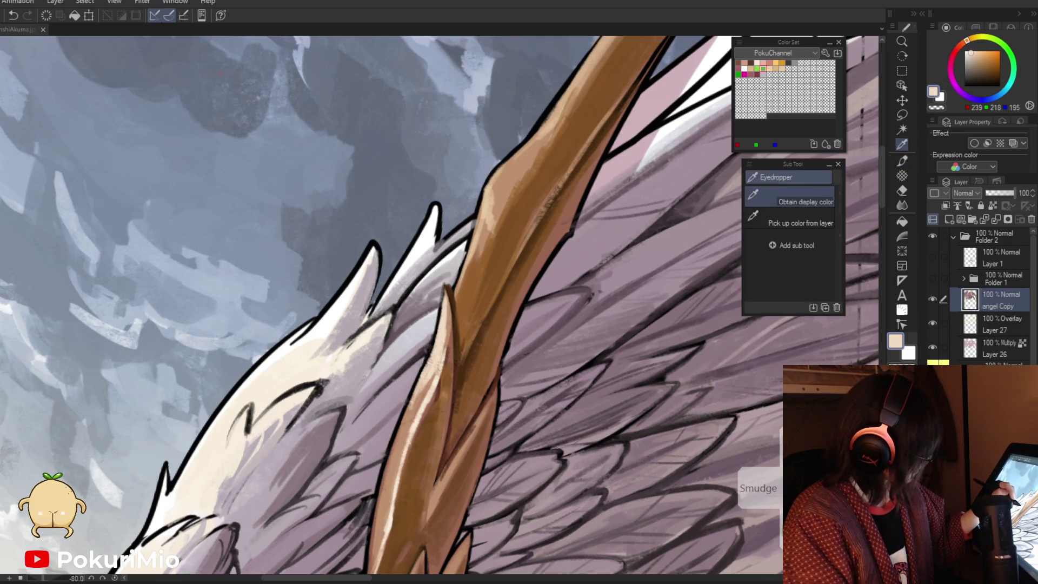
pyautogui.keyDown('alt'); pyautogui.click(448, 249); pyautogui.keyUp('alt')
pyautogui.moveTo(445, 282); pyautogui.dragTo(437, 327)
pyautogui.moveTo(427, 362); pyautogui.dragTo(401, 427)
# Fit and tilt the canvas, then add a dark brown line along the bow
pyautogui.hotkey('ctrl', 'space')
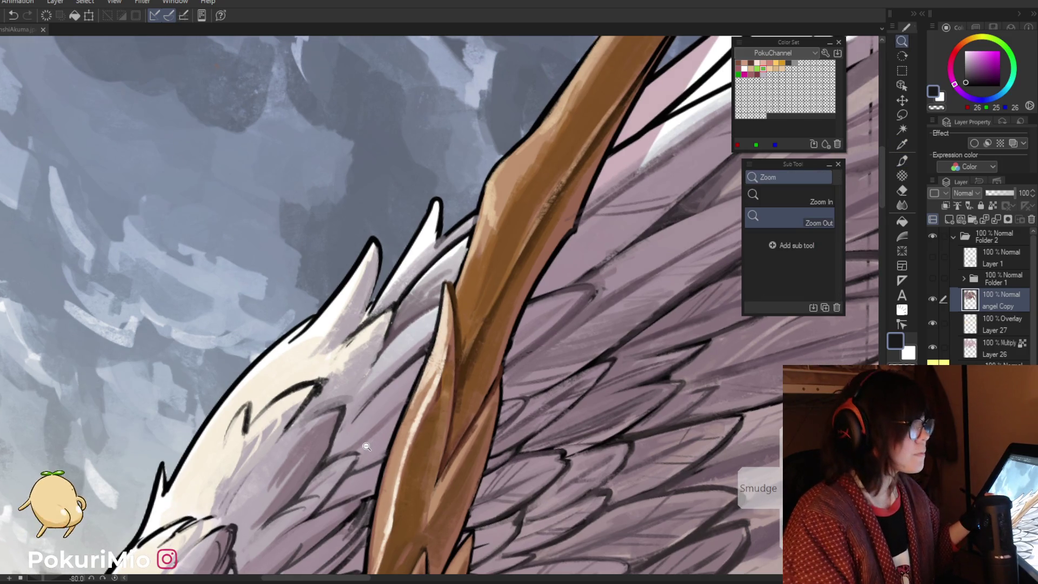
pyautogui.scroll(-4, 384, 386)
pyautogui.hotkey('ctrl', '0')
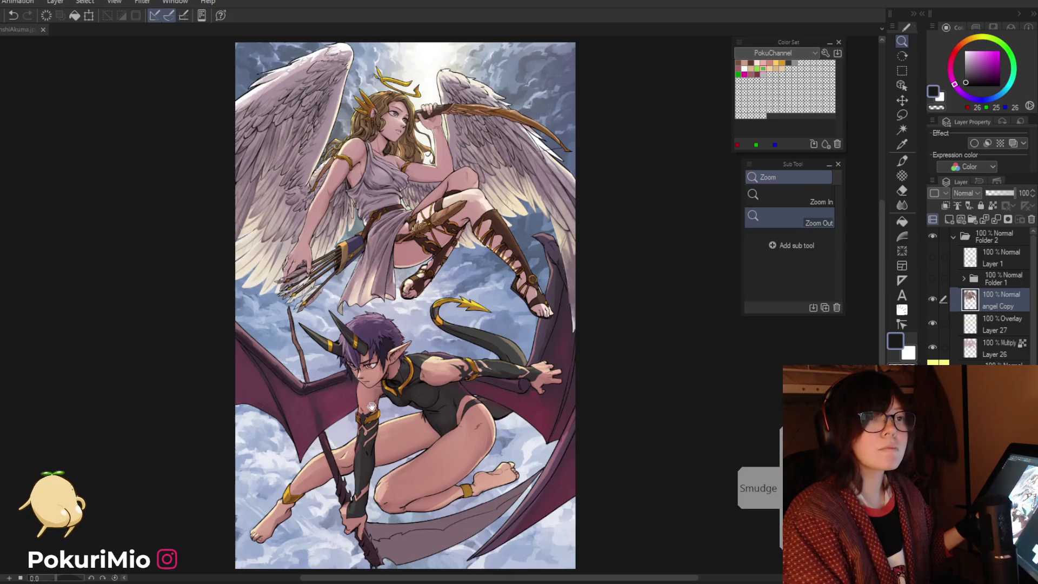
pyautogui.press('^')
pyautogui.press('^')
pyautogui.press('^')
pyautogui.scroll(2, 560, 349)
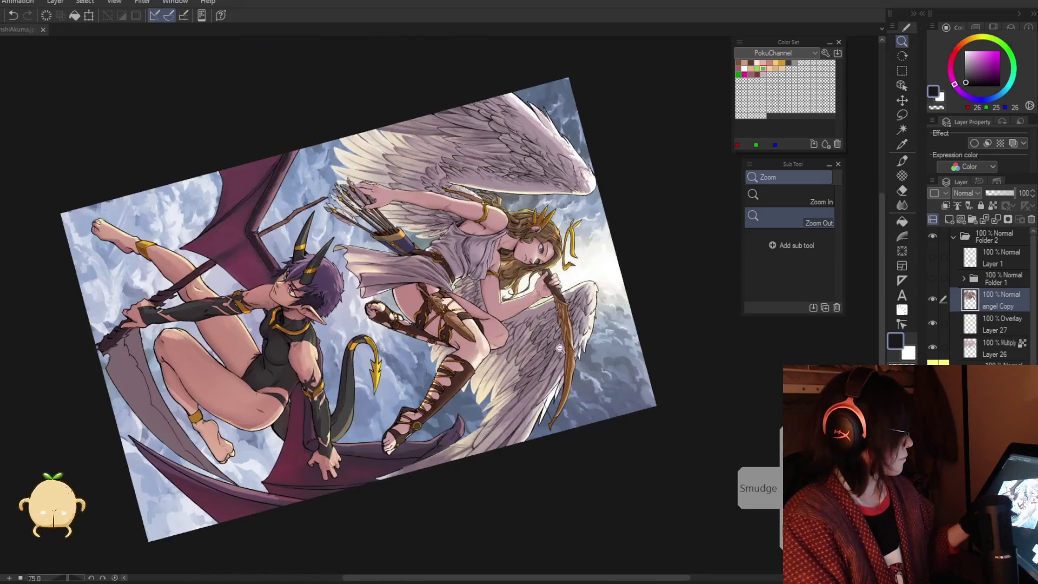
pyautogui.scroll(3, 560, 349)
pyautogui.keyDown('alt'); pyautogui.click(582, 342); pyautogui.keyUp('alt')
pyautogui.press('p')
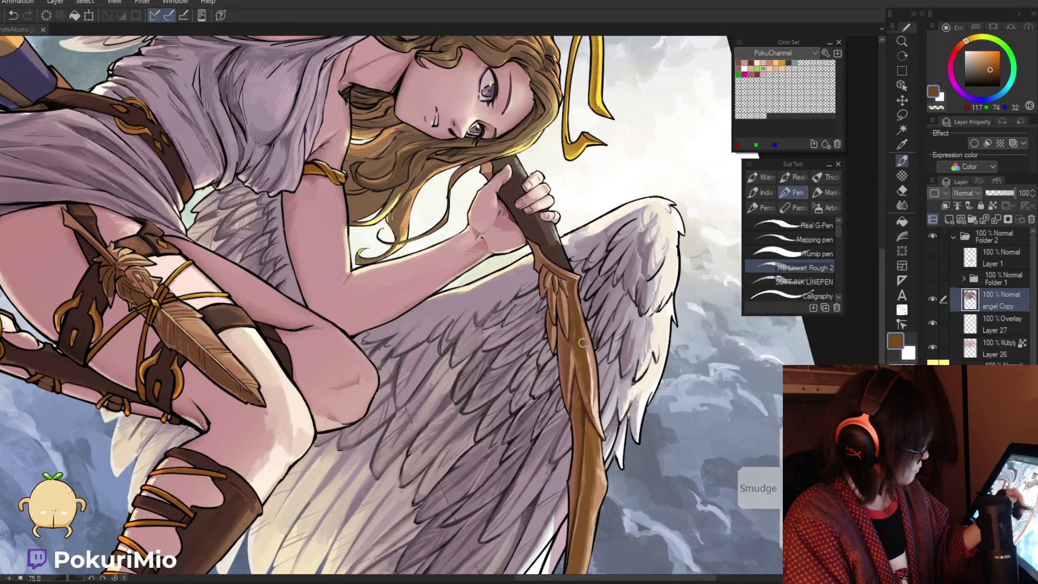
pyautogui.moveTo(588, 343); pyautogui.dragTo(588, 389)
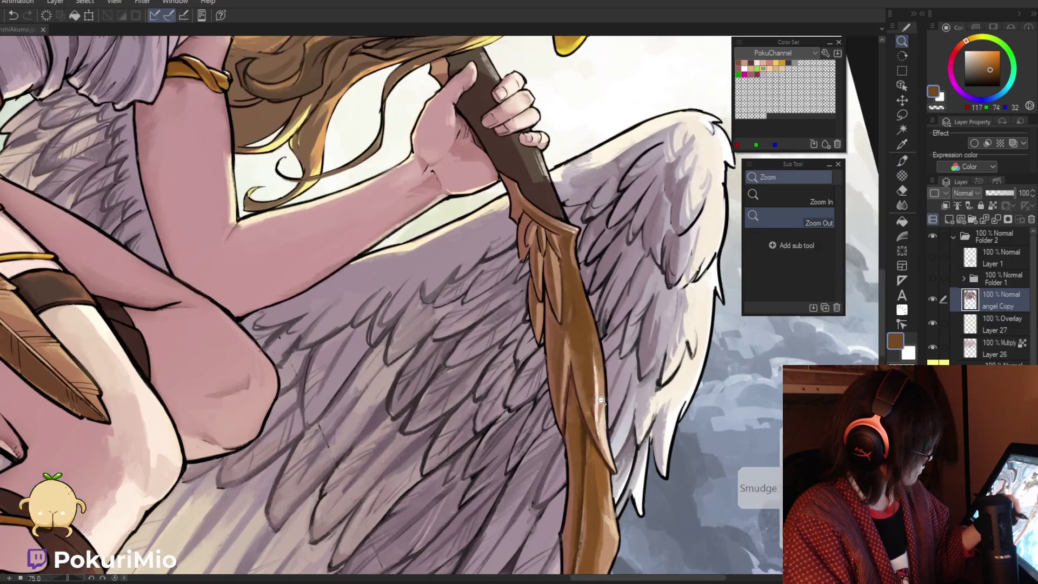
# Paint lighter orange-brown strokes down the bow's feather
pyautogui.scroll(3, 588, 371)
pyautogui.keyDown('alt'); pyautogui.click(454, 485); pyautogui.keyUp('alt')
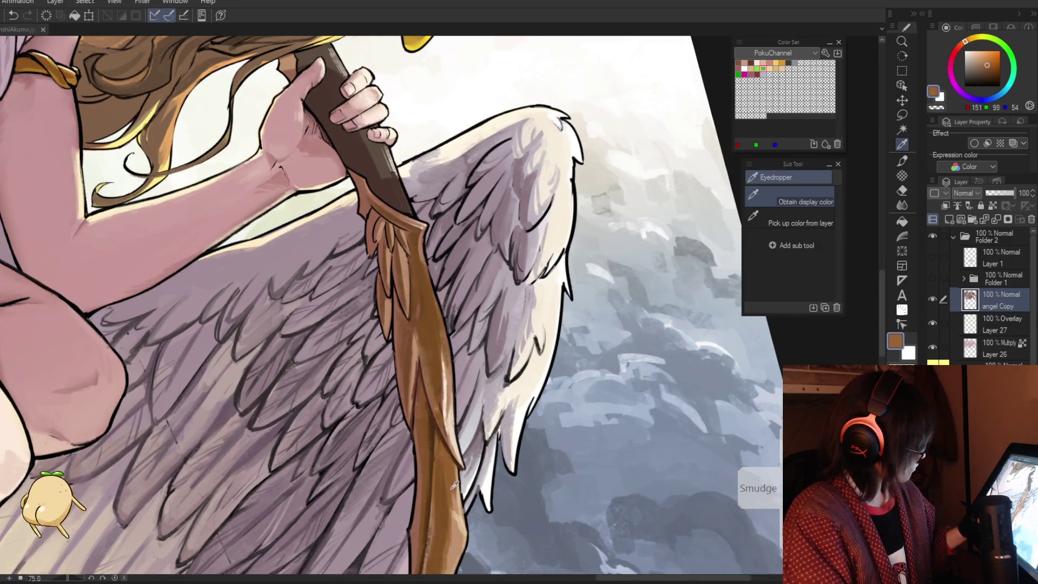
pyautogui.keyDown('alt'); pyautogui.click(454, 485); pyautogui.keyUp('alt')
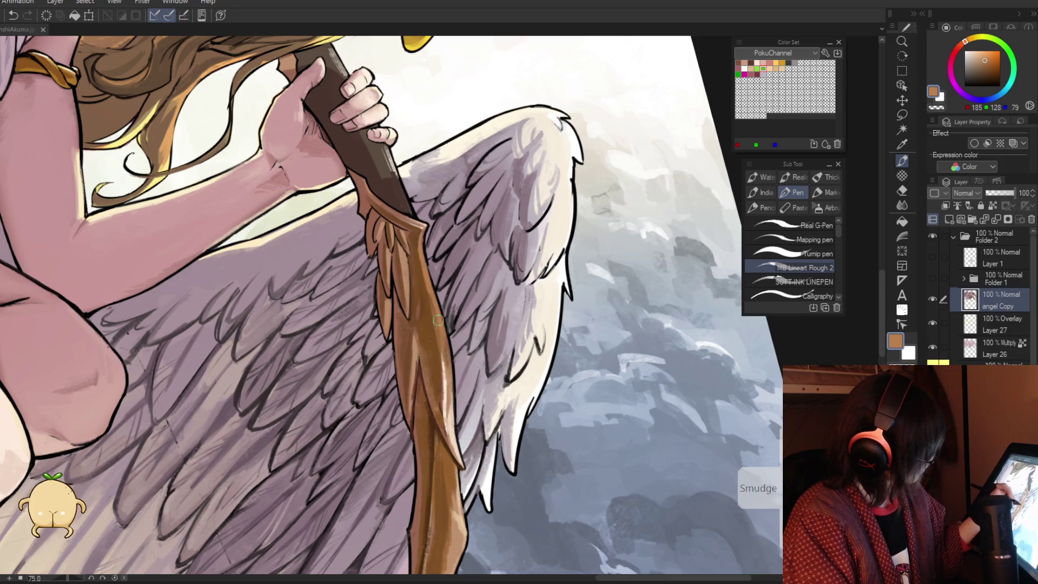
pyautogui.hotkey('ctrl', 'space')
pyautogui.moveTo(419, 235); pyautogui.dragTo(421, 372)
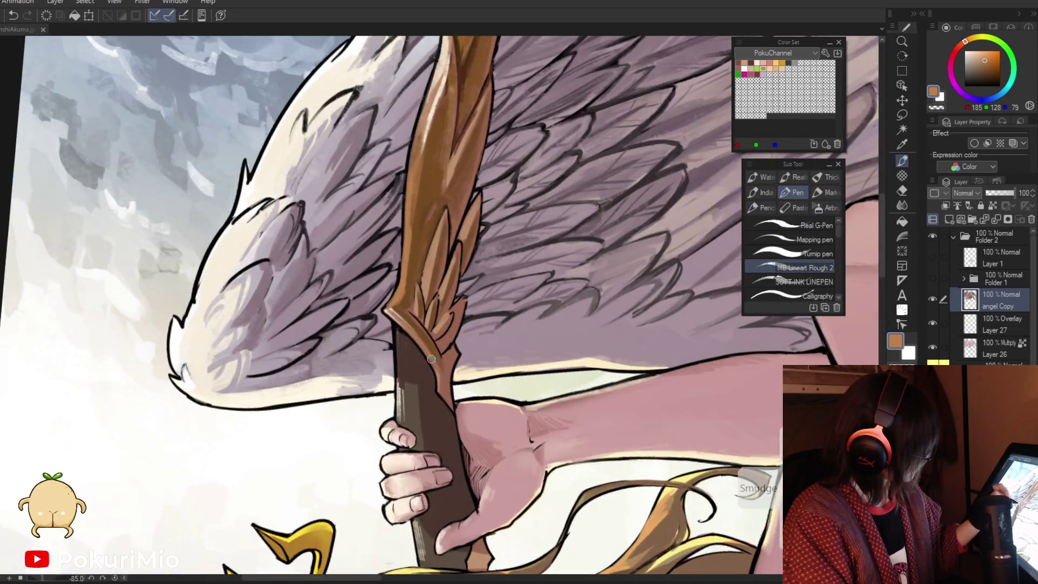
pyautogui.moveTo(449, 315)
pyautogui.mouseDown()
pyautogui.moveTo(439, 336)
pyautogui.moveTo(421, 306)
pyautogui.mouseUp()
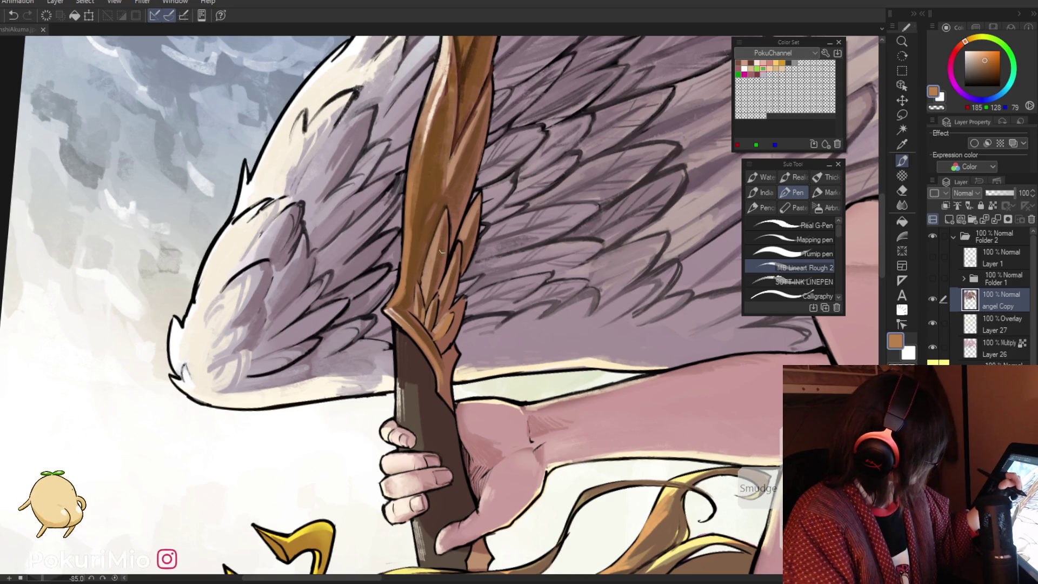
pyautogui.moveTo(461, 250)
pyautogui.mouseDown()
pyautogui.moveTo(440, 312)
pyautogui.moveTo(443, 344)
pyautogui.mouseUp()
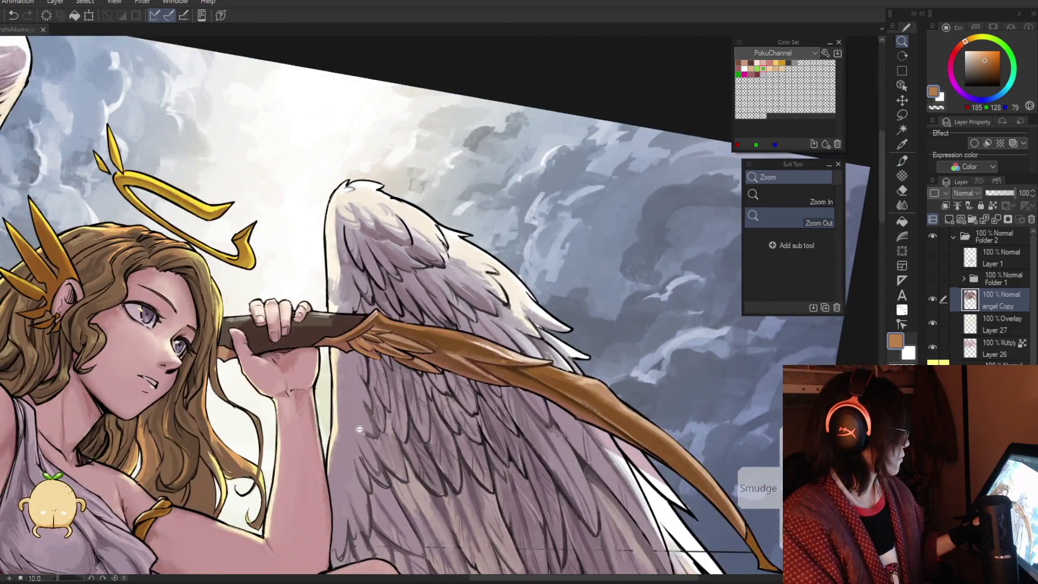
# Toggle the angel Copy layer off and on to compare the changes
pyautogui.moveTo(360, 430)
pyautogui.mouseDown()
pyautogui.moveTo(324, 448)
pyautogui.moveTo(335, 449)
pyautogui.mouseUp()
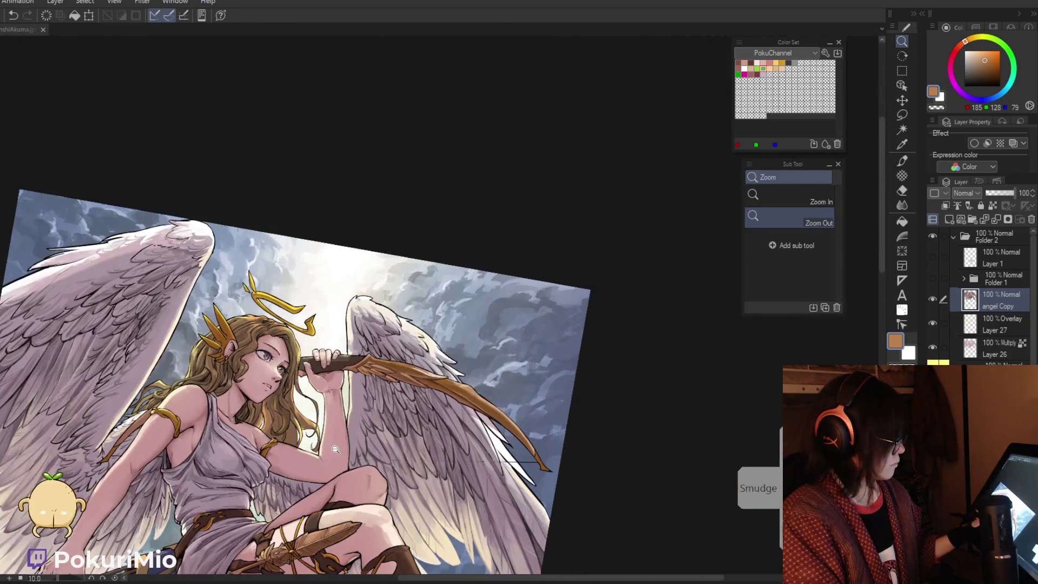
pyautogui.click(932, 299)
pyautogui.click(933, 299)
pyautogui.moveTo(532, 447)
pyautogui.mouseDown()
pyautogui.moveTo(412, 453)
pyautogui.moveTo(415, 466)
pyautogui.mouseUp()
# Add a light beige stroke on the bow's handle beside the hand
pyautogui.press('i')
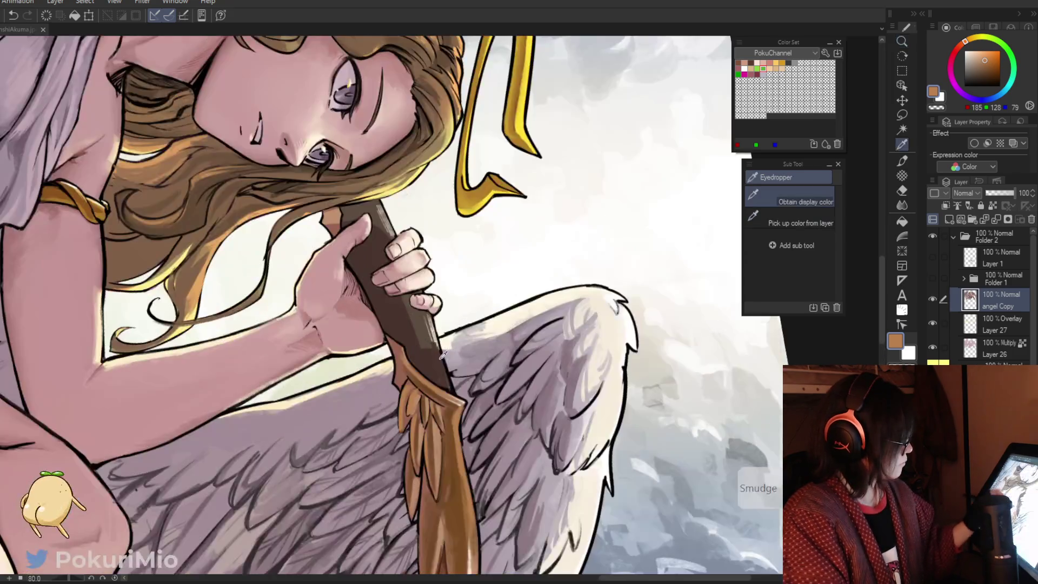
pyautogui.click(433, 346)
pyautogui.press('p')
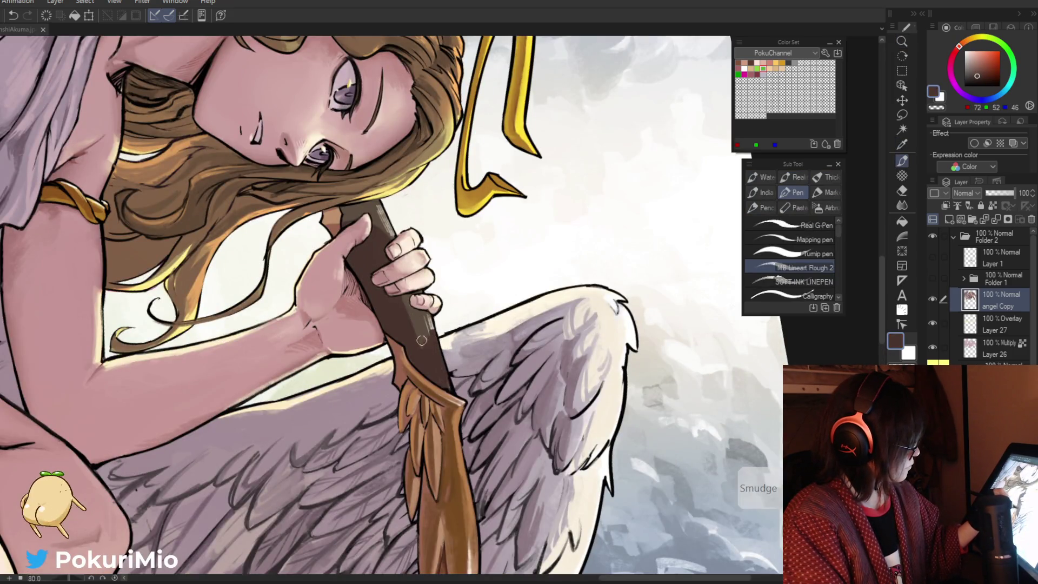
pyautogui.scroll(-3, 426, 344)
pyautogui.keyDown('alt'); pyautogui.click(436, 309); pyautogui.keyUp('alt')
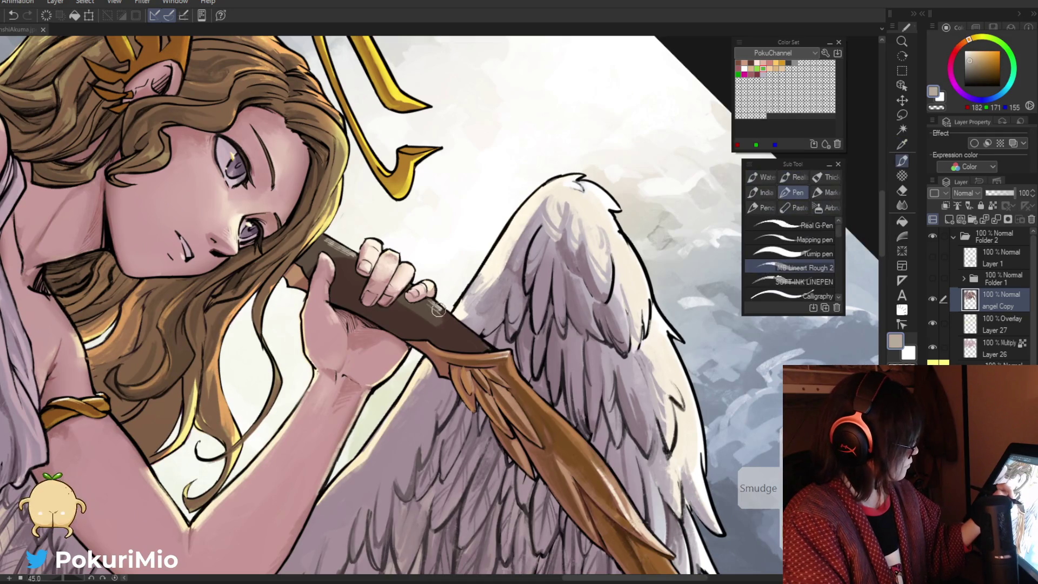
pyautogui.moveTo(439, 314); pyautogui.dragTo(426, 307)
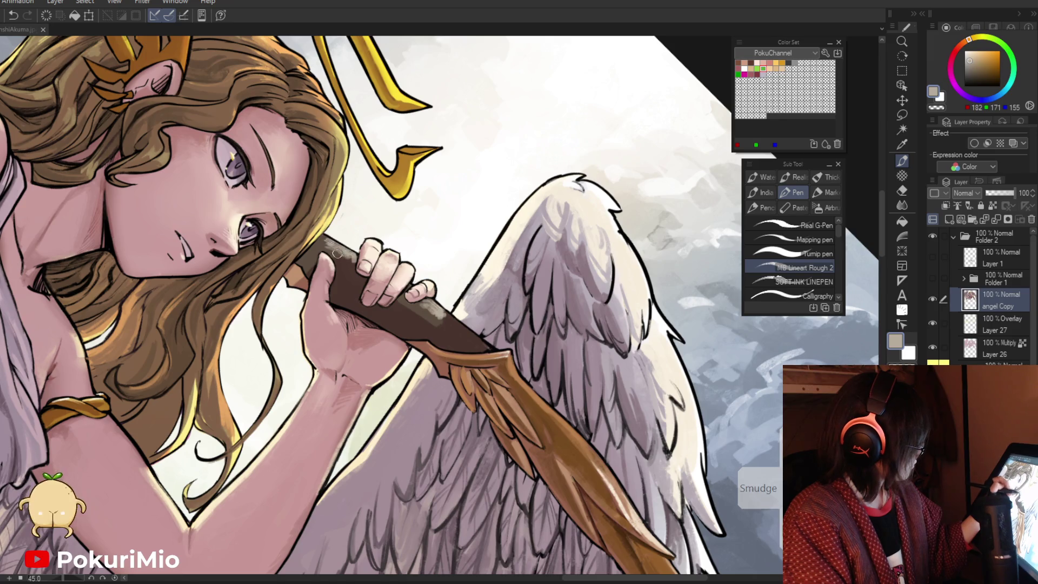
# Sample handle browns near the fingers, zoom out to the whole angel, and save the file
pyautogui.keyDown('alt'); pyautogui.click(324, 245); pyautogui.keyUp('alt')
pyautogui.keyDown('alt'); pyautogui.click(401, 371); pyautogui.keyUp('alt')
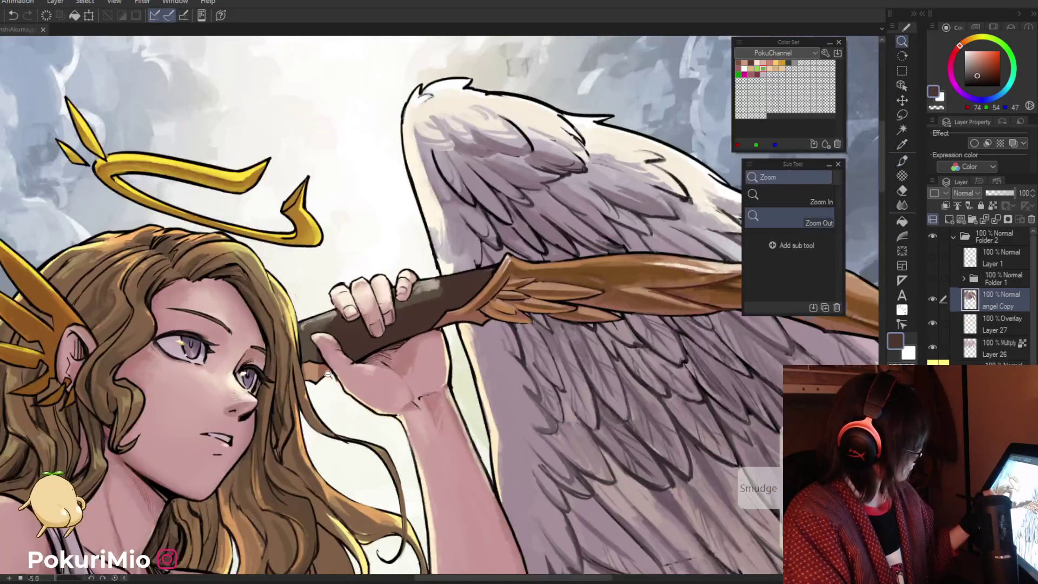
pyautogui.moveTo(388, 371); pyautogui.dragTo(320, 395)
pyautogui.click(320, 395)
pyautogui.keyDown('alt'); pyautogui.click(358, 316); pyautogui.keyUp('alt')
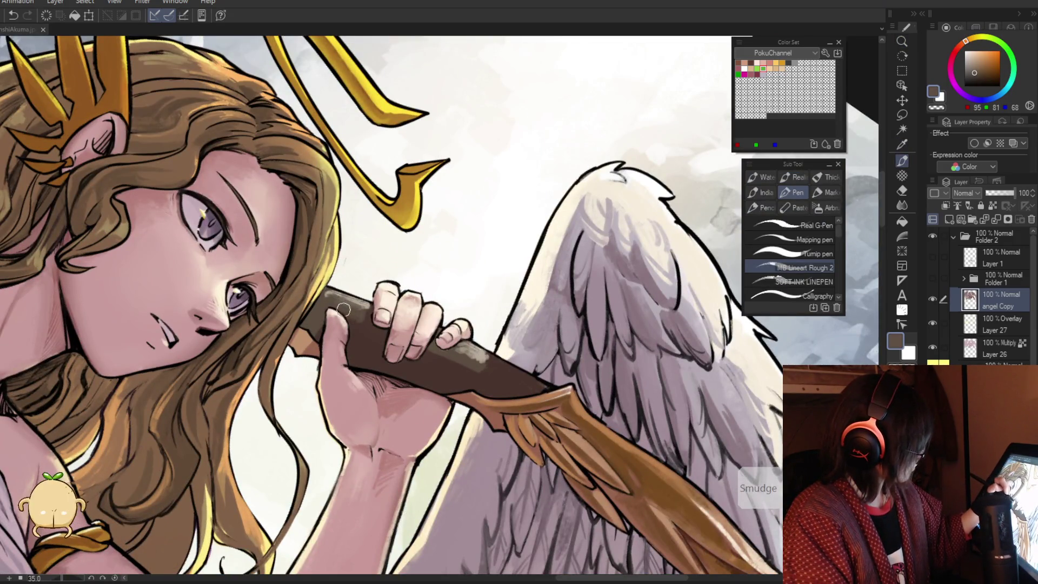
pyautogui.keyDown('alt'); pyautogui.click(446, 368); pyautogui.keyUp('alt')
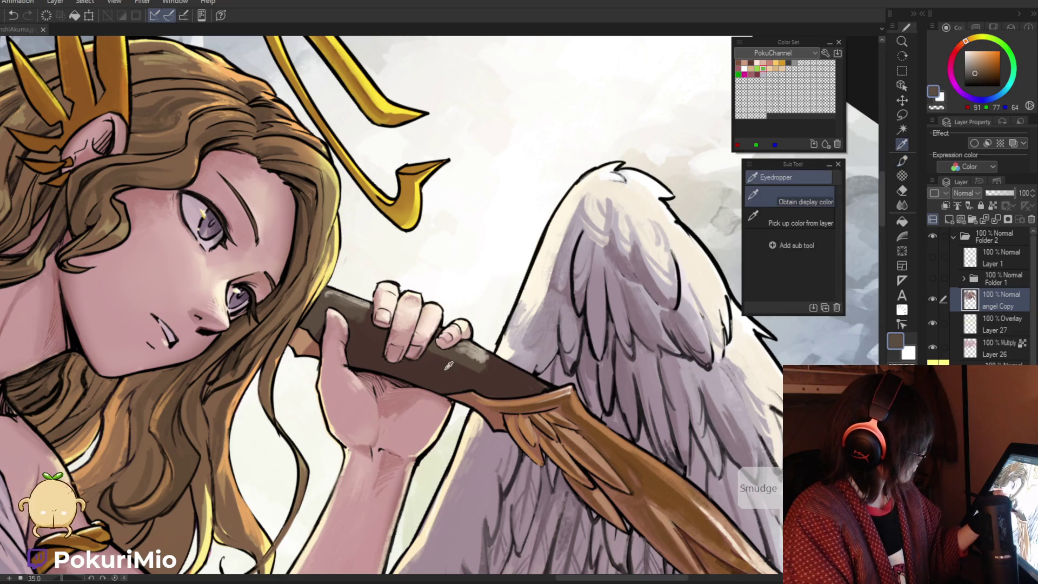
pyautogui.keyDown('alt'); pyautogui.click(449, 365); pyautogui.keyUp('alt')
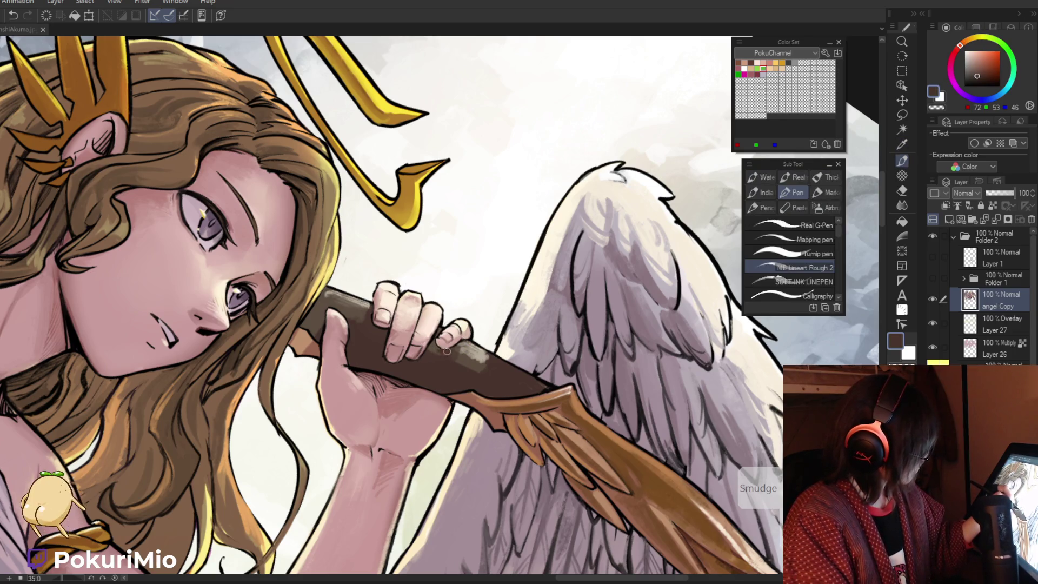
pyautogui.keyDown('ctrl'); pyautogui.keyDown('alt'); pyautogui.click(433, 378); pyautogui.keyUp('alt'); pyautogui.keyUp('ctrl')
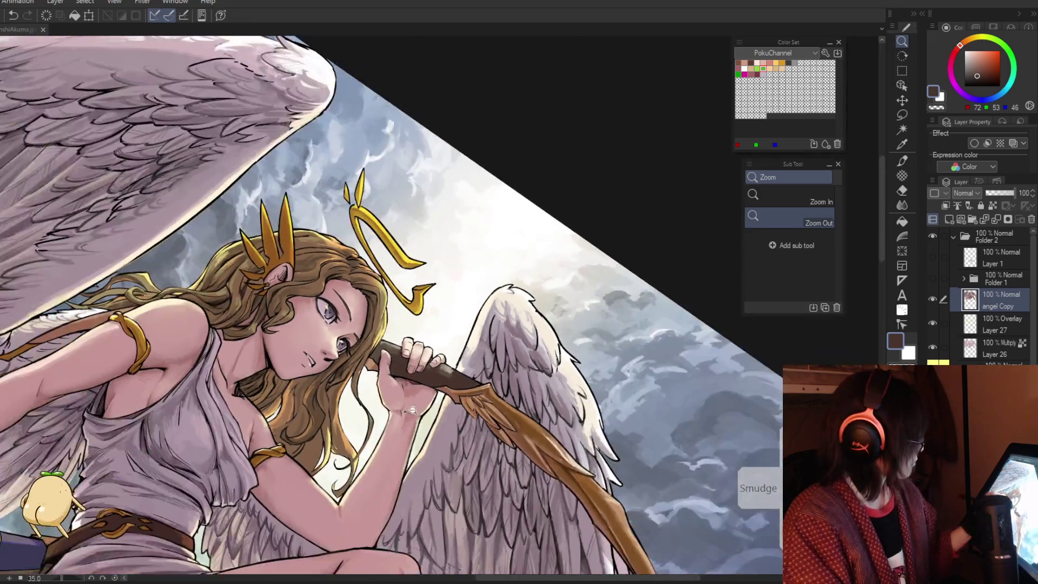
pyautogui.keyDown('ctrl'); pyautogui.keyDown('alt'); pyautogui.click(416, 410); pyautogui.keyUp('alt'); pyautogui.keyUp('ctrl')
pyautogui.keyDown('ctrl'); pyautogui.keyDown('alt'); pyautogui.click(417, 443); pyautogui.keyUp('alt'); pyautogui.keyUp('ctrl')
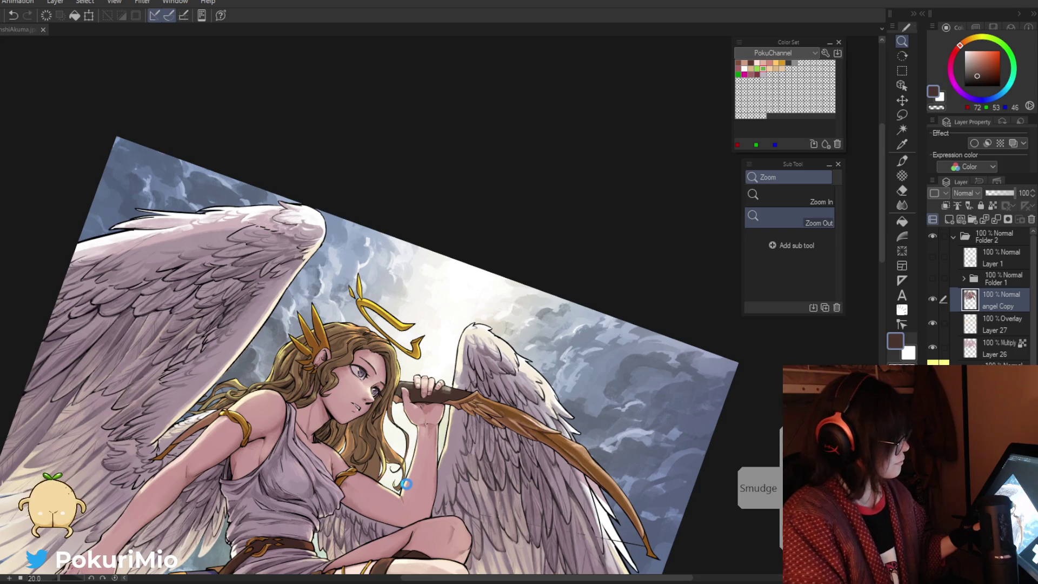
pyautogui.hotkey('ctrl', 's')
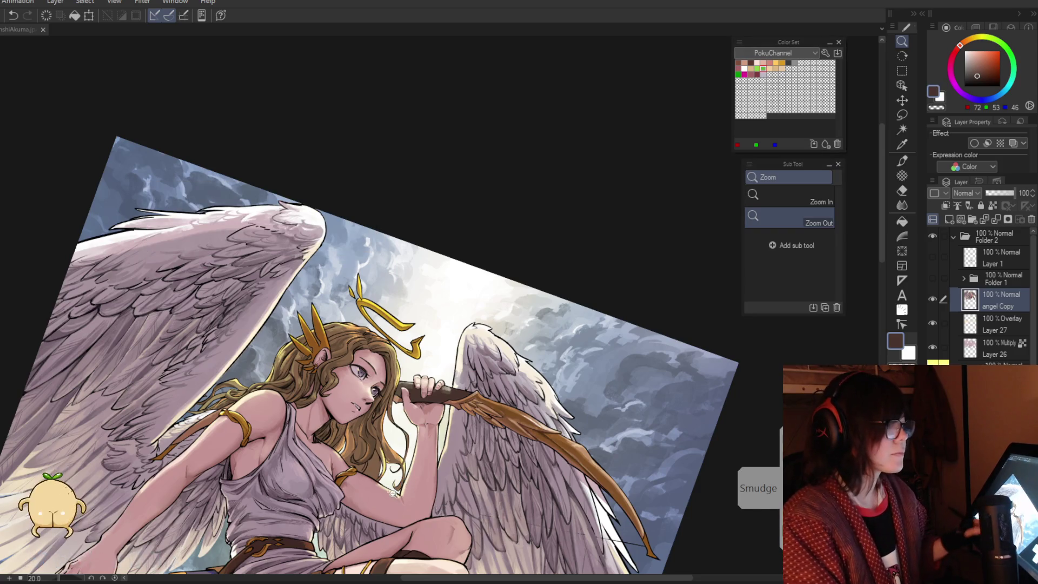
pyautogui.scroll(-3, 392, 493)
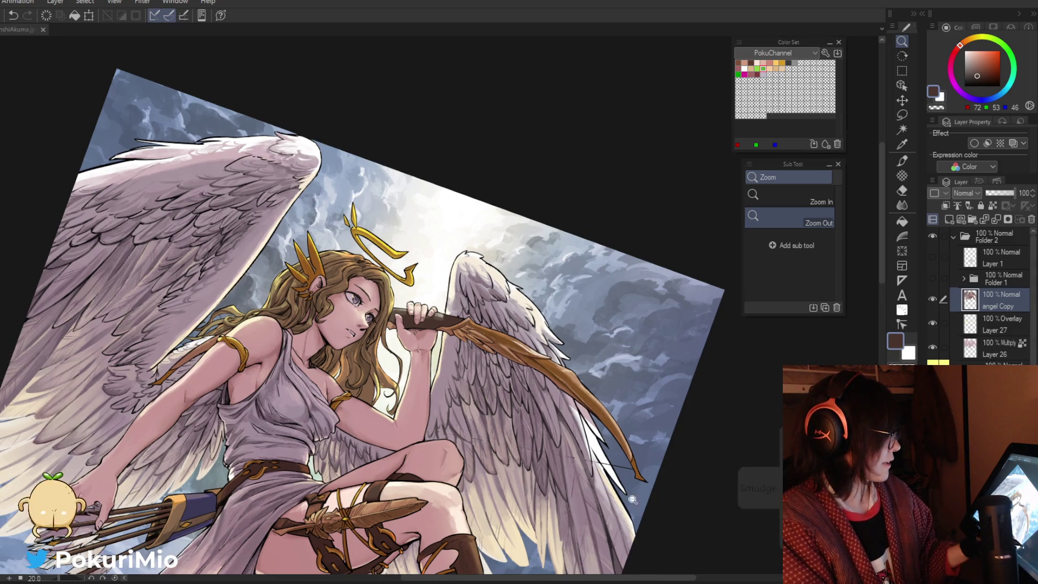
pyautogui.moveTo(635, 501)
pyautogui.mouseDown()
pyautogui.moveTo(389, 464)
pyautogui.moveTo(276, 392)
pyautogui.mouseUp()
# Paint light tan highlight strokes on the bow using eyedropped tans
pyautogui.scroll(5, 433, 351)
pyautogui.keyDown('alt'); pyautogui.click(379, 108); pyautogui.keyUp('alt')
pyautogui.press('p')
pyautogui.keyDown('alt'); pyautogui.click(461, 410); pyautogui.keyUp('alt')
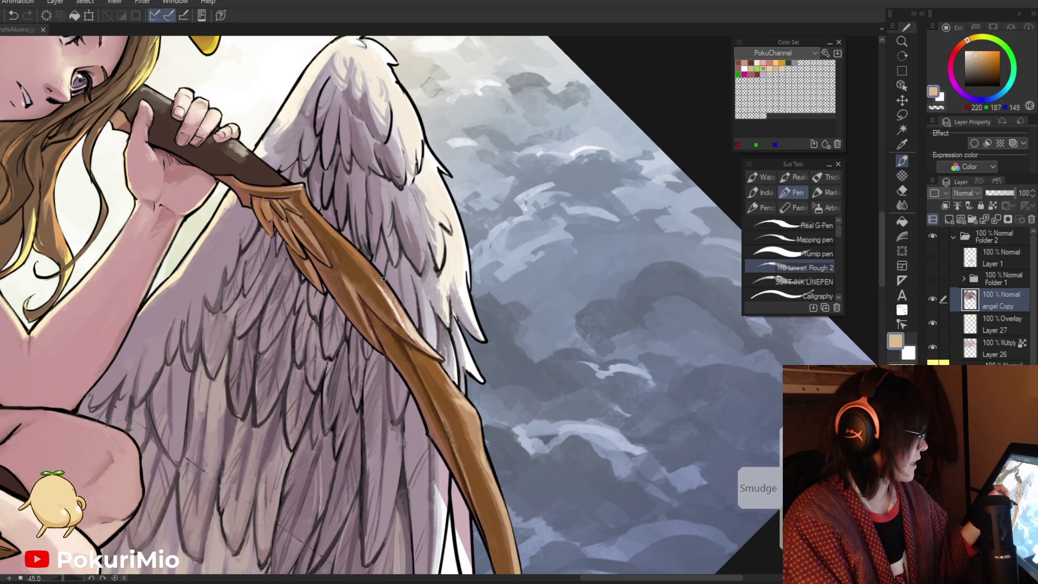
pyautogui.keyDown('alt'); pyautogui.click(361, 254); pyautogui.keyUp('alt')
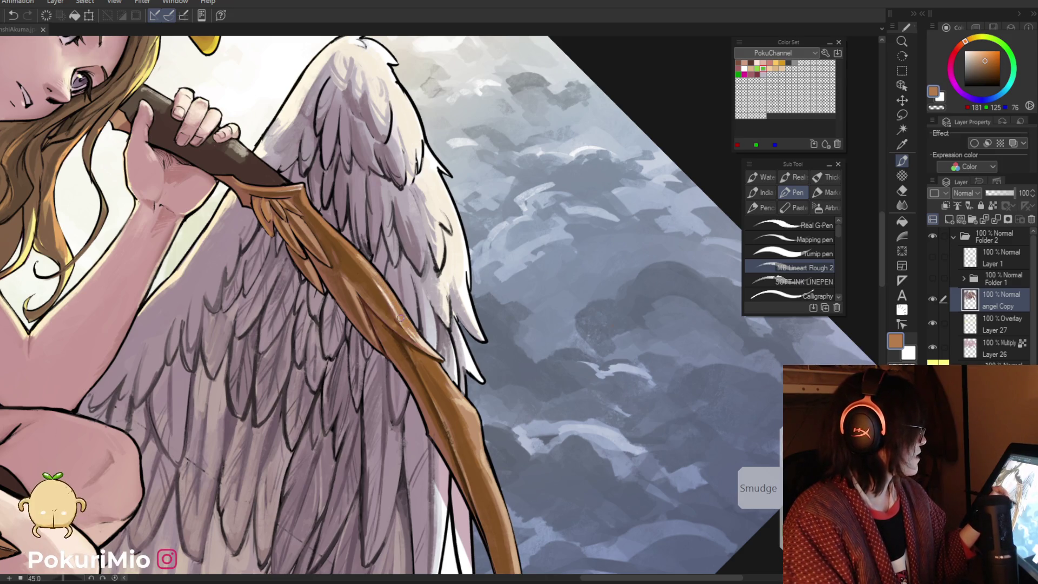
pyautogui.keyDown('alt'); pyautogui.click(375, 267); pyautogui.keyUp('alt')
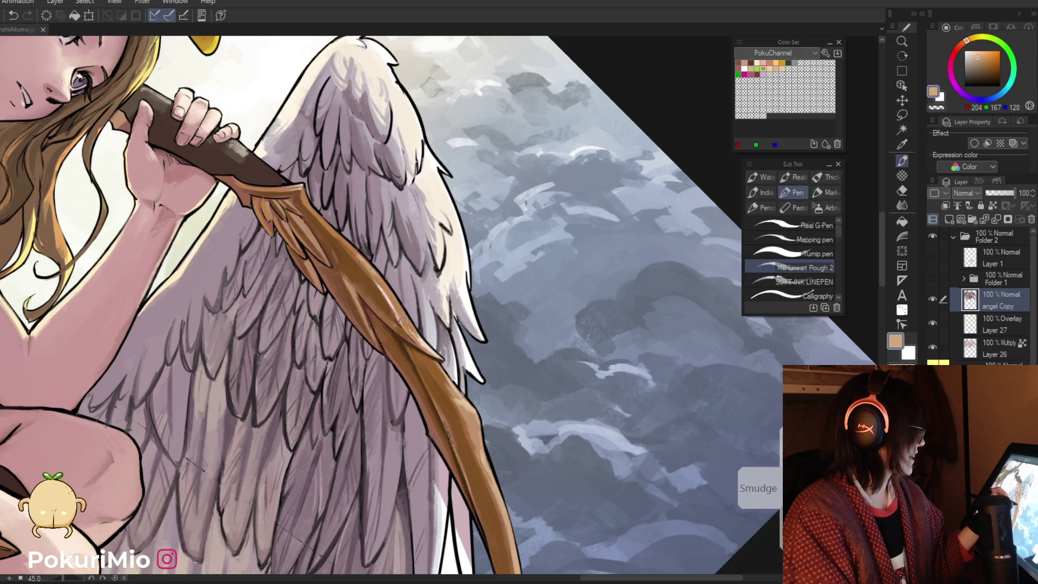
pyautogui.moveTo(425, 344)
pyautogui.mouseDown()
pyautogui.moveTo(411, 326)
pyautogui.moveTo(426, 352)
pyautogui.mouseUp()
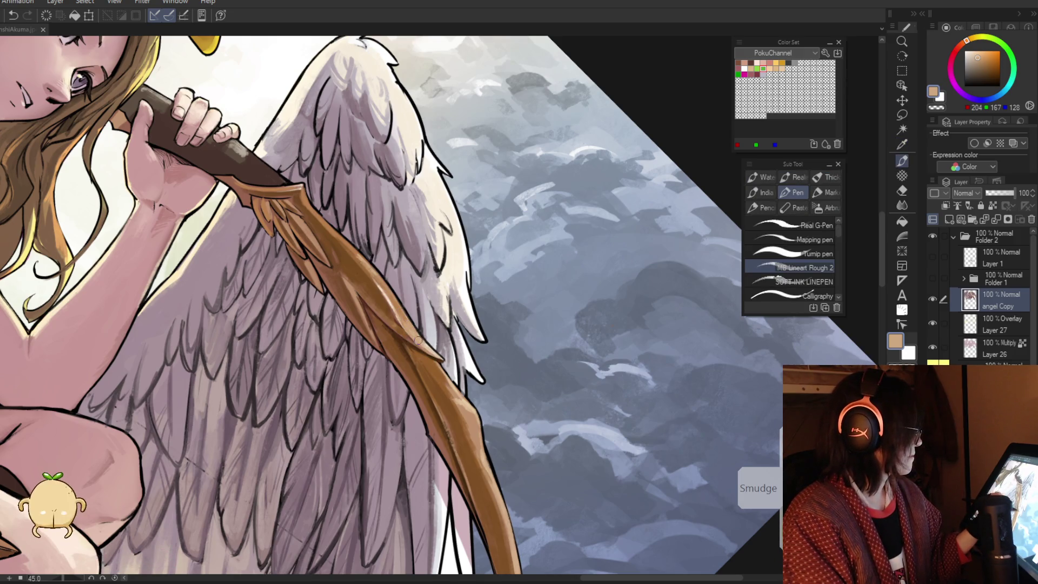
# Add short darker brown strokes along the bow, then fit the illustration upright
pyautogui.keyDown('alt'); pyautogui.click(411, 336); pyautogui.keyUp('alt')
pyautogui.moveTo(413, 343); pyautogui.dragTo(446, 363)
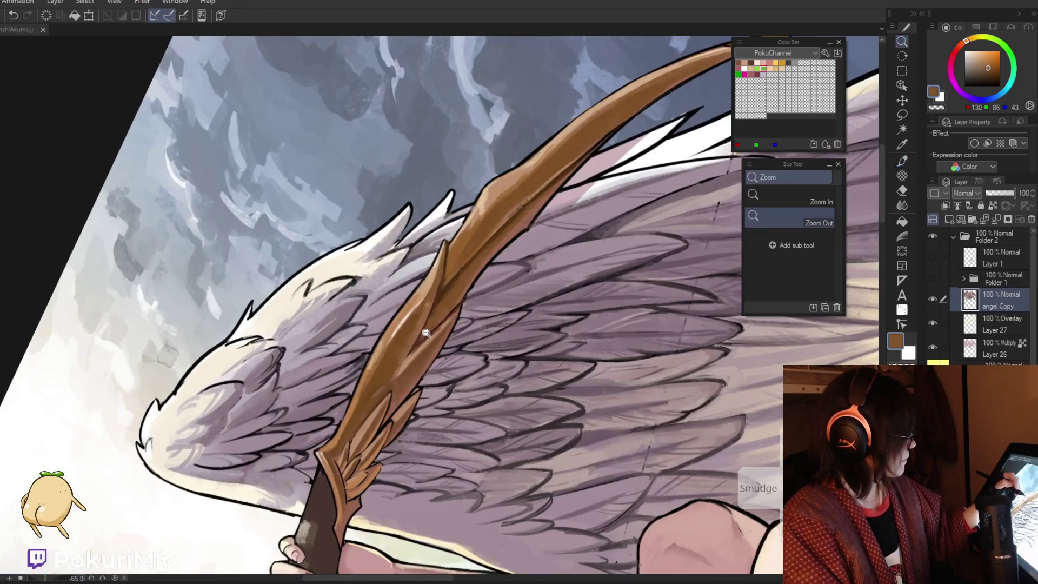
pyautogui.press('alt')
pyautogui.keyDown('alt'); pyautogui.click(453, 244); pyautogui.keyUp('alt')
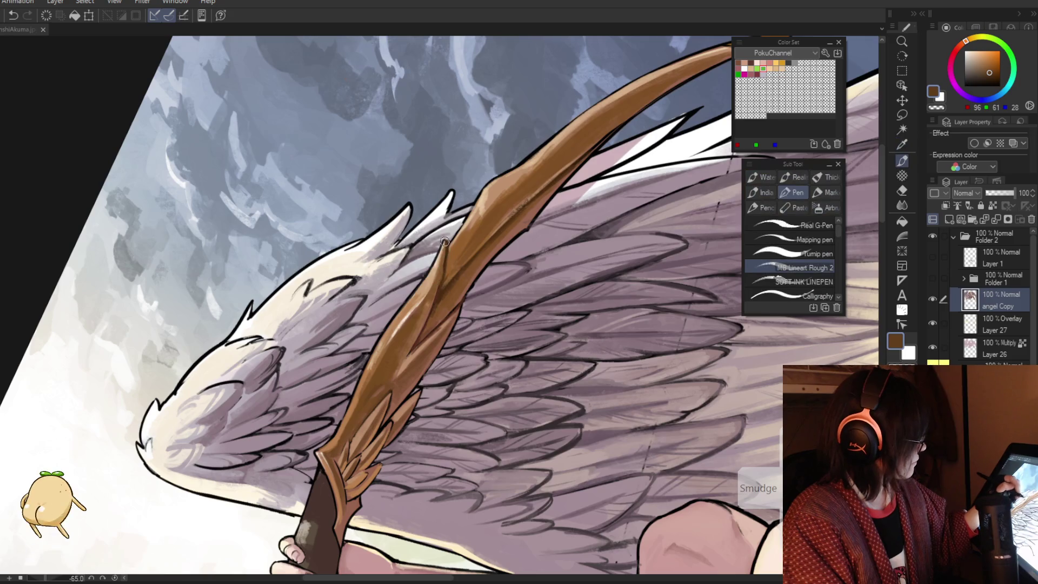
pyautogui.hotkey('ctrl', 'space')
pyautogui.moveTo(409, 337)
pyautogui.mouseDown()
pyautogui.moveTo(378, 344)
pyautogui.moveTo(392, 357)
pyautogui.mouseUp()
pyautogui.keyDown('alt'); pyautogui.click(391, 357); pyautogui.keyUp('alt')
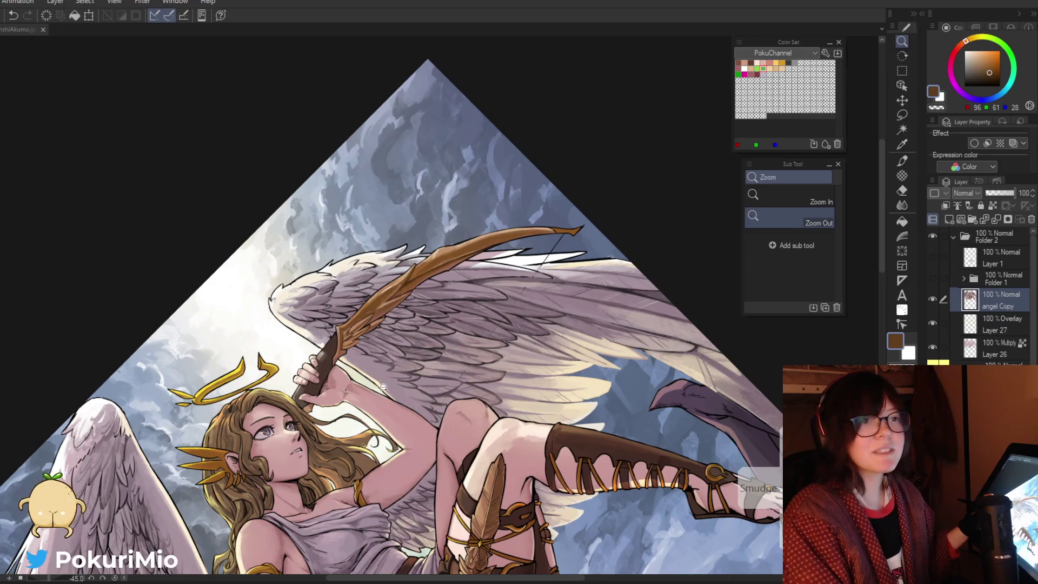
pyautogui.hotkey('ctrl', '0')
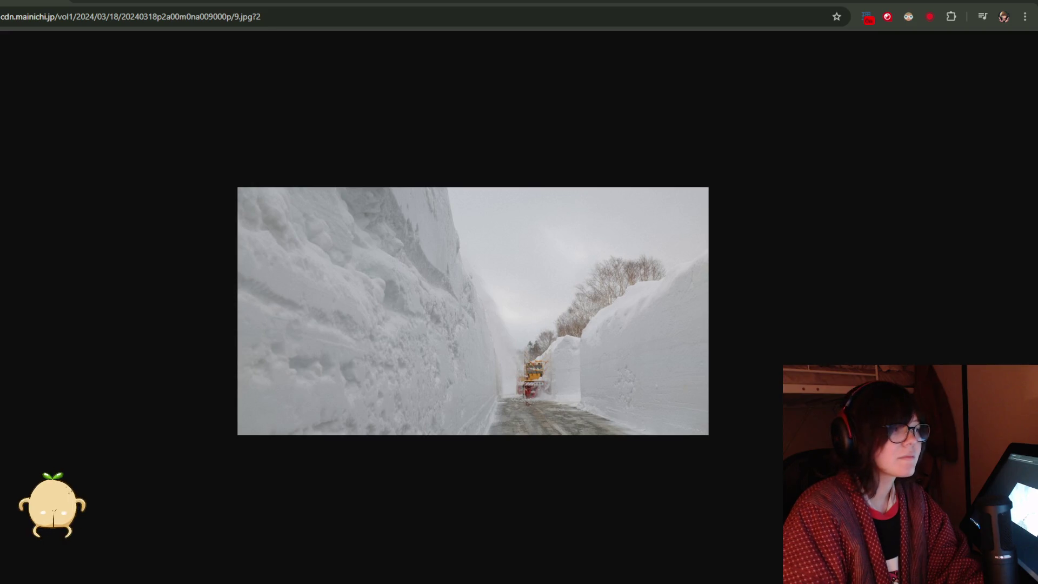
# Browse the snow-walled road reference photos in Chrome, then return to Clip Studio Paint
pyautogui.hotkey('ctrl', 'Tab')
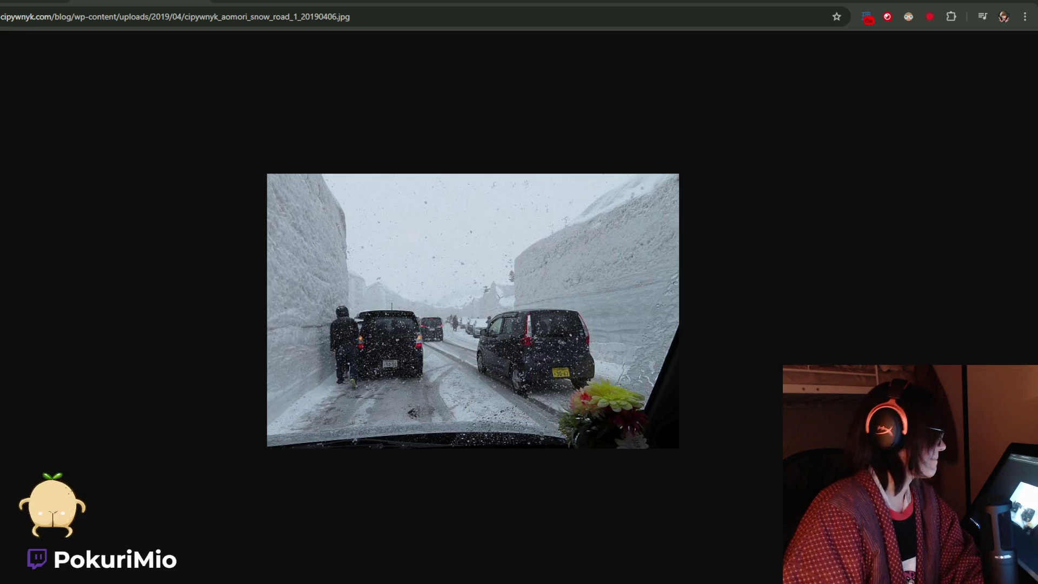
pyautogui.click(1023, 3)
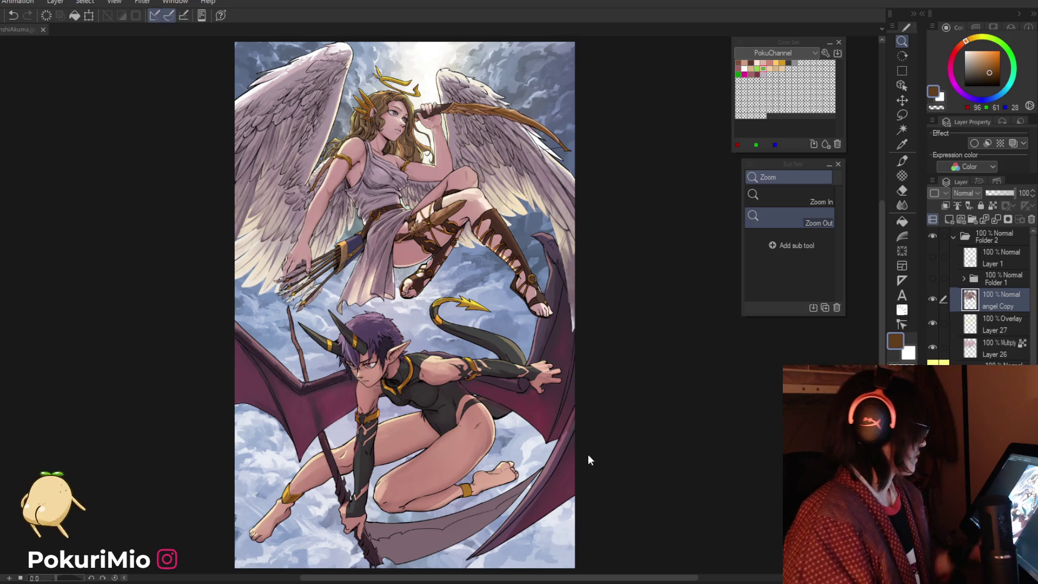
# Zoom in on the angel's hand and sample the arm's pink skin tone
pyautogui.moveTo(227, 428)
pyautogui.mouseDown()
pyautogui.moveTo(292, 422)
pyautogui.moveTo(399, 293)
pyautogui.mouseUp()
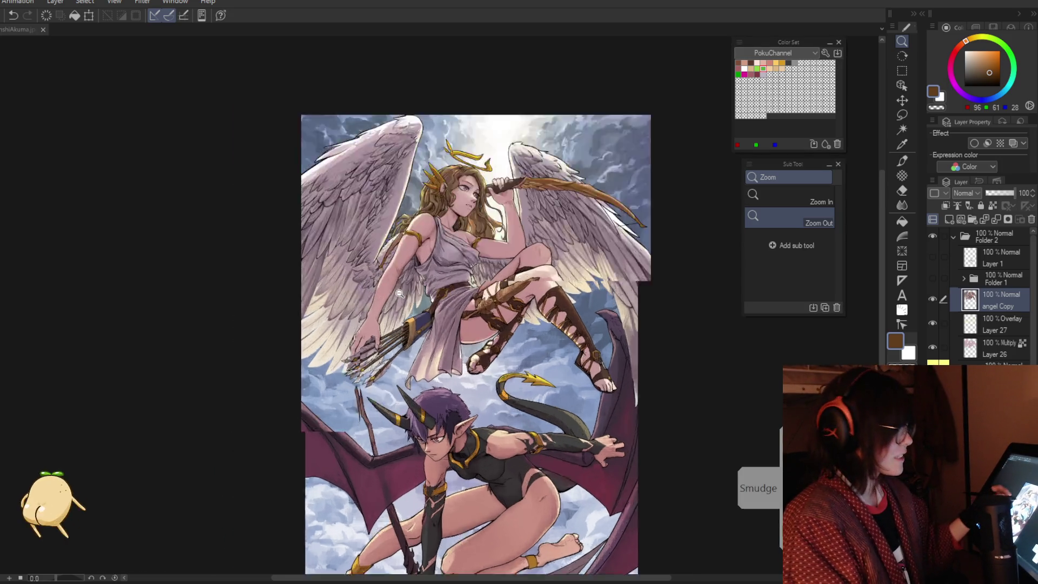
pyautogui.scroll(10, 399, 294)
pyautogui.press('i')
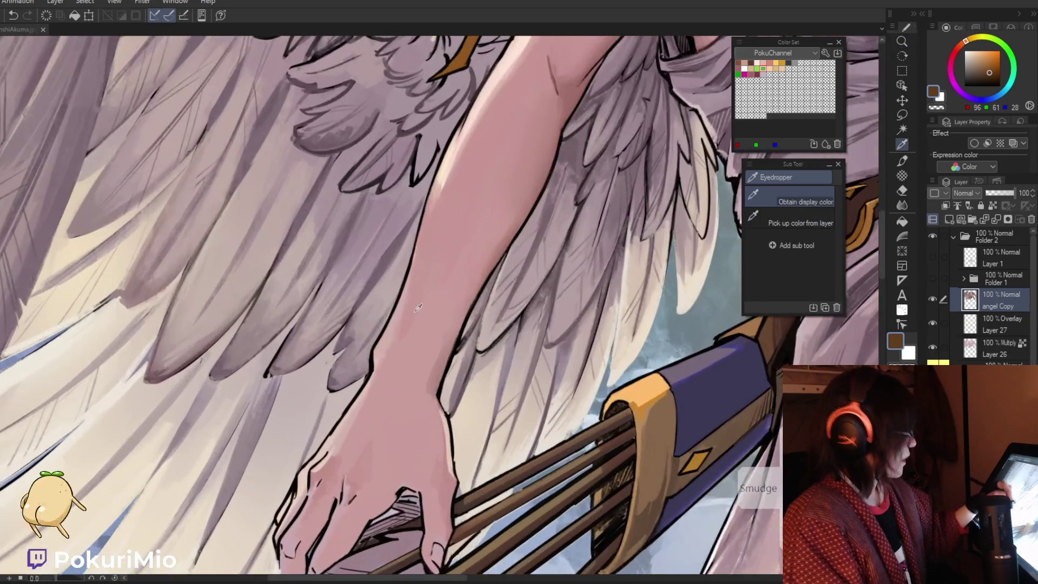
pyautogui.click(418, 307)
pyautogui.press('p')
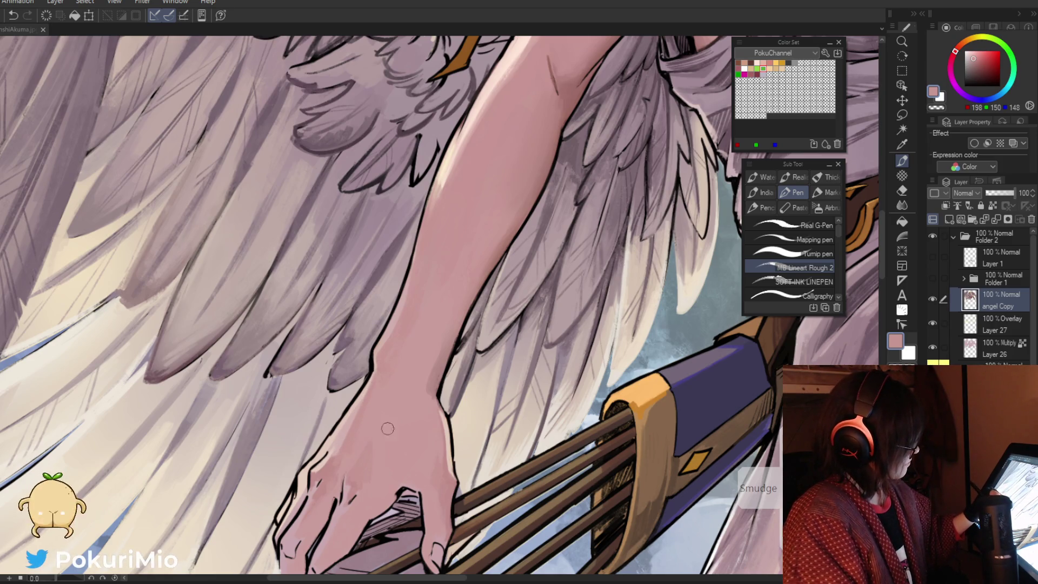
# Sample a lighter skin tone and a pale highlight tone from the hand
pyautogui.press('i')
pyautogui.click(341, 436)
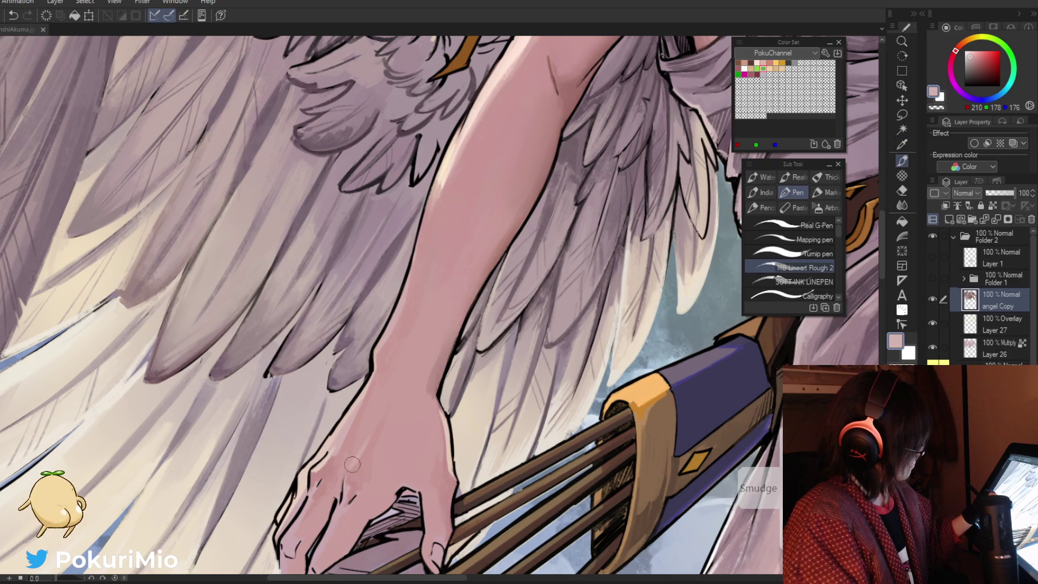
pyautogui.hotkey('ctrl', 'space')
pyautogui.scroll(-5, 347, 420)
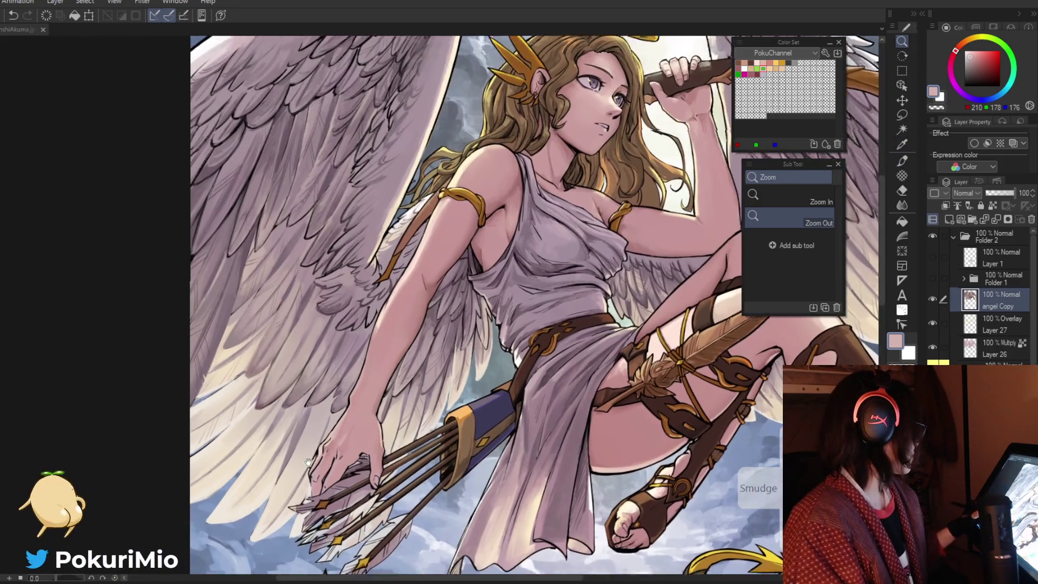
pyautogui.scroll(5, 336, 362)
pyautogui.click(344, 403)
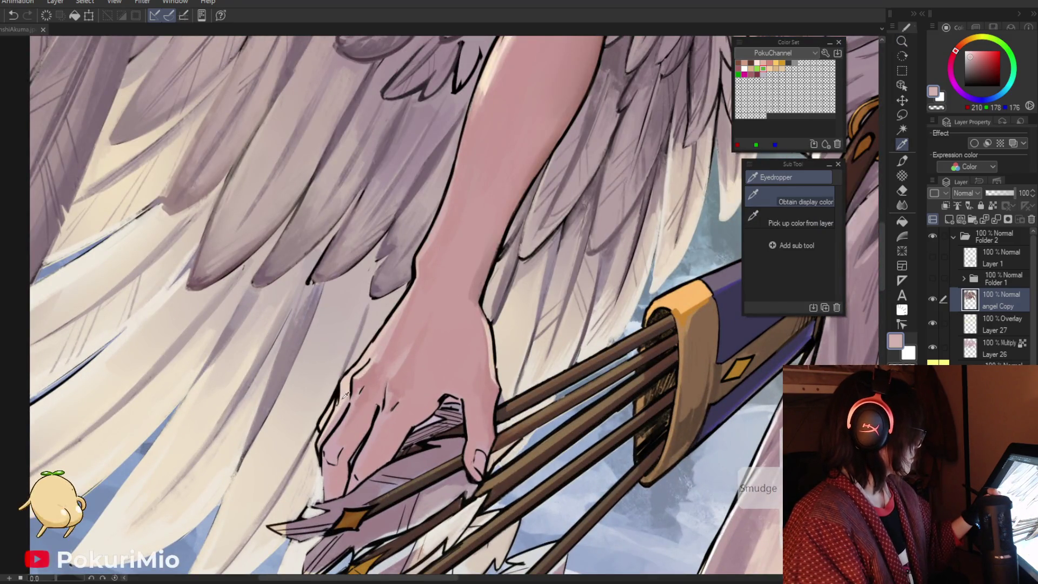
pyautogui.press('p')
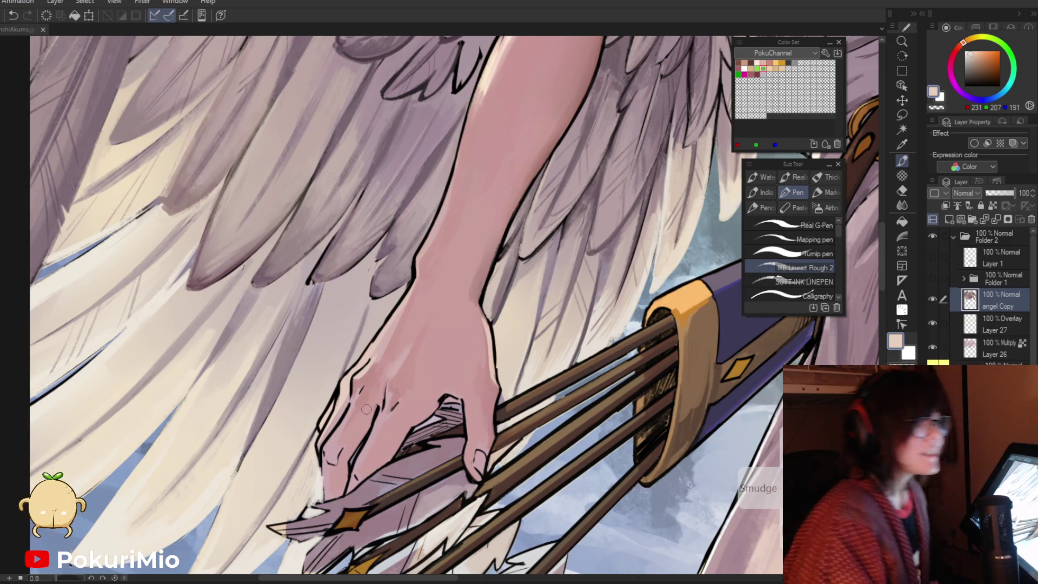
# Sample black from the hand's outline and zoom out to check the whole angel
pyautogui.scroll(2, 337, 389)
pyautogui.keyDown('alt'); pyautogui.click(342, 384); pyautogui.keyUp('alt')
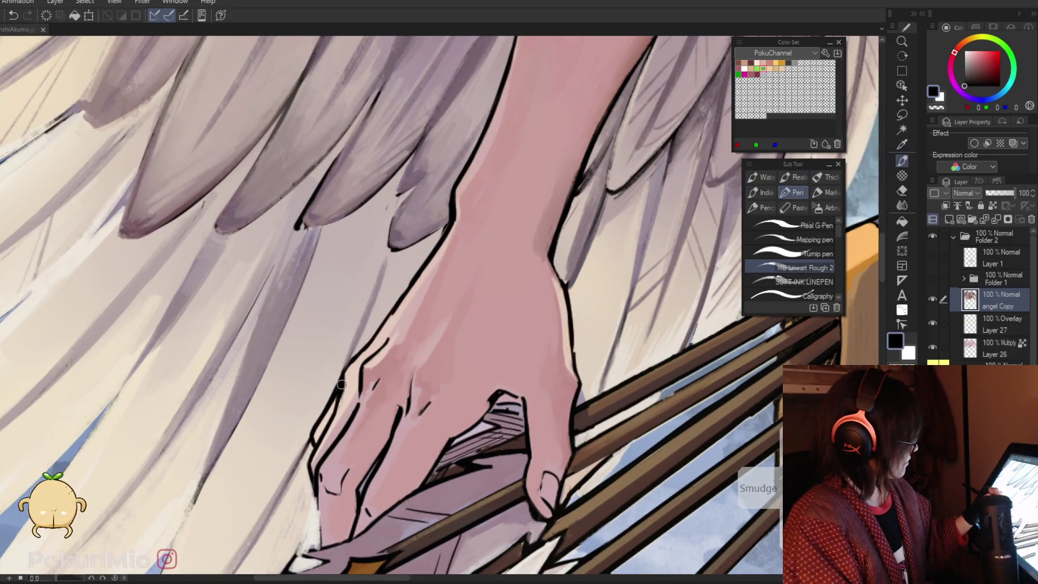
pyautogui.keyDown('ctrl'); pyautogui.keyDown('alt'); pyautogui.click(330, 426); pyautogui.keyUp('alt'); pyautogui.keyUp('ctrl')
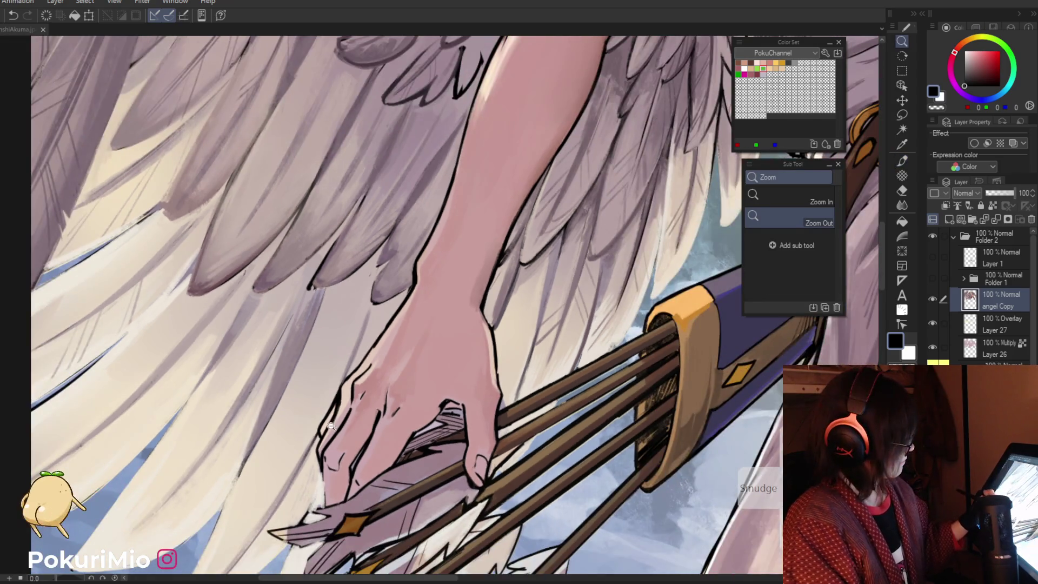
pyautogui.keyDown('ctrl'); pyautogui.keyDown('alt'); pyautogui.click(330, 426); pyautogui.keyUp('alt'); pyautogui.keyUp('ctrl')
pyautogui.keyDown('ctrl'); pyautogui.keyDown('alt'); pyautogui.click(328, 437); pyautogui.keyUp('alt'); pyautogui.keyUp('ctrl')
pyautogui.keyDown('ctrl'); pyautogui.keyDown('alt'); pyautogui.click(329, 448); pyautogui.keyUp('alt'); pyautogui.keyUp('ctrl')
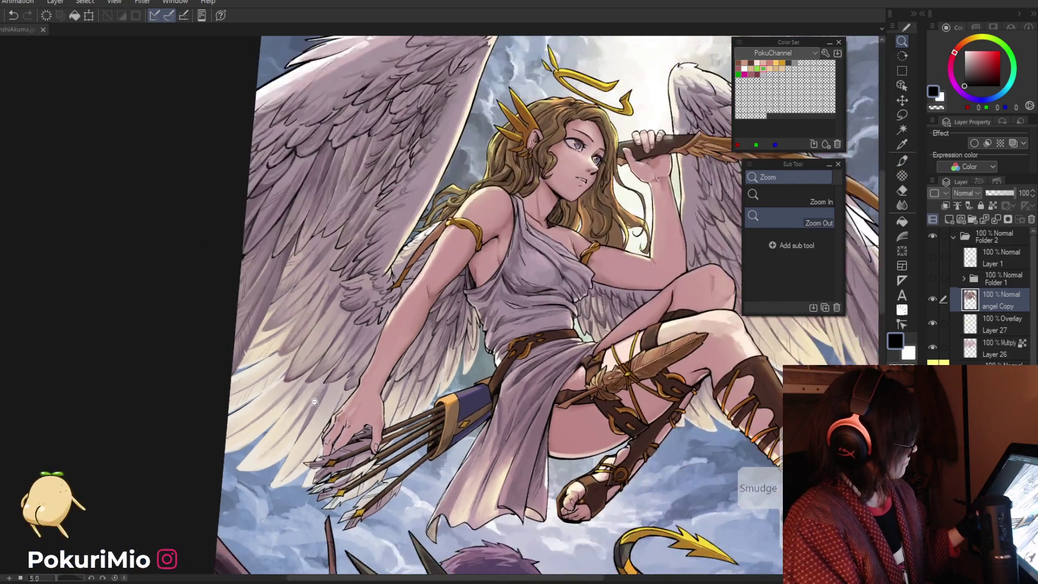
# Sample skin shadow, lighter and darker skin tones from the hand
pyautogui.scroll(4, 503, 271)
pyautogui.click(503, 270)
pyautogui.hotkey('ctrl', '0')
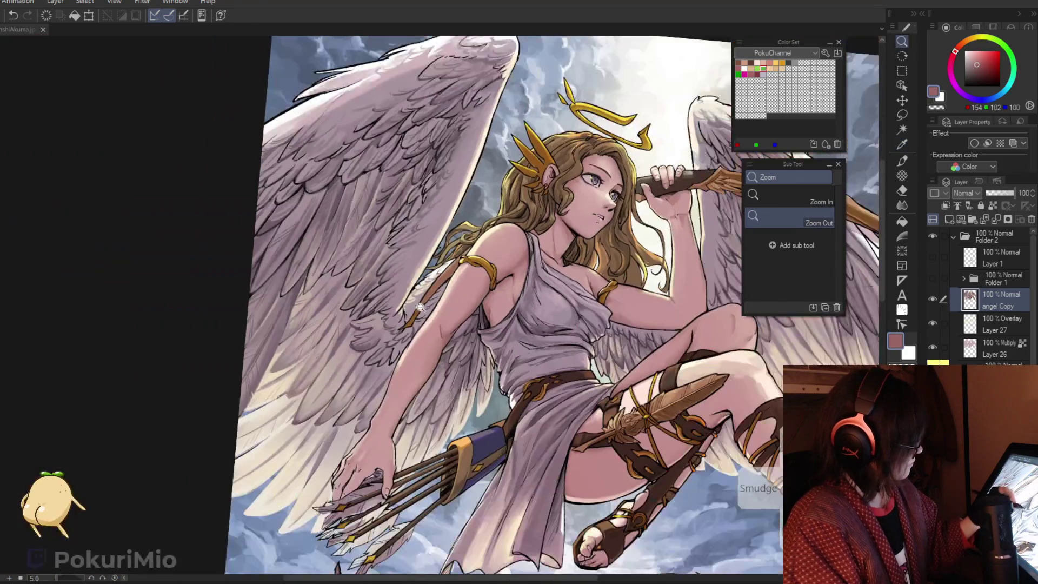
pyautogui.scroll(4, 422, 356)
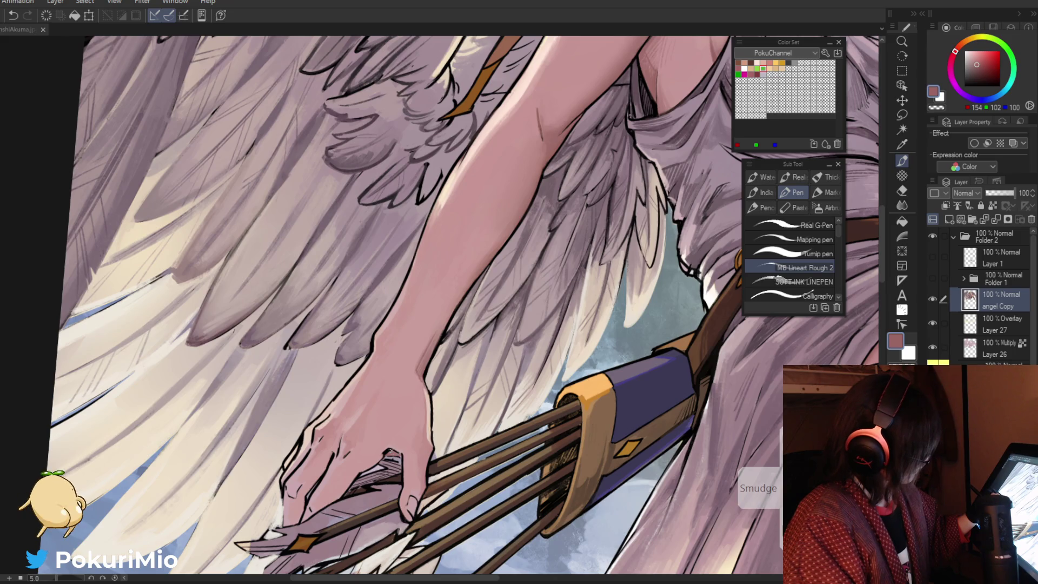
pyautogui.scroll(3, 411, 432)
pyautogui.keyDown('alt'); pyautogui.click(406, 430); pyautogui.keyUp('alt')
pyautogui.keyDown('alt'); pyautogui.click(408, 435); pyautogui.keyUp('alt')
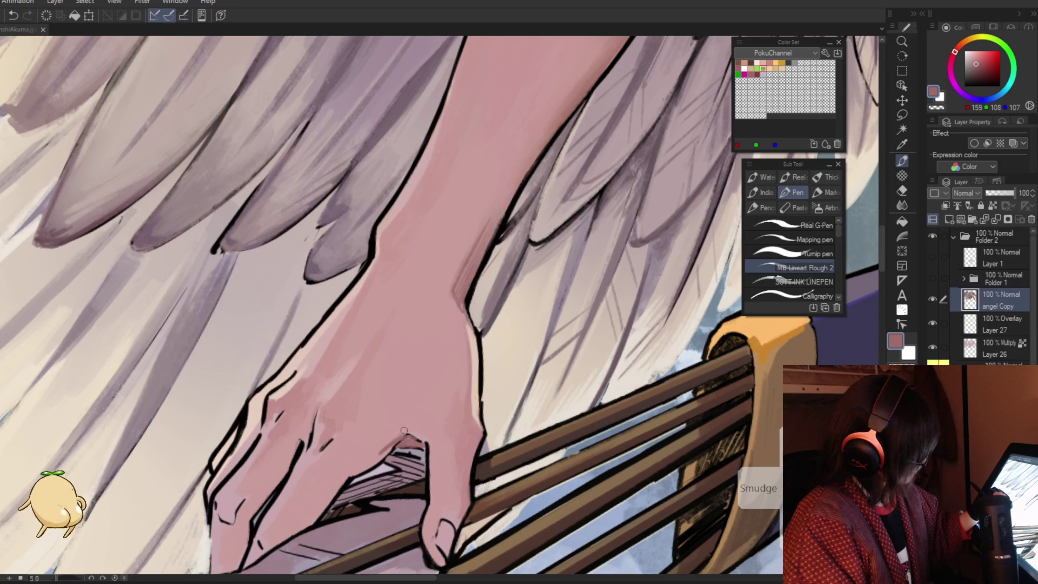
# Turn the hand sideways and sample light skin and near-black outline colours
pyautogui.press('-')
pyautogui.scroll(3, 325, 352)
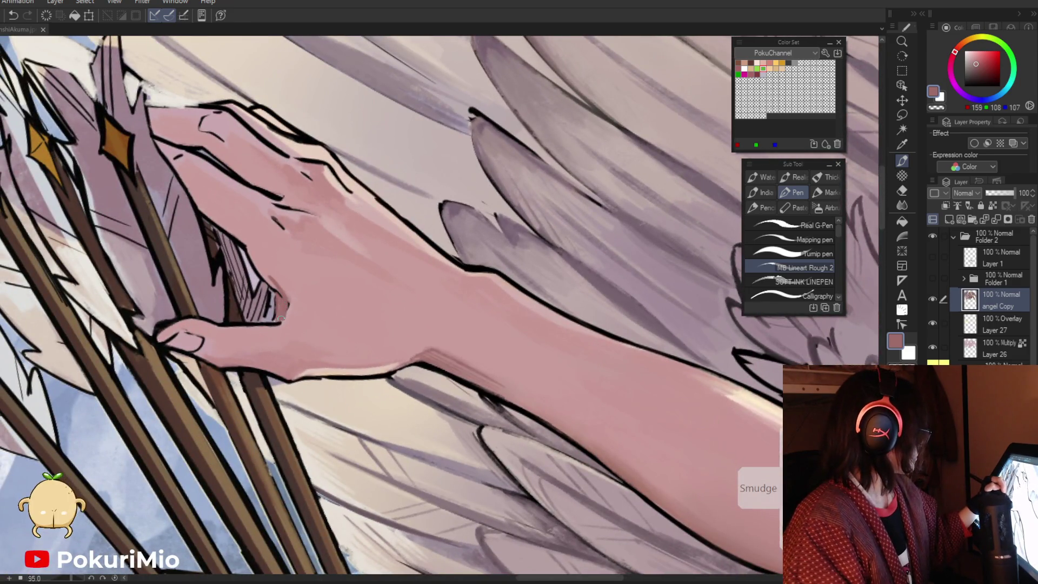
pyautogui.keyDown('alt'); pyautogui.click(252, 243); pyautogui.keyUp('alt')
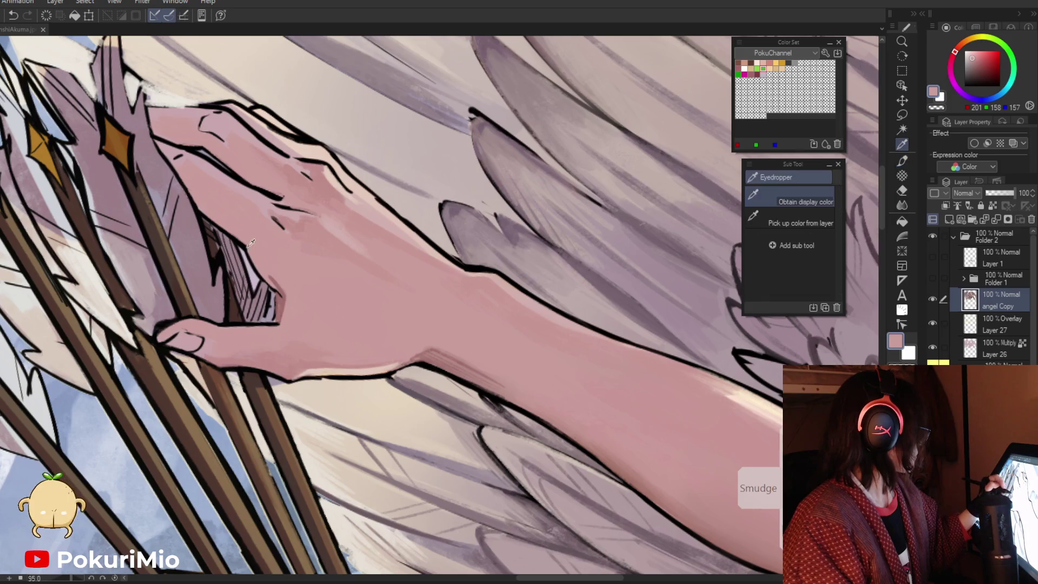
pyautogui.keyDown('alt'); pyautogui.click(280, 300); pyautogui.keyUp('alt')
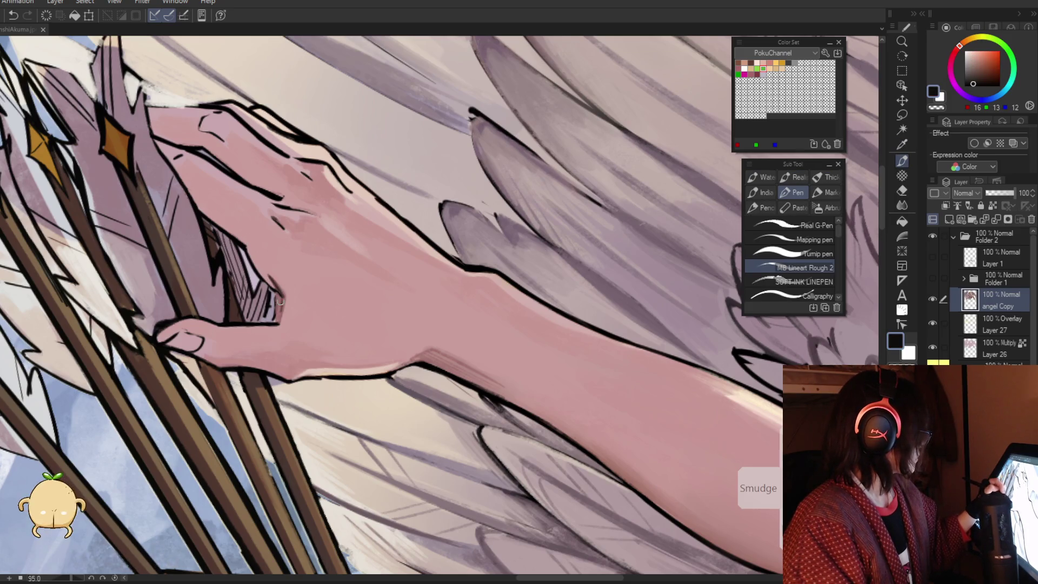
pyautogui.keyDown('alt'); pyautogui.click(278, 297); pyautogui.keyUp('alt')
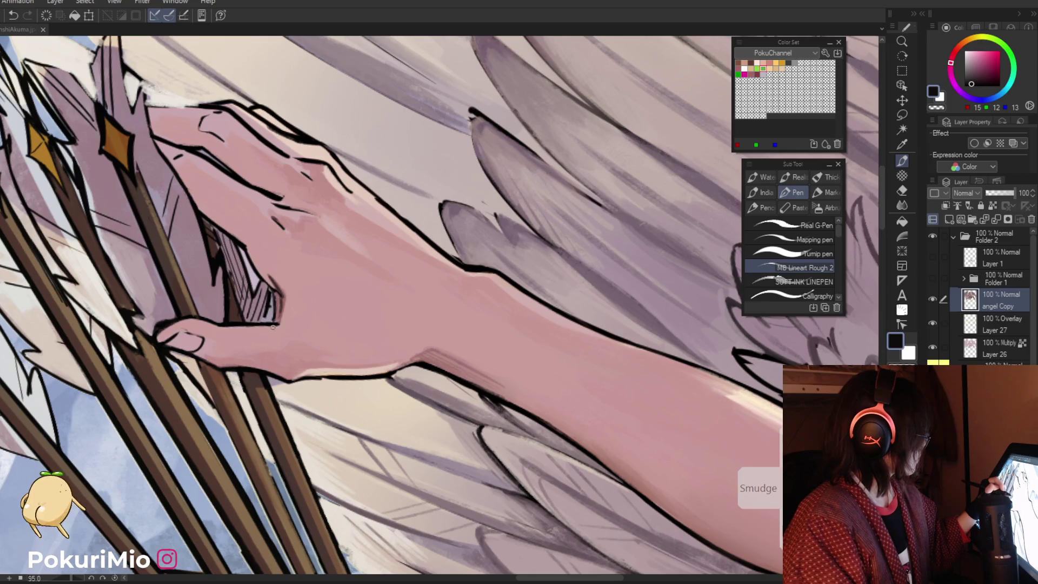
pyautogui.hotkey('ctrl', 'space')
pyautogui.keyDown('alt'); pyautogui.click(436, 458); pyautogui.keyUp('alt')
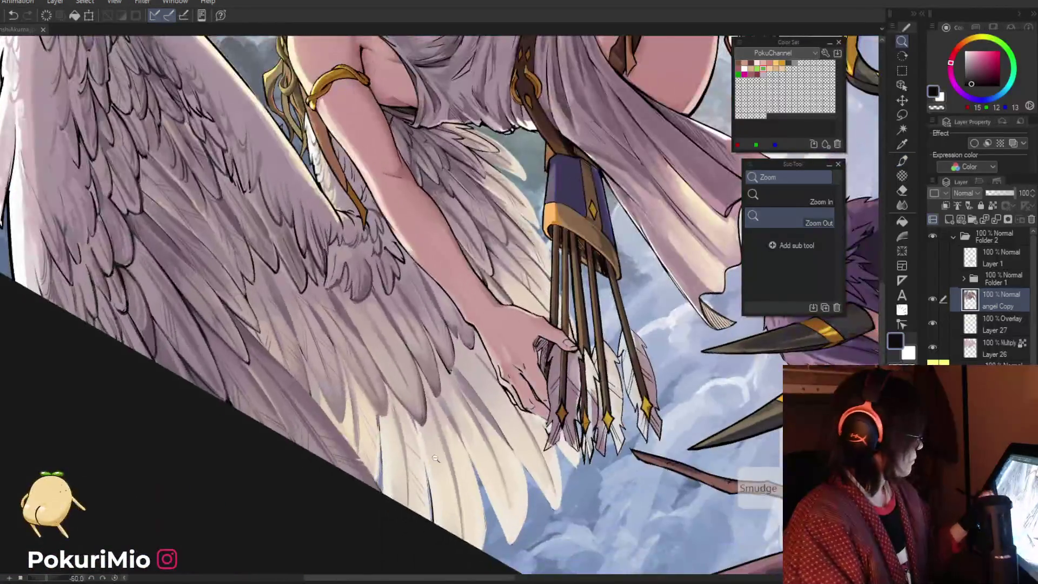
# Shade the hand's knuckle with a darker pink stroke
pyautogui.moveTo(488, 416); pyautogui.dragTo(417, 347)
pyautogui.keyDown('ctrl'); pyautogui.click(400, 342); pyautogui.keyUp('ctrl')
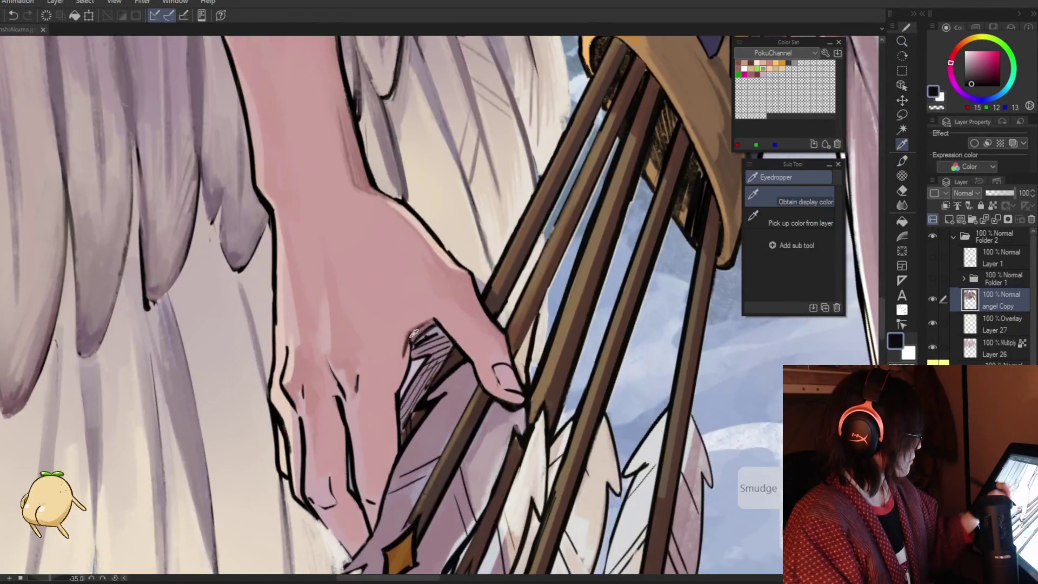
pyautogui.keyDown('alt'); pyautogui.click(400, 341); pyautogui.keyUp('alt')
pyautogui.keyDown('alt'); pyautogui.click(420, 328); pyautogui.keyUp('alt')
pyautogui.moveTo(420, 328)
pyautogui.mouseDown()
pyautogui.moveTo(413, 338)
pyautogui.moveTo(433, 322)
pyautogui.mouseUp()
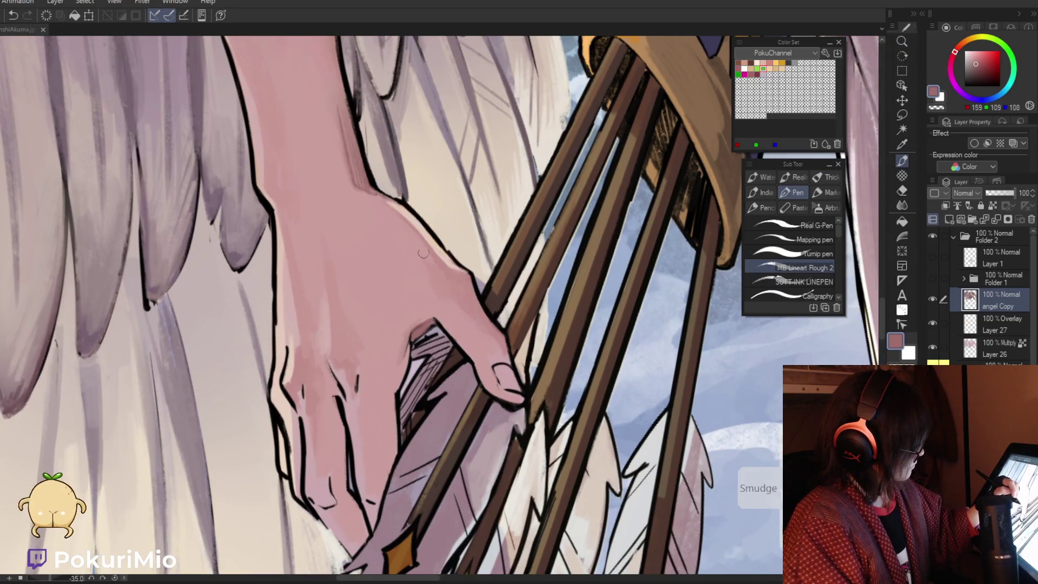
# Paint a short stroke over the knuckles, then sample a lighter skin pink
pyautogui.moveTo(423, 253); pyautogui.dragTo(452, 356)
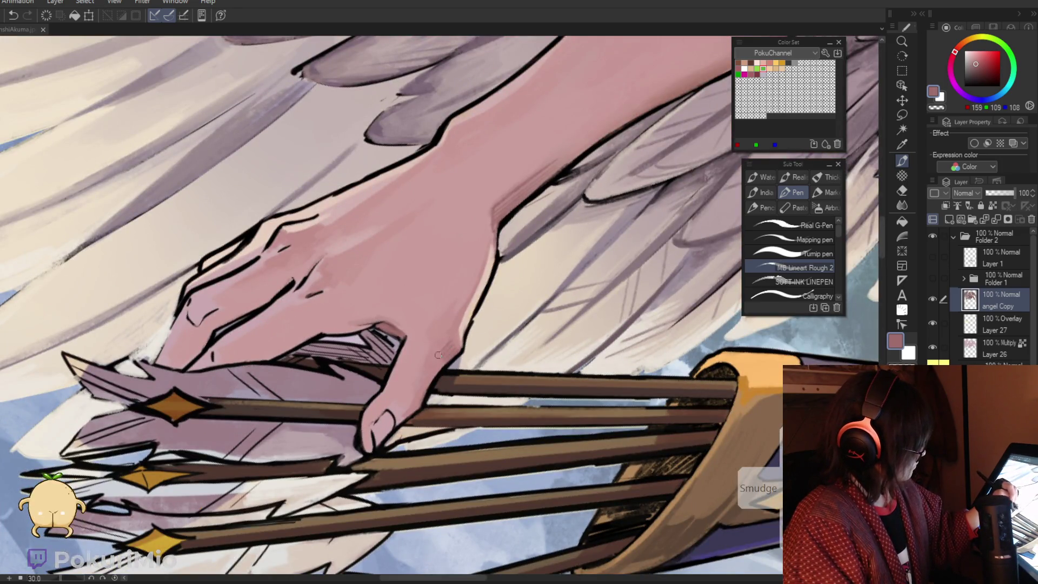
pyautogui.press('/')
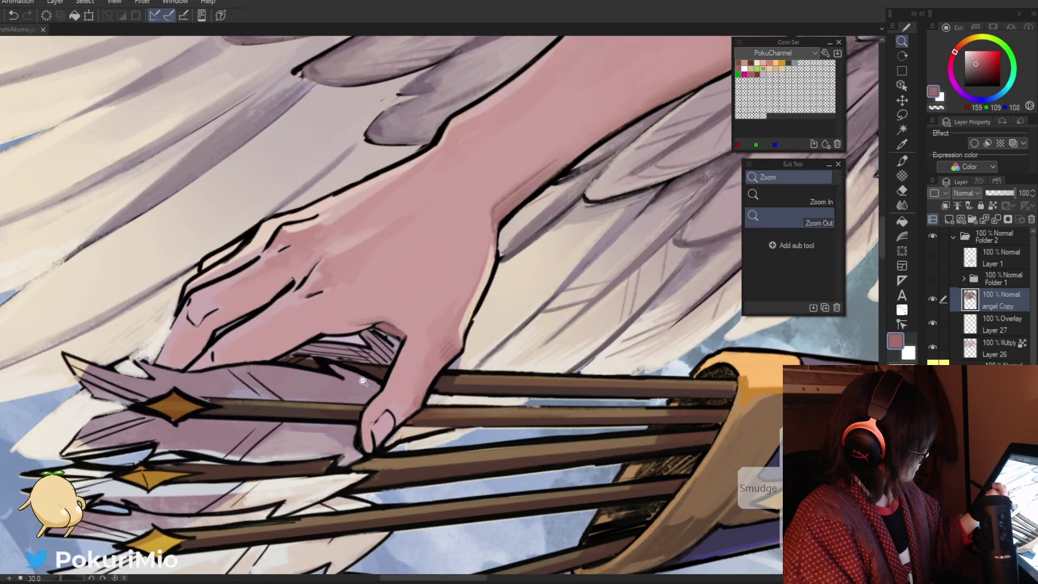
pyautogui.keyDown('alt'); pyautogui.click(344, 383); pyautogui.keyUp('alt')
pyautogui.click(344, 383)
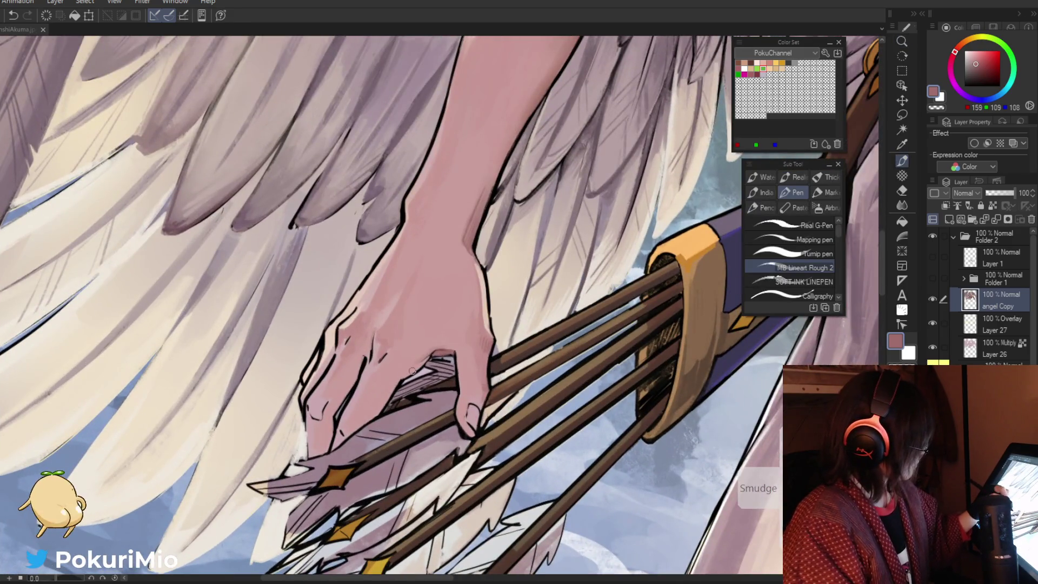
pyautogui.moveTo(385, 352); pyautogui.dragTo(379, 364)
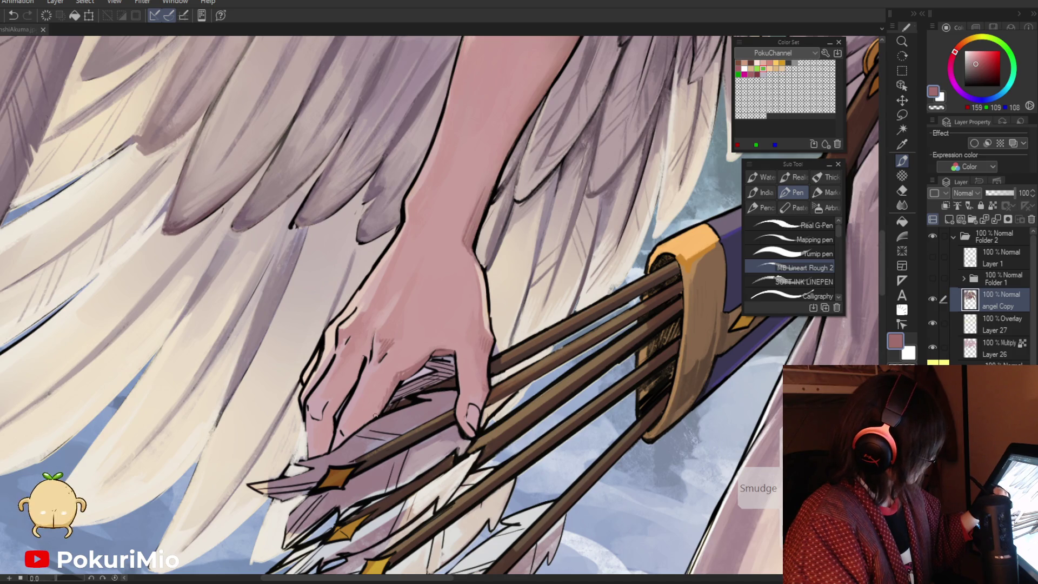
pyautogui.keyDown('alt'); pyautogui.click(385, 382); pyautogui.keyUp('alt')
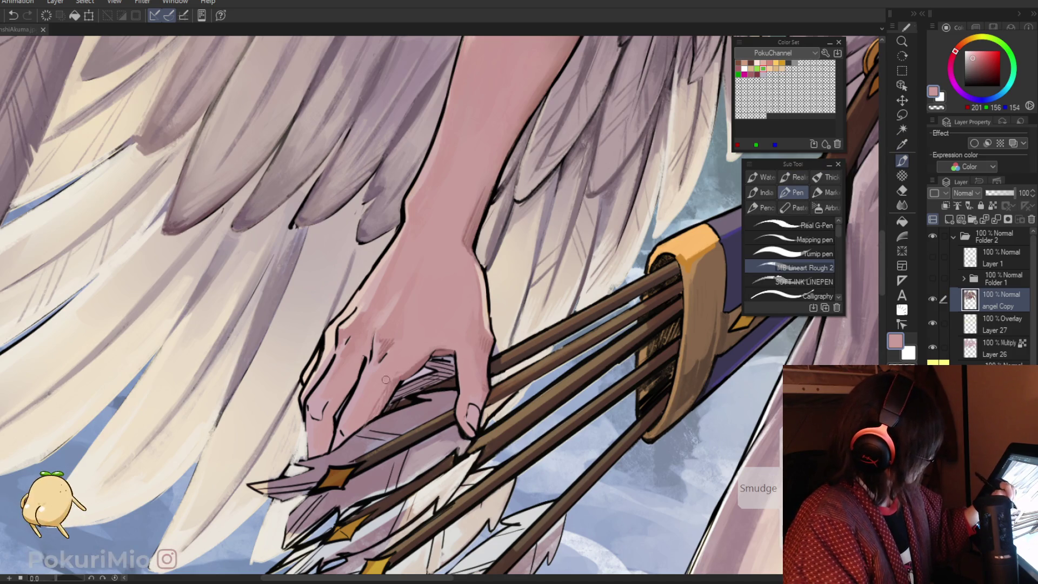
pyautogui.scroll(-5, 427, 341)
pyautogui.press('-')
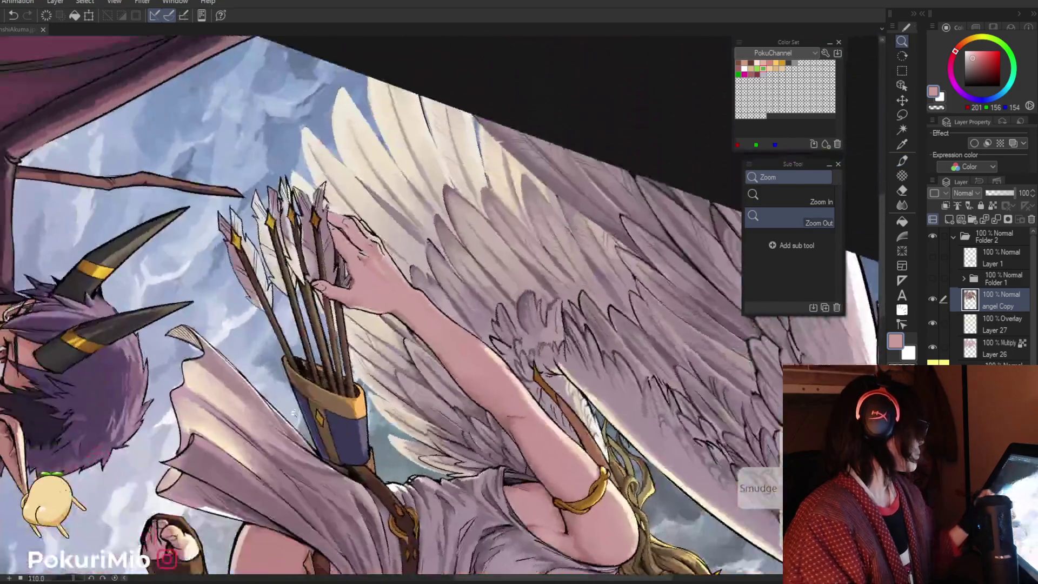
# Sample a darker pink and reframe the view on the angel's hand
pyautogui.scroll(5, 378, 262)
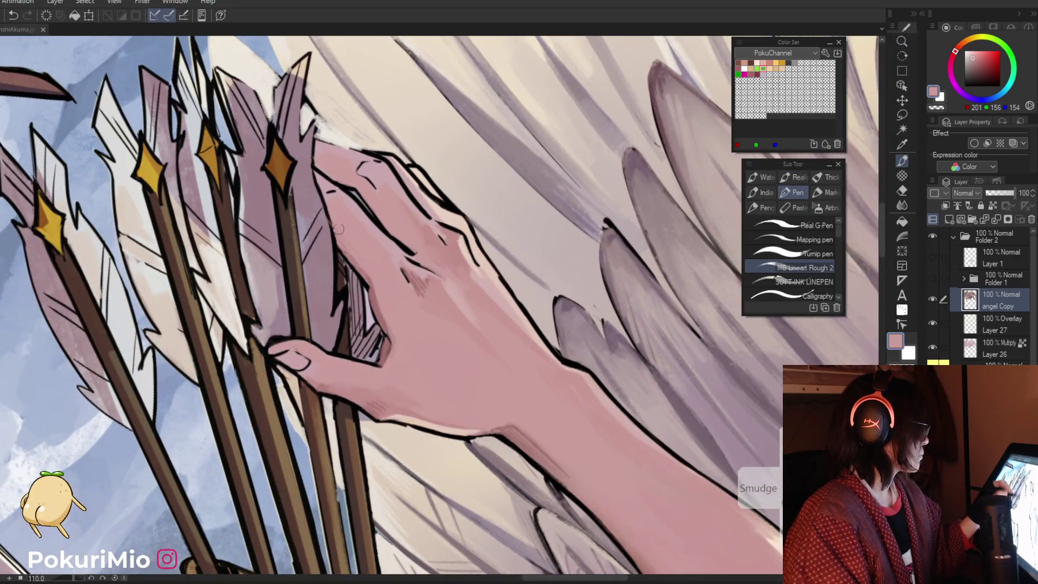
pyautogui.keyDown('alt'); pyautogui.click(354, 174); pyautogui.keyUp('alt')
pyautogui.moveTo(354, 174)
pyautogui.mouseDown()
pyautogui.moveTo(342, 429)
pyautogui.moveTo(332, 433)
pyautogui.moveTo(360, 469)
pyautogui.moveTo(357, 417)
pyautogui.moveTo(369, 466)
pyautogui.mouseUp()
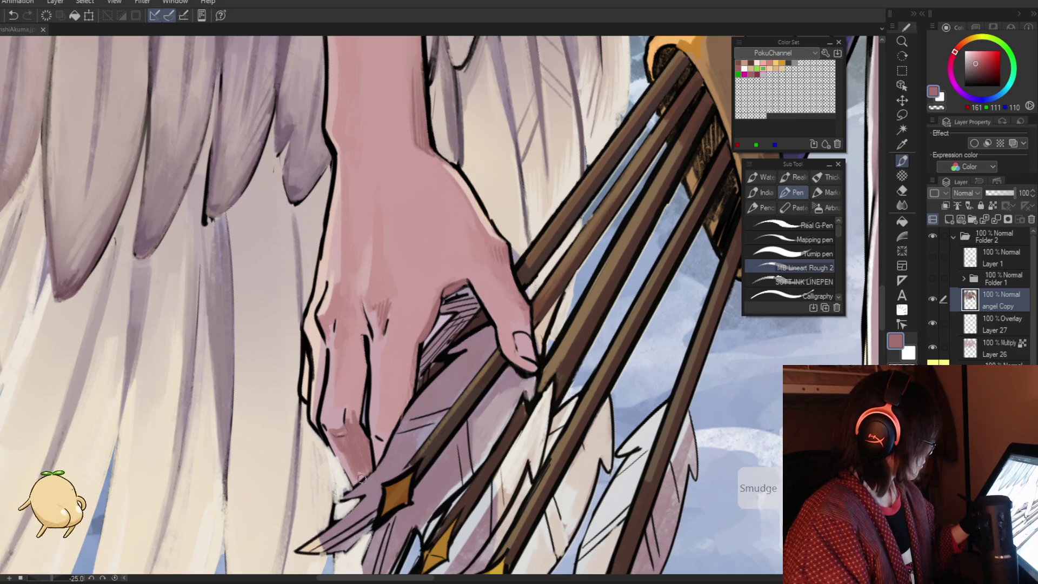
pyautogui.press('/')
pyautogui.keyDown('alt'); pyautogui.click(243, 265); pyautogui.keyUp('alt')
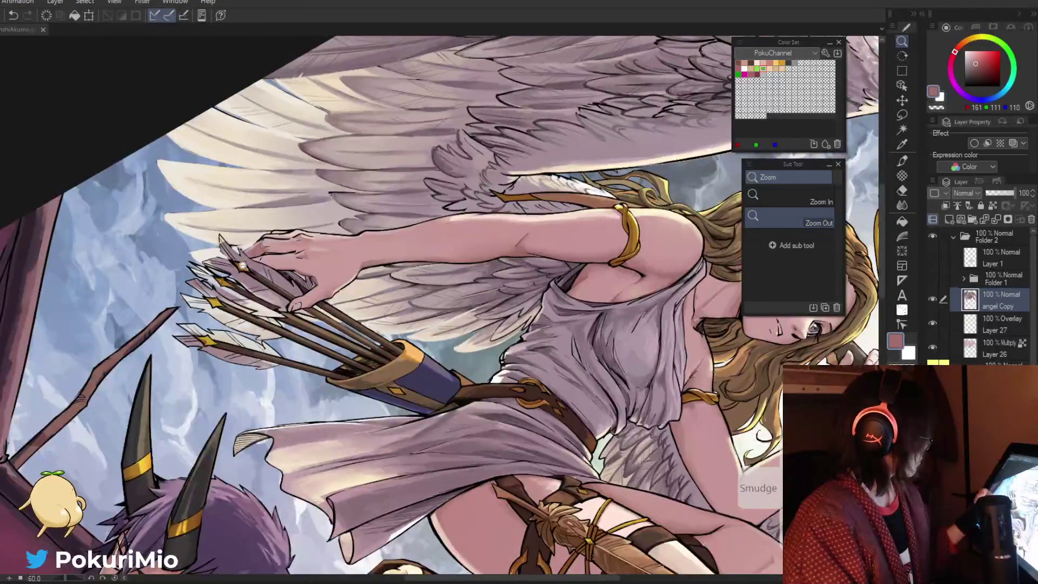
pyautogui.click(243, 265)
pyautogui.press('p')
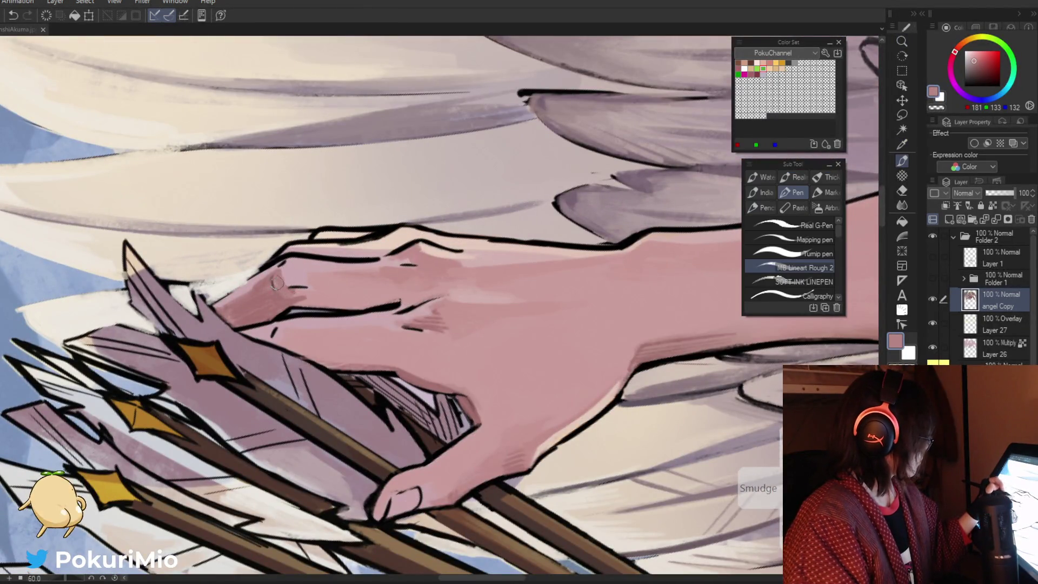
pyautogui.moveTo(276, 283); pyautogui.dragTo(294, 420)
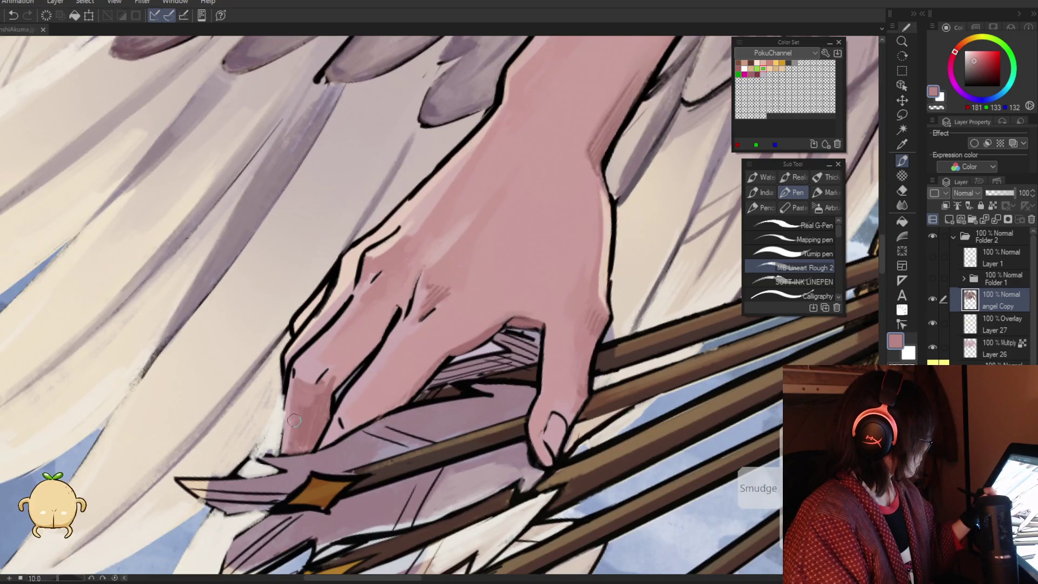
# Lighten the finger with skin pink and draw a black line along its edge
pyautogui.keyDown('alt'); pyautogui.click(304, 401); pyautogui.keyUp('alt')
pyautogui.moveTo(294, 385)
pyautogui.mouseDown()
pyautogui.moveTo(296, 417)
pyautogui.moveTo(300, 379)
pyautogui.moveTo(333, 369)
pyautogui.moveTo(321, 411)
pyautogui.moveTo(330, 401)
pyautogui.mouseUp()
pyautogui.keyDown('alt'); pyautogui.click(327, 373); pyautogui.keyUp('alt')
pyautogui.keyDown('alt'); pyautogui.click(370, 355); pyautogui.keyUp('alt')
pyautogui.moveTo(378, 346); pyautogui.dragTo(327, 399)
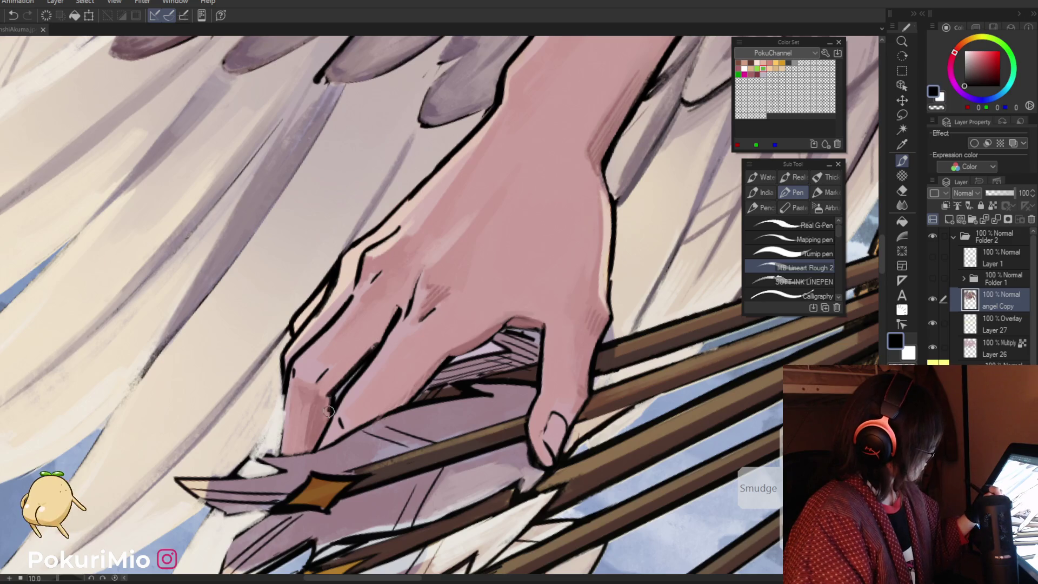
pyautogui.keyDown('alt'); pyautogui.click(367, 349); pyautogui.keyUp('alt')
pyautogui.moveTo(378, 337)
pyautogui.mouseDown()
pyautogui.moveTo(324, 395)
pyautogui.moveTo(271, 329)
pyautogui.mouseUp()
# Ink a dark line along the index finger's edge
pyautogui.scroll(5, 299, 356)
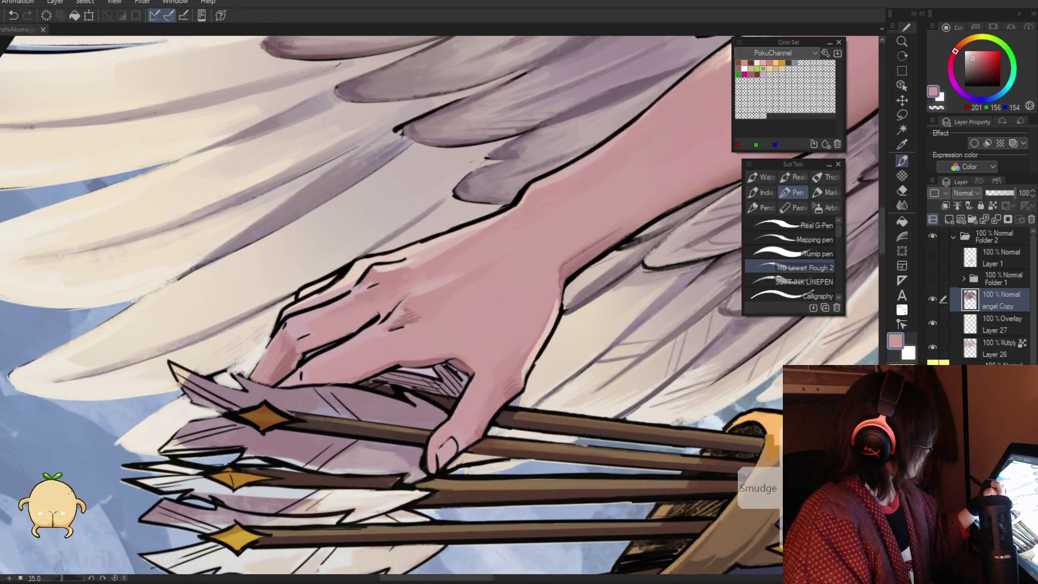
pyautogui.press('alt')
pyautogui.scroll(-4, 299, 356)
pyautogui.scroll(3, 311, 386)
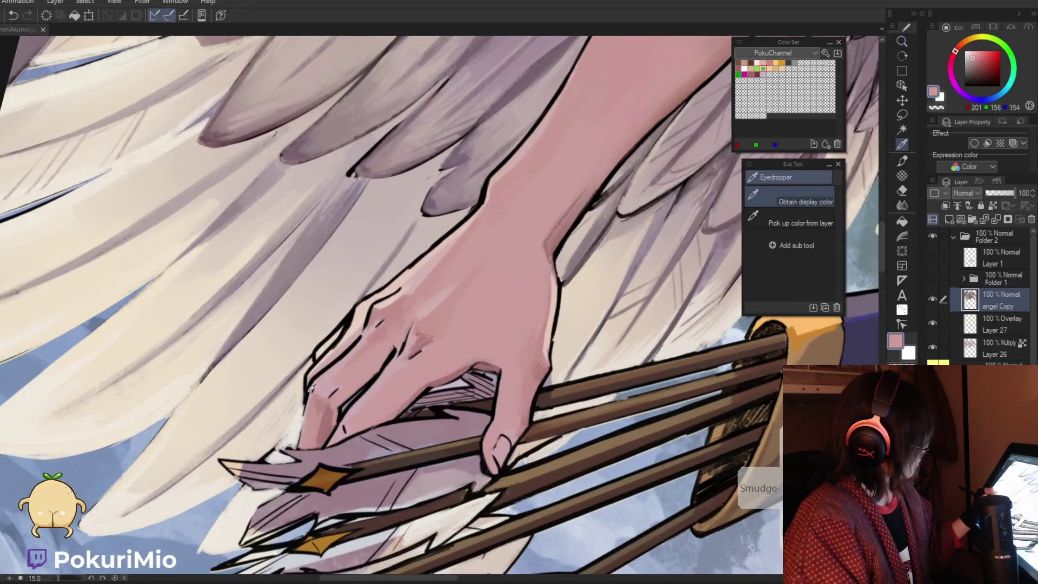
pyautogui.keyDown('alt'); pyautogui.click(304, 401); pyautogui.keyUp('alt')
pyautogui.moveTo(304, 404); pyautogui.dragTo(297, 448)
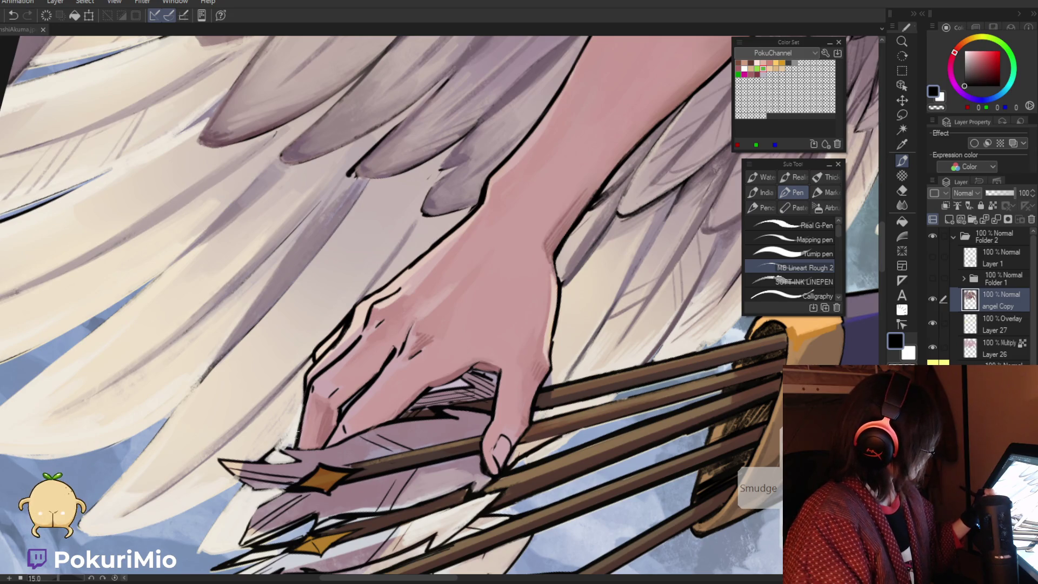
# Sample pale, darker and mid pinks plus black from the hand
pyautogui.keyDown('alt'); pyautogui.click(317, 378); pyautogui.keyUp('alt')
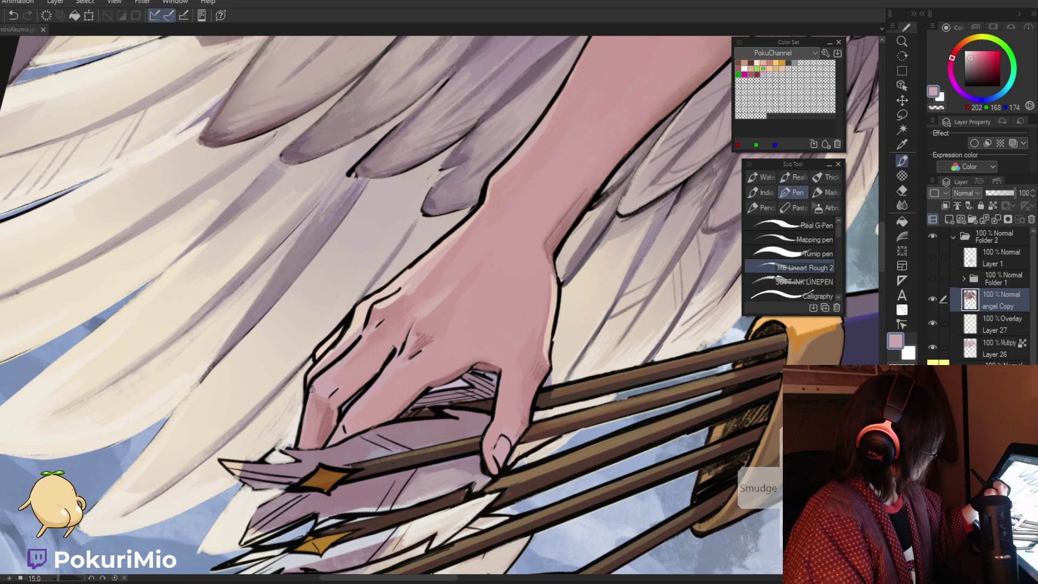
pyautogui.keyDown('alt'); pyautogui.click(311, 385); pyautogui.keyUp('alt')
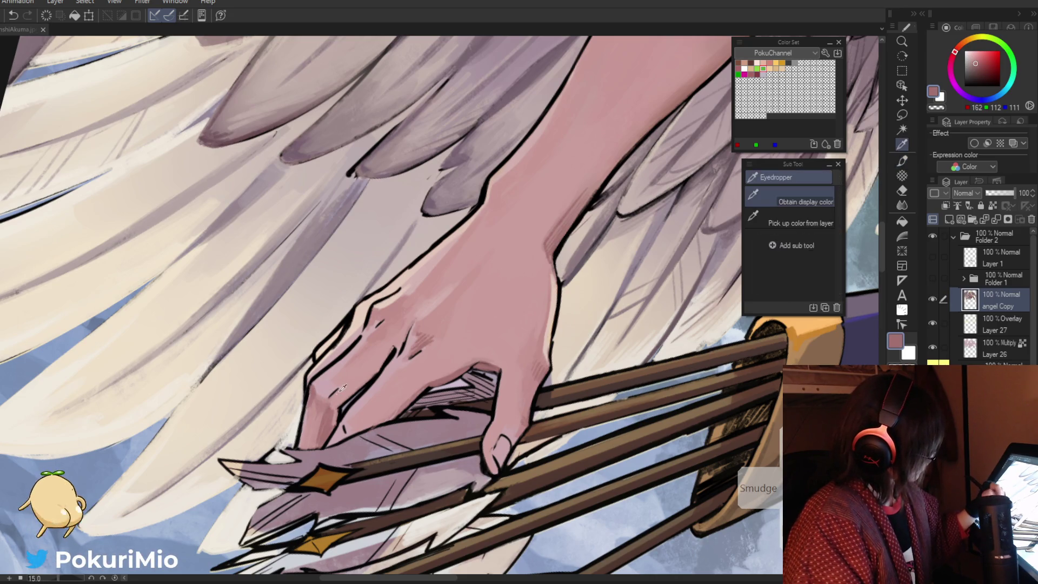
pyautogui.keyDown('alt'); pyautogui.click(340, 388); pyautogui.keyUp('alt')
pyautogui.press('alt')
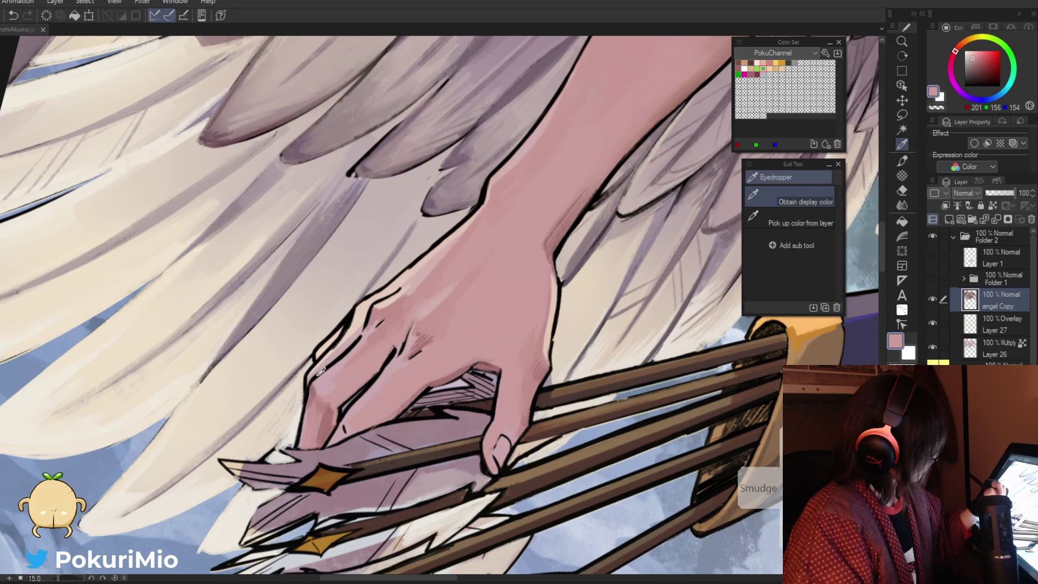
pyautogui.keyDown('alt'); pyautogui.click(319, 374); pyautogui.keyUp('alt')
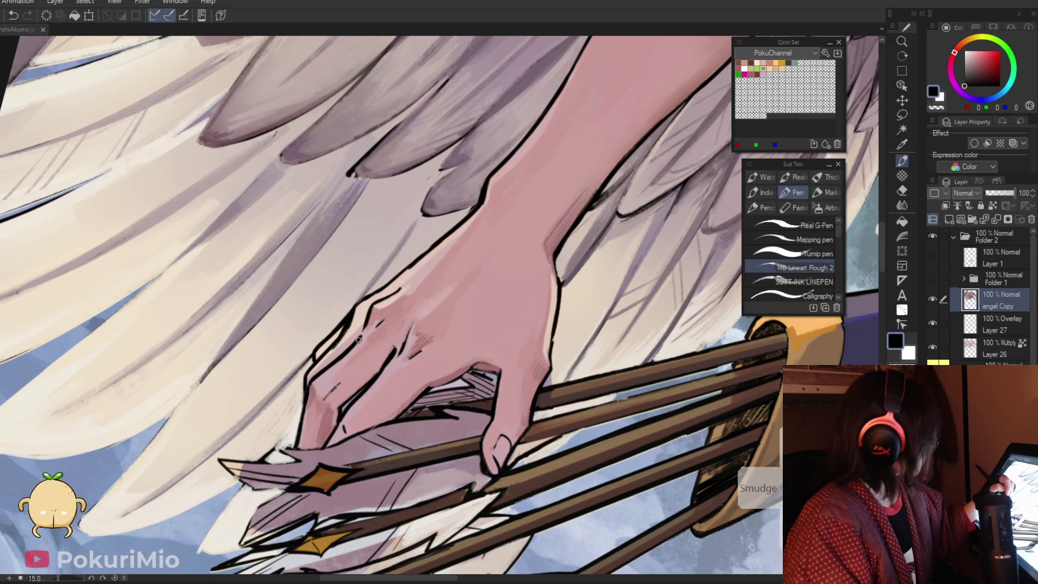
pyautogui.press('alt')
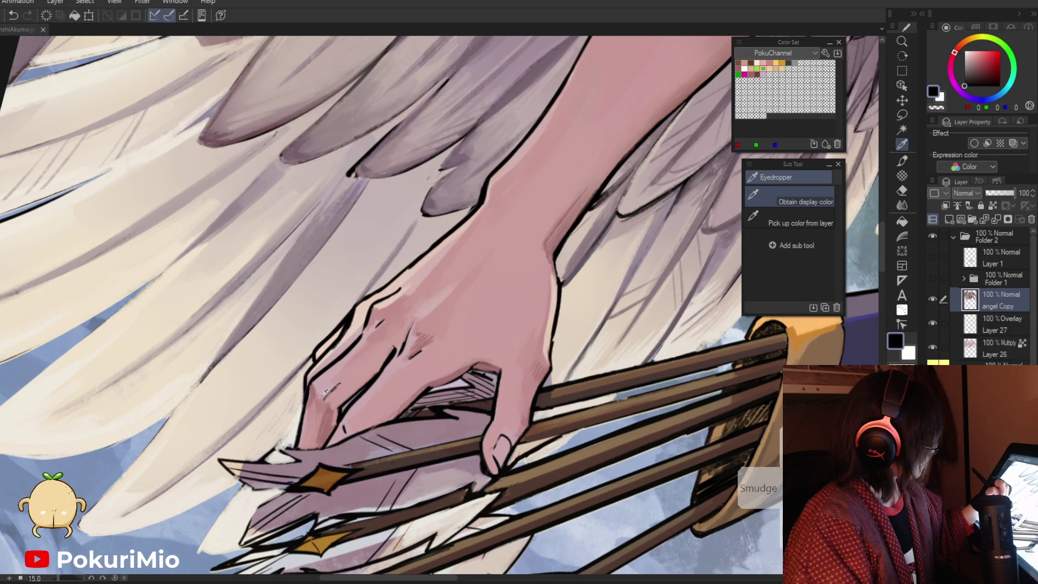
pyautogui.keyDown('alt'); pyautogui.click(324, 402); pyautogui.keyUp('alt')
# Sample the light skin pink and zoom out to view the whole angel
pyautogui.moveTo(357, 331)
pyautogui.mouseDown()
pyautogui.moveTo(273, 333)
pyautogui.moveTo(244, 378)
pyautogui.mouseUp()
pyautogui.moveTo(301, 412); pyautogui.dragTo(360, 385)
pyautogui.keyDown('alt'); pyautogui.click(319, 415); pyautogui.keyUp('alt')
pyautogui.keyDown('alt'); pyautogui.click(360, 385); pyautogui.keyUp('alt')
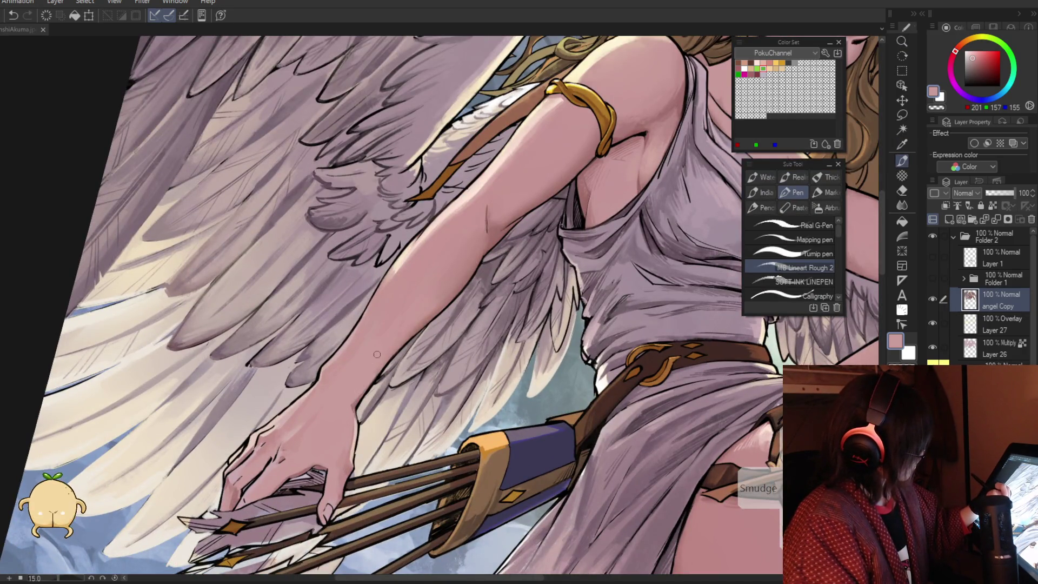
pyautogui.moveTo(389, 346); pyautogui.dragTo(298, 398)
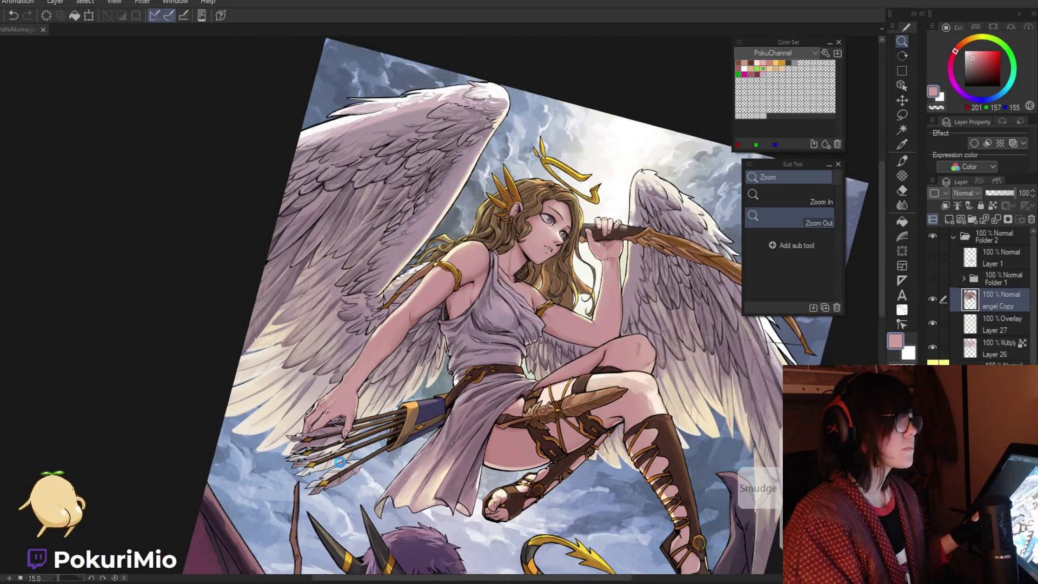
# Save with Ctrl+S, sample a pale arm pink, zoom out, and save again
pyautogui.hotkey('ctrl', 's')
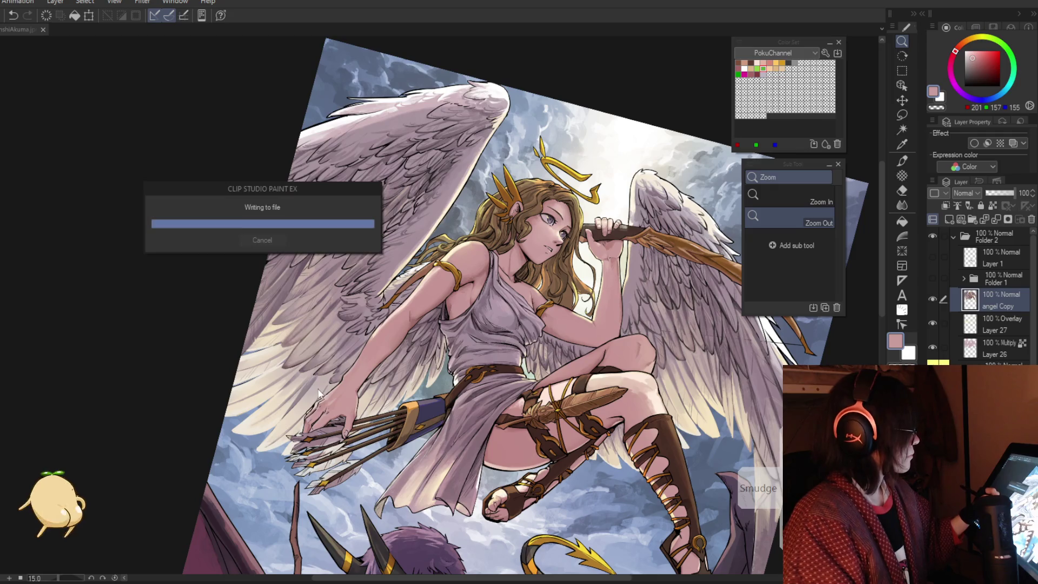
pyautogui.press('i')
pyautogui.scroll(3, 324, 400)
pyautogui.click(342, 396)
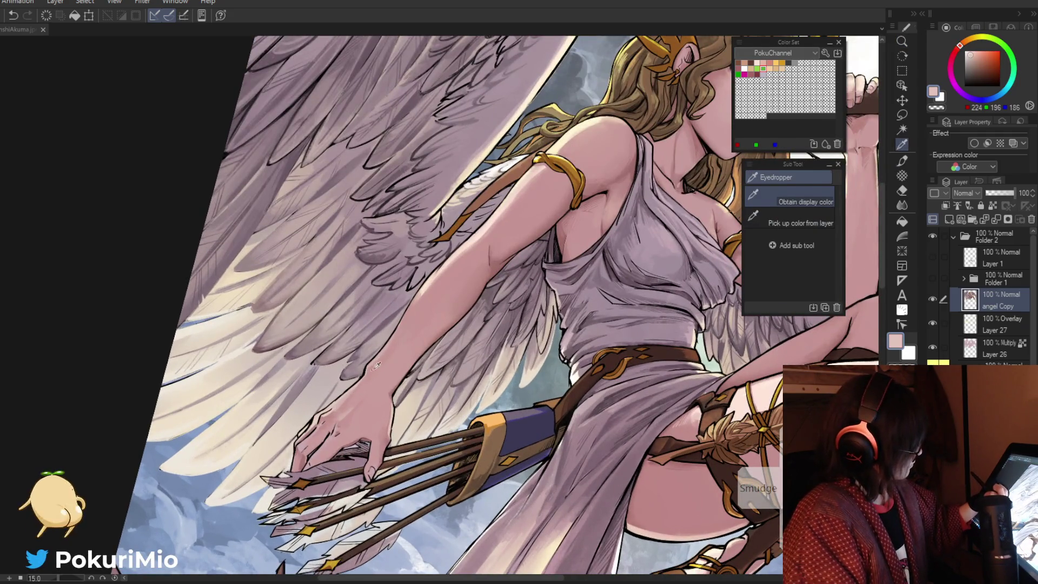
pyautogui.press('p')
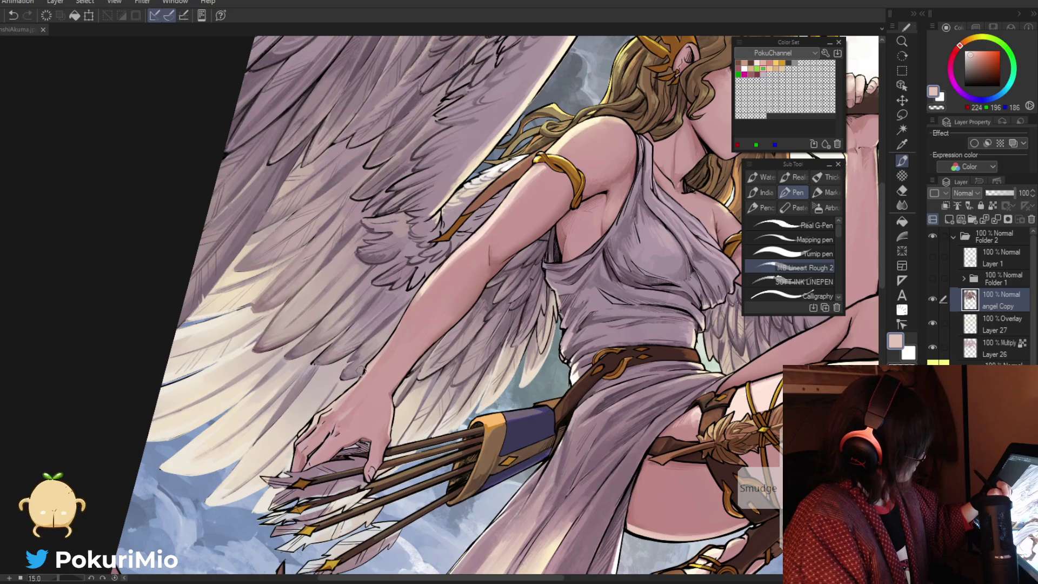
pyautogui.hotkey('ctrl', '-')
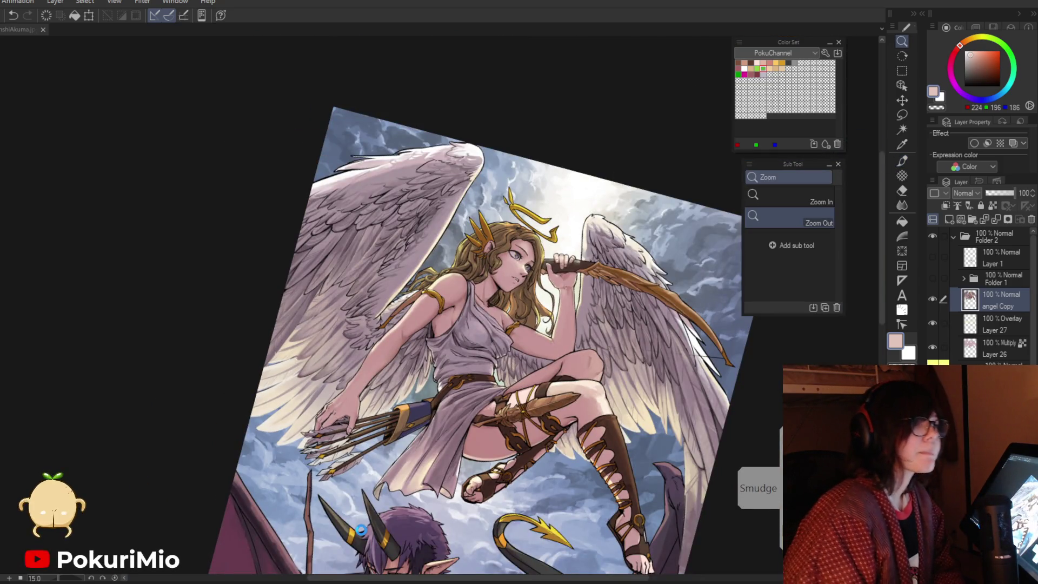
pyautogui.hotkey('ctrl', 's')
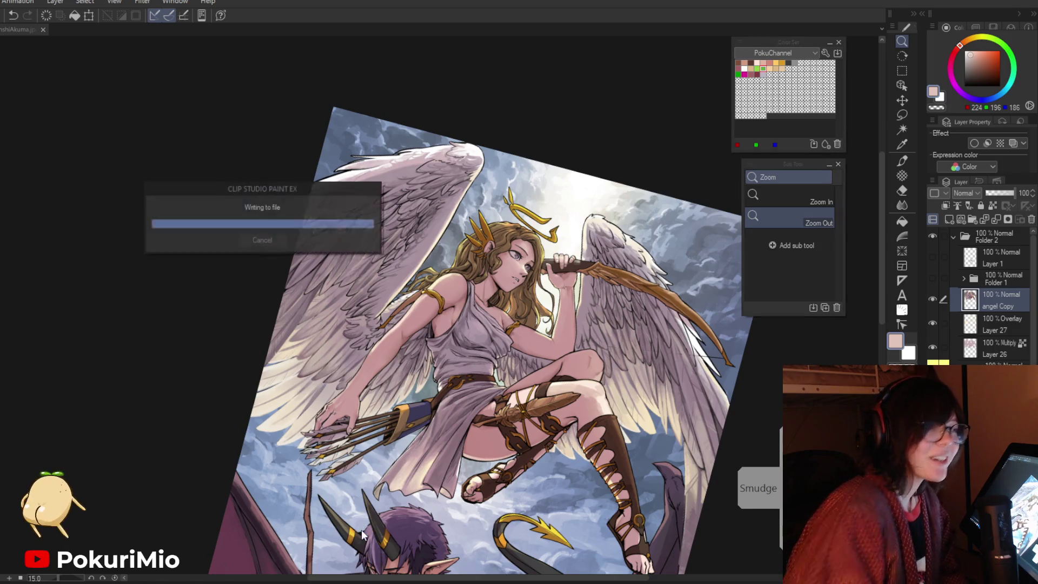
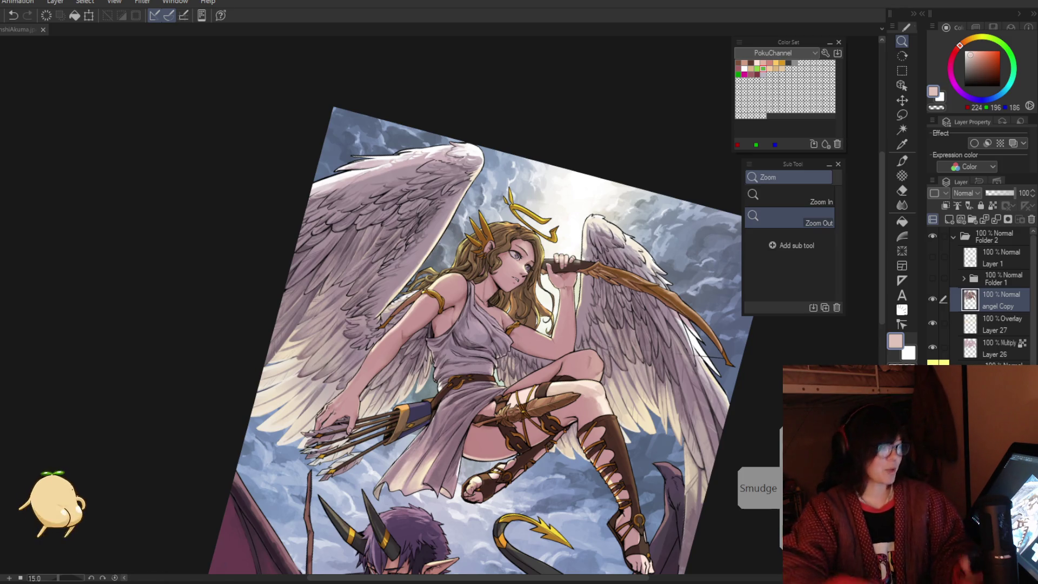
# Sample the feather pink and the outline black, then trace a dark outline along the wing edge
pyautogui.scroll(-3, 180, 294)
pyautogui.press('-')
pyautogui.press('-')
pyautogui.press('-')
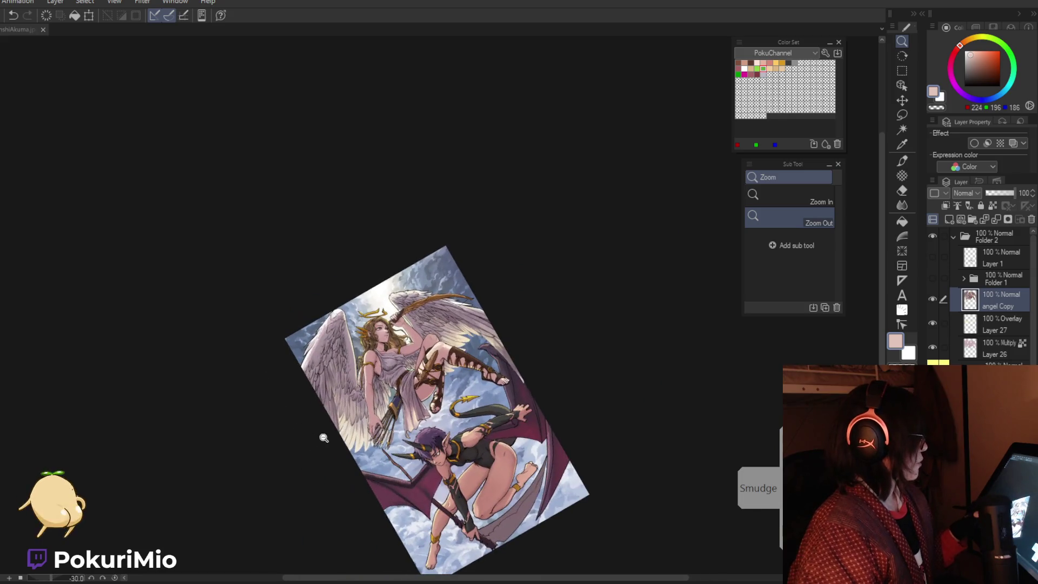
pyautogui.scroll(3, 324, 437)
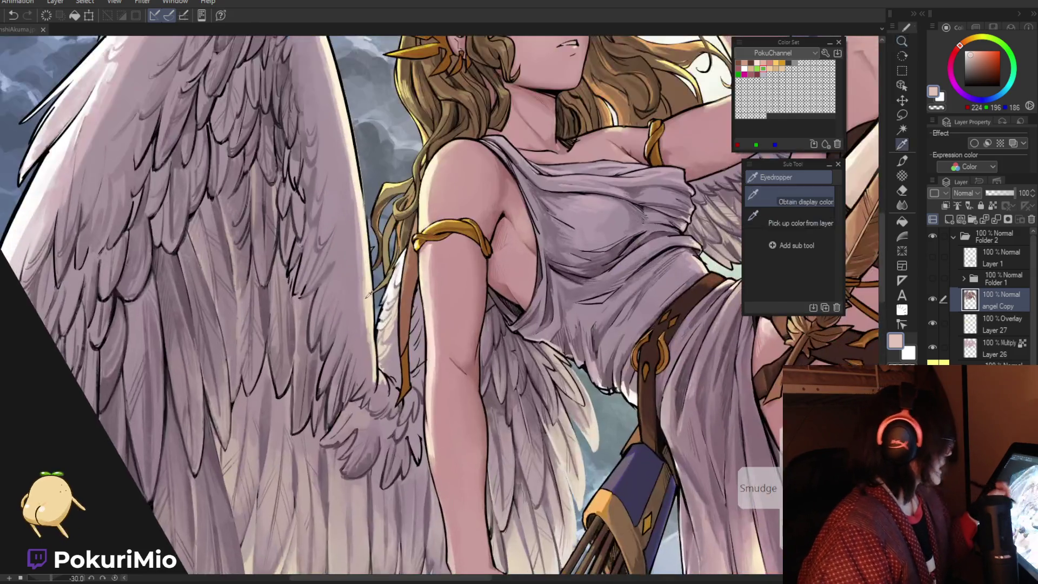
pyautogui.scroll(5, 375, 325)
pyautogui.keyDown('alt'); pyautogui.click(374, 325); pyautogui.keyUp('alt')
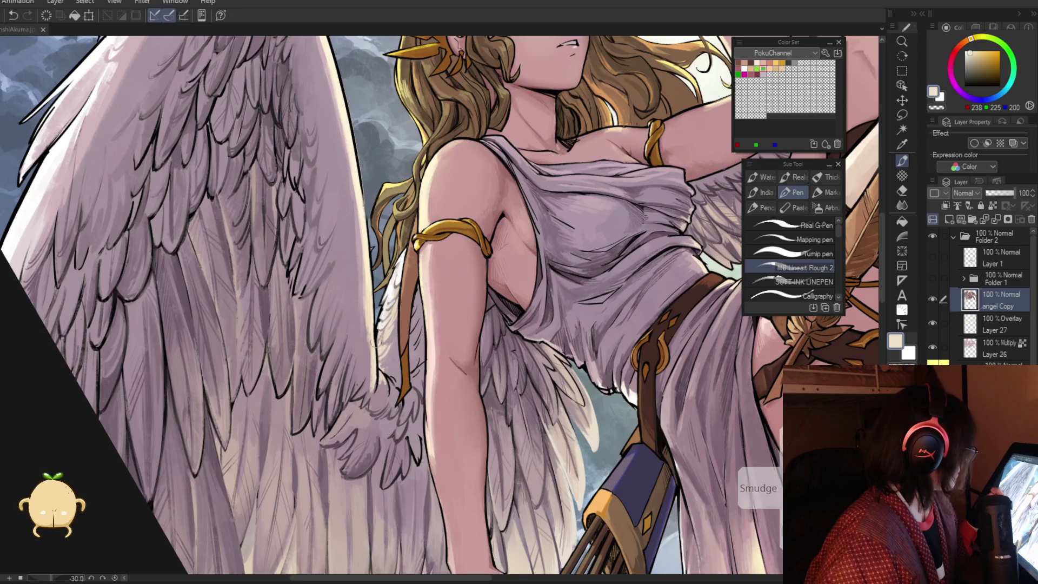
pyautogui.keyDown('alt'); pyautogui.click(371, 351); pyautogui.keyUp('alt')
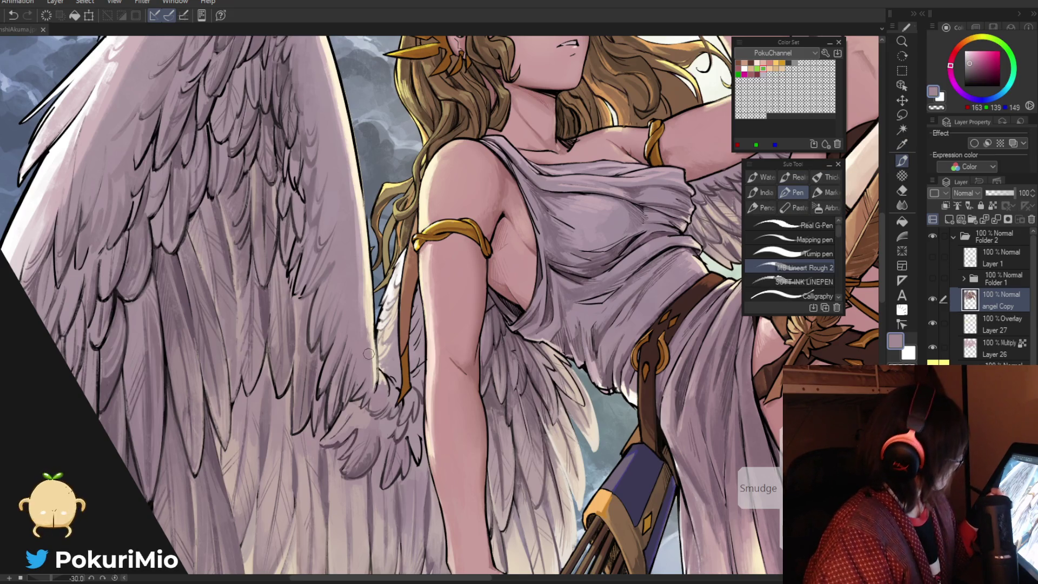
pyautogui.keyDown('alt'); pyautogui.click(374, 355); pyautogui.keyUp('alt')
pyautogui.moveTo(372, 335); pyautogui.dragTo(378, 373)
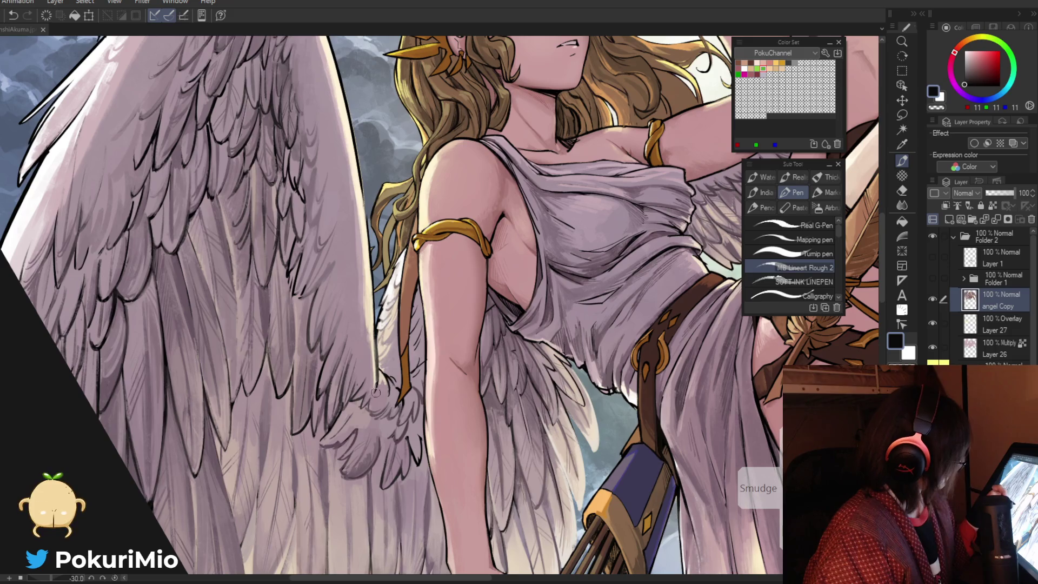
# Reframe the view on the angel and demon and sample the grey-pink feather shade
pyautogui.keyDown('ctrl'); pyautogui.keyDown('alt'); pyautogui.click(373, 392); pyautogui.keyUp('alt'); pyautogui.keyUp('ctrl')
pyautogui.keyDown('ctrl'); pyautogui.keyDown('alt'); pyautogui.click(351, 391); pyautogui.keyUp('alt'); pyautogui.keyUp('ctrl')
pyautogui.keyDown('ctrl'); pyautogui.keyDown('alt'); pyautogui.click(339, 401); pyautogui.keyUp('alt'); pyautogui.keyUp('ctrl')
pyautogui.keyDown('ctrl'); pyautogui.keyDown('alt'); pyautogui.click(336, 409); pyautogui.keyUp('alt'); pyautogui.keyUp('ctrl')
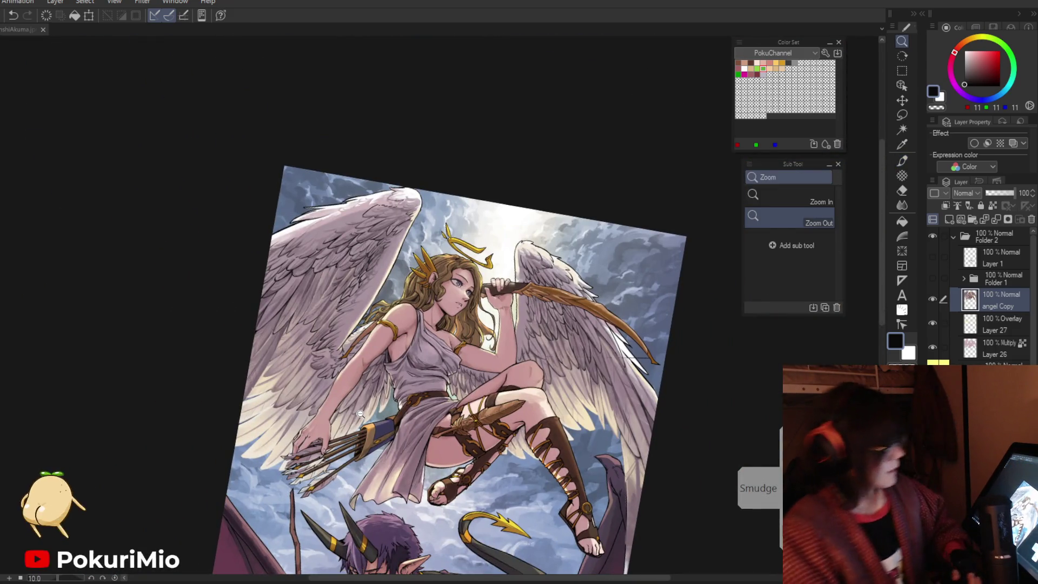
pyautogui.click(663, 514)
pyautogui.moveTo(611, 455); pyautogui.dragTo(503, 397)
pyautogui.scroll(5, 503, 398)
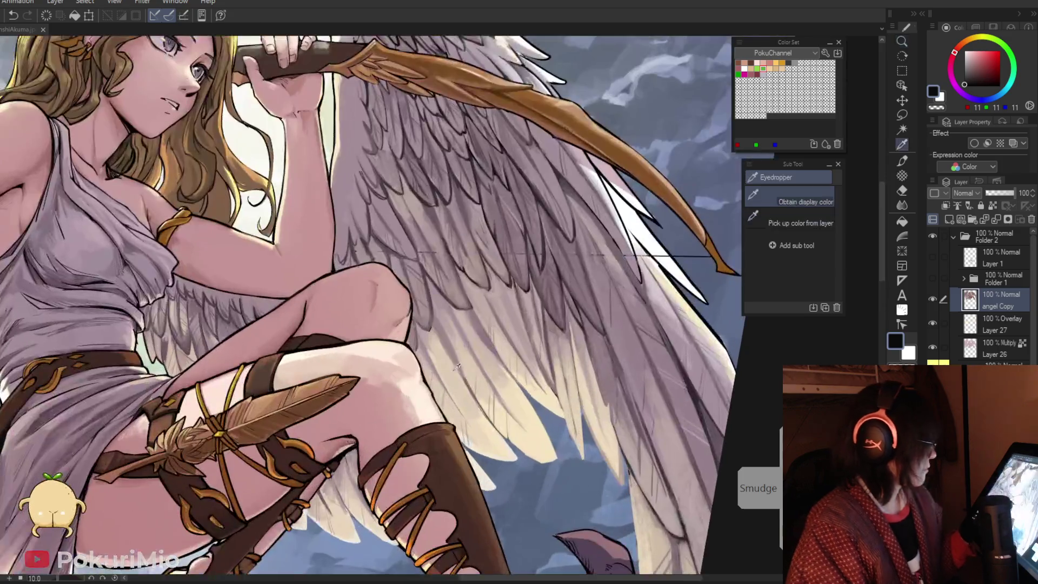
pyautogui.press('p')
pyautogui.keyDown('alt'); pyautogui.click(468, 380); pyautogui.keyUp('alt')
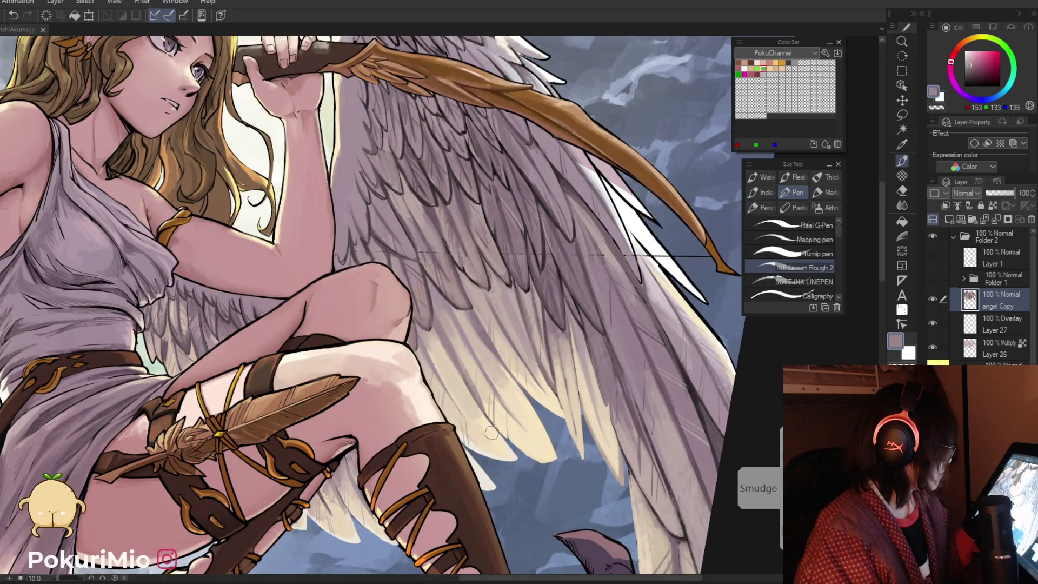
# Sample pale, darker and muted shadow tones at the wing tips to shade the lower feathers
pyautogui.hotkey('ctrl', '-')
pyautogui.hotkey('ctrl', '-')
pyautogui.hotkey('ctrl', '-')
pyautogui.click(543, 422)
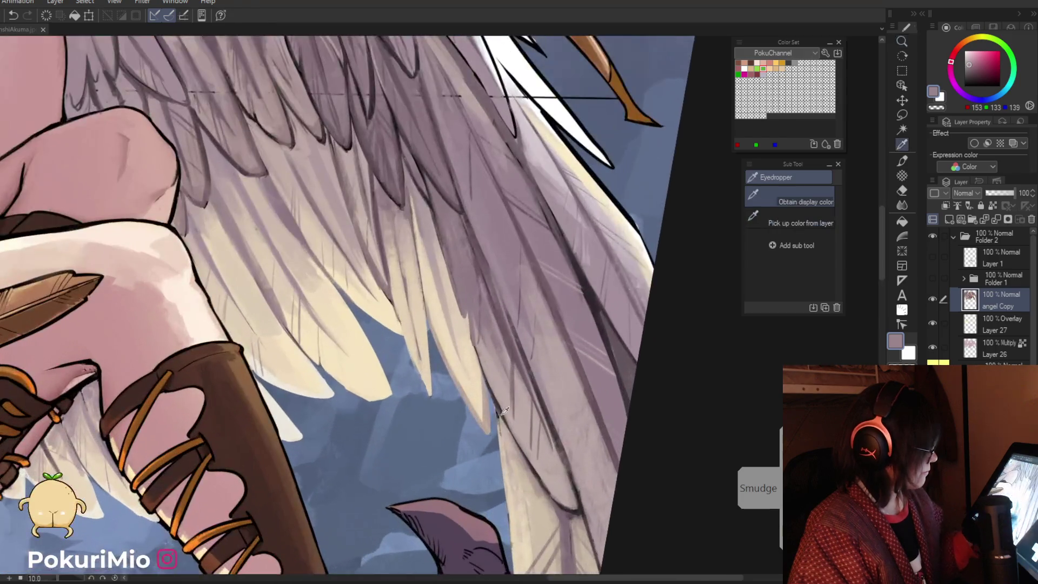
pyautogui.press('p')
pyautogui.keyDown('alt'); pyautogui.click(497, 411); pyautogui.keyUp('alt')
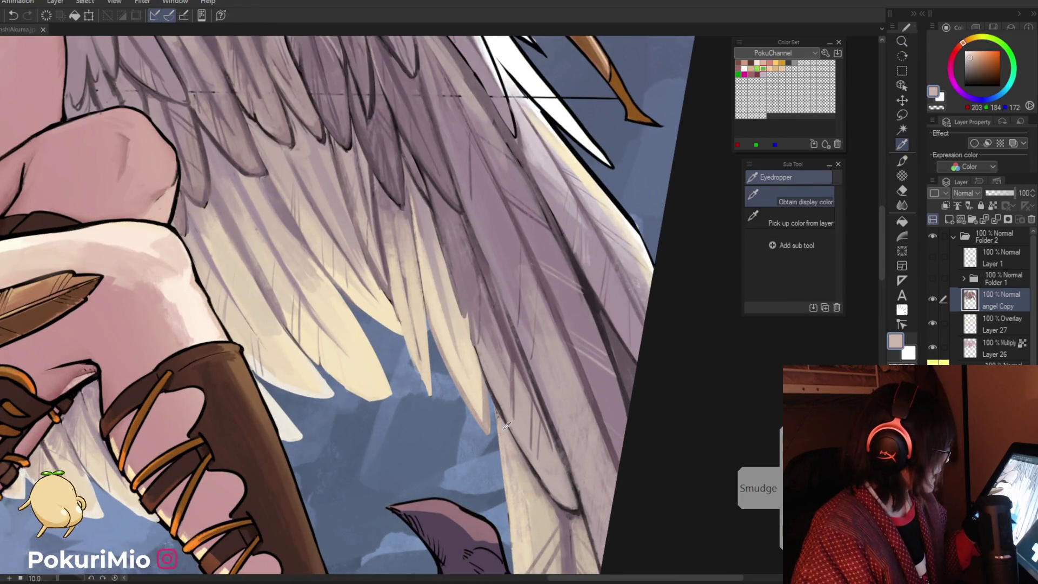
pyautogui.keyDown('alt'); pyautogui.click(496, 409); pyautogui.keyUp('alt')
pyautogui.keyDown('alt'); pyautogui.click(503, 405); pyautogui.keyUp('alt')
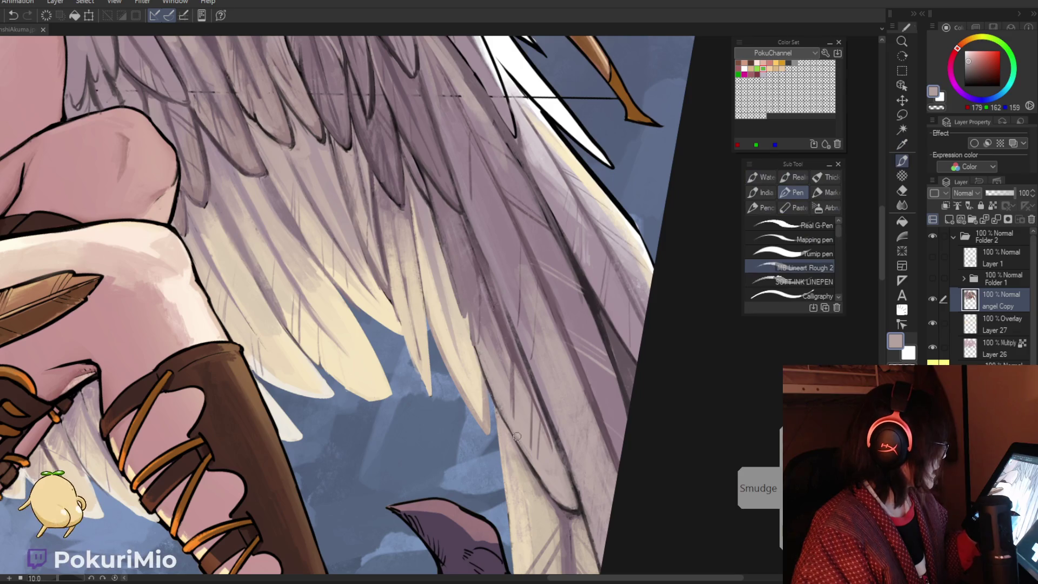
pyautogui.hotkey('ctrl', '-')
pyautogui.hotkey('ctrl', '-')
pyautogui.hotkey('ctrl', '-')
pyautogui.moveTo(419, 498); pyautogui.dragTo(443, 429)
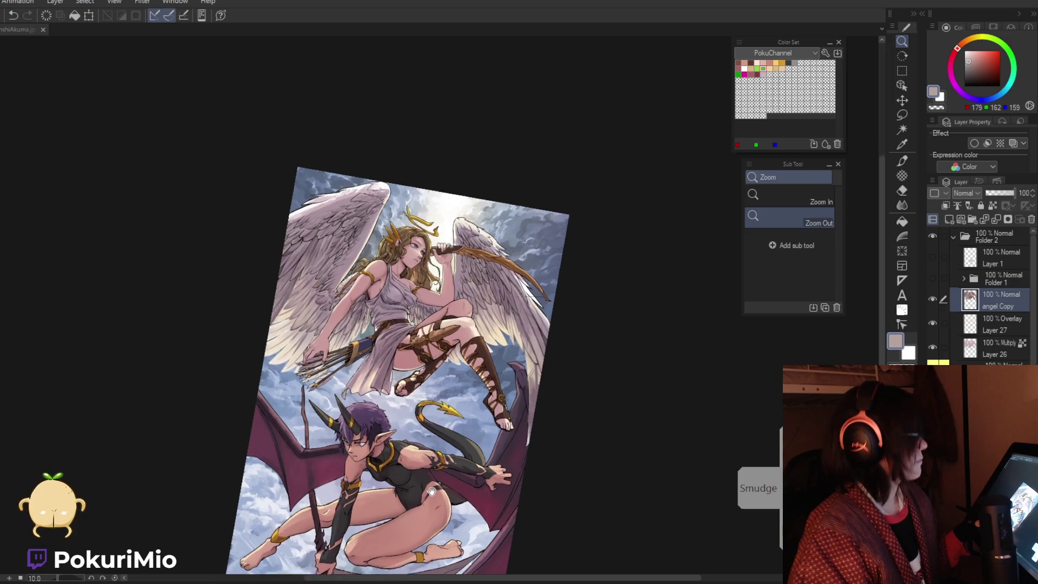
# Sample light, deeper and shadow skin tones from the angel's hand and arm
pyautogui.press('-')
pyautogui.click(335, 352)
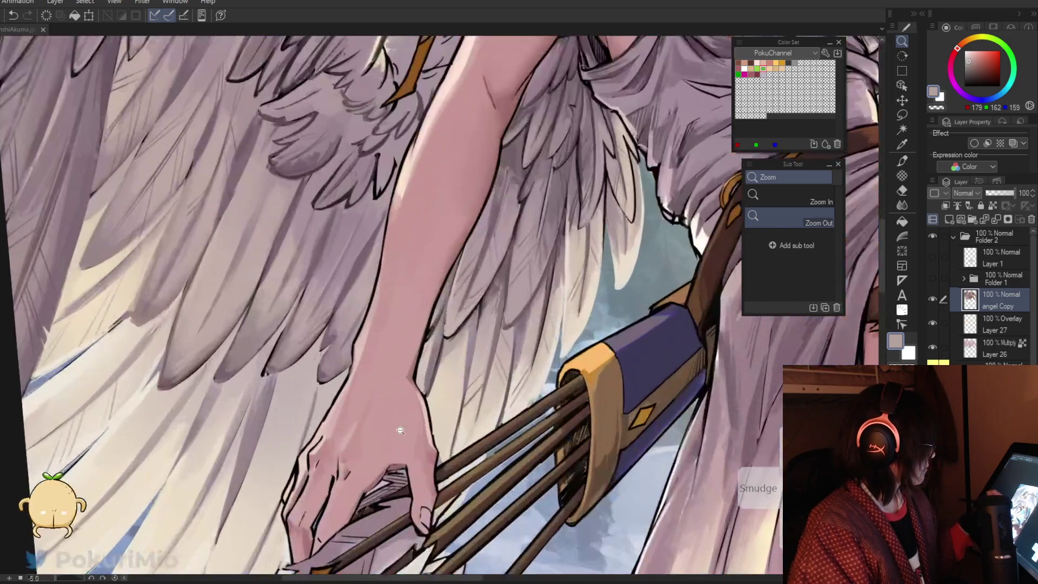
pyautogui.press('p')
pyautogui.keyDown('alt'); pyautogui.click(417, 352); pyautogui.keyUp('alt')
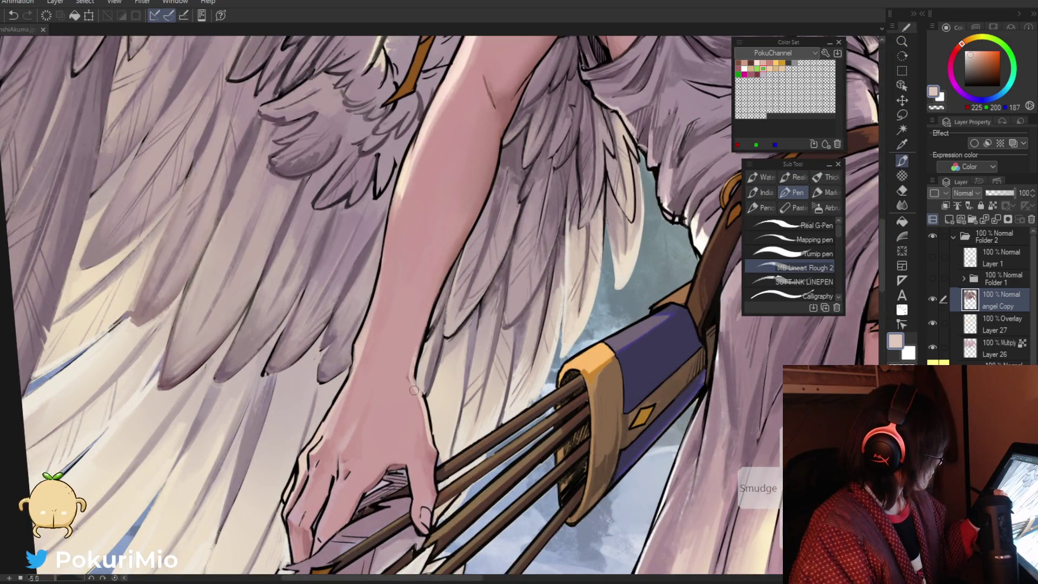
pyautogui.keyDown('alt'); pyautogui.click(415, 341); pyautogui.keyUp('alt')
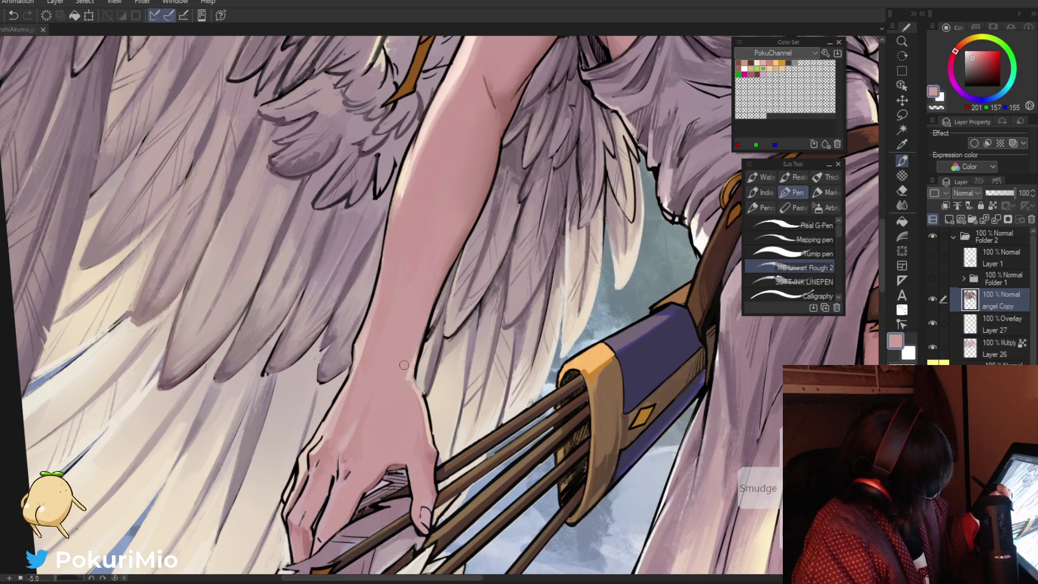
pyautogui.keyDown('alt'); pyautogui.click(405, 364); pyautogui.keyUp('alt')
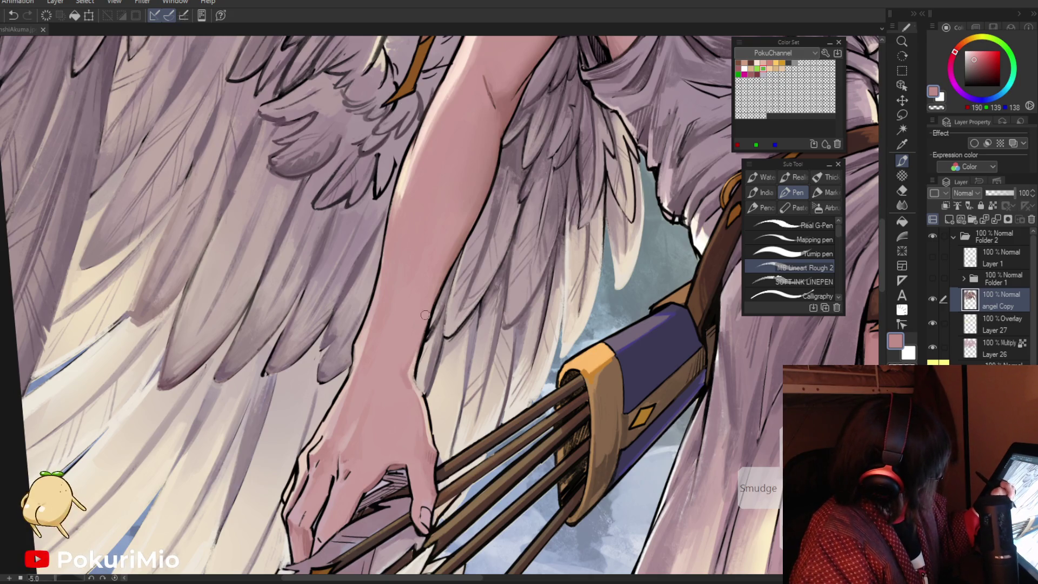
# Move the view up the figure and resample a lighter skin tone and the arm colour
pyautogui.hotkey('ctrl', 'alt', 'space')
pyautogui.moveTo(383, 250); pyautogui.dragTo(389, 339)
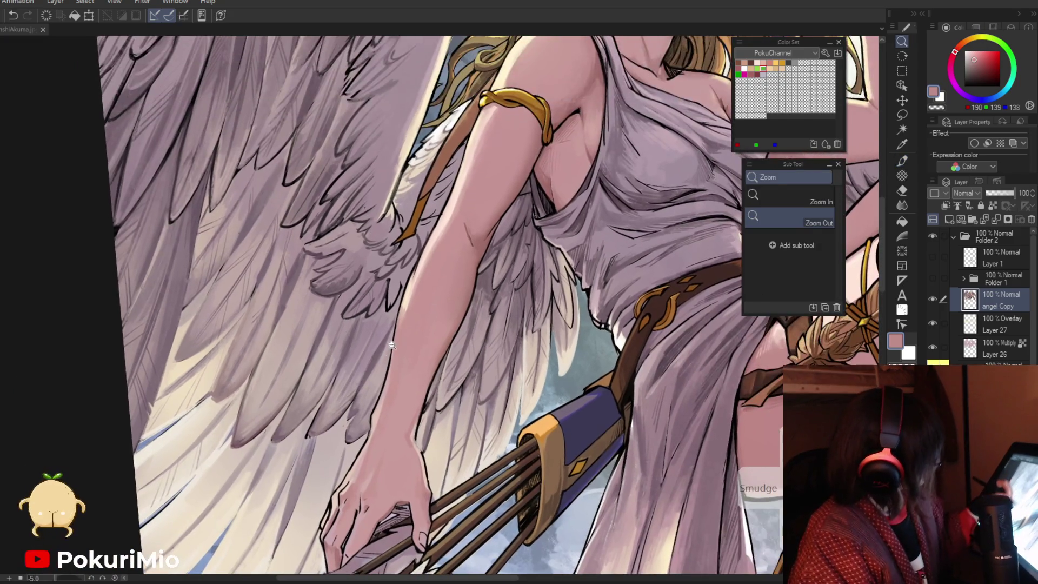
pyautogui.press('p')
pyautogui.keyDown('alt'); pyautogui.click(405, 380); pyautogui.keyUp('alt')
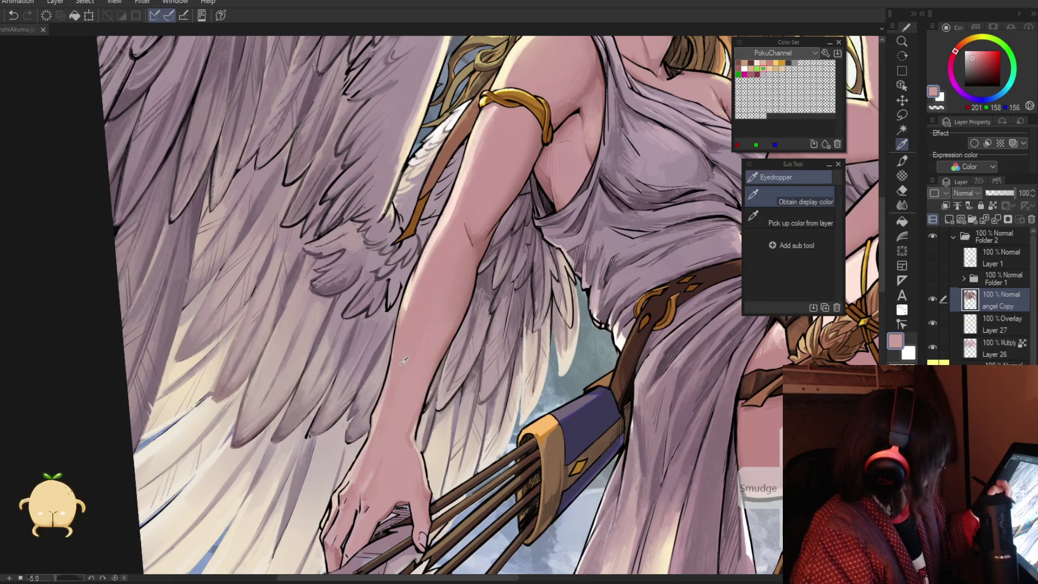
pyautogui.keyDown('alt'); pyautogui.click(389, 419); pyautogui.keyUp('alt')
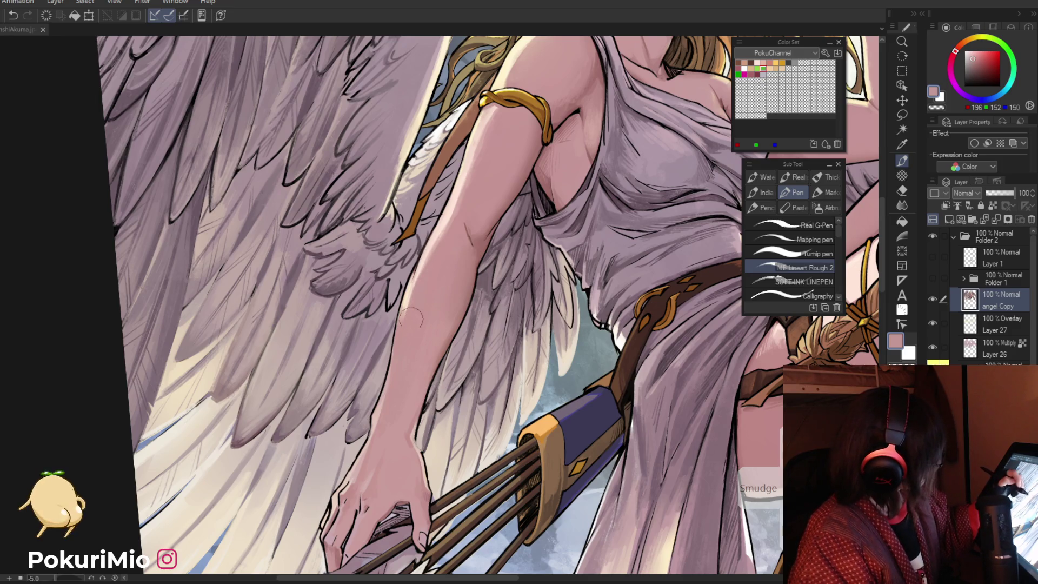
# Sample light and dark skin tones near the angel's shoulder and torso
pyautogui.press('/')
pyautogui.moveTo(416, 321); pyautogui.dragTo(254, 400)
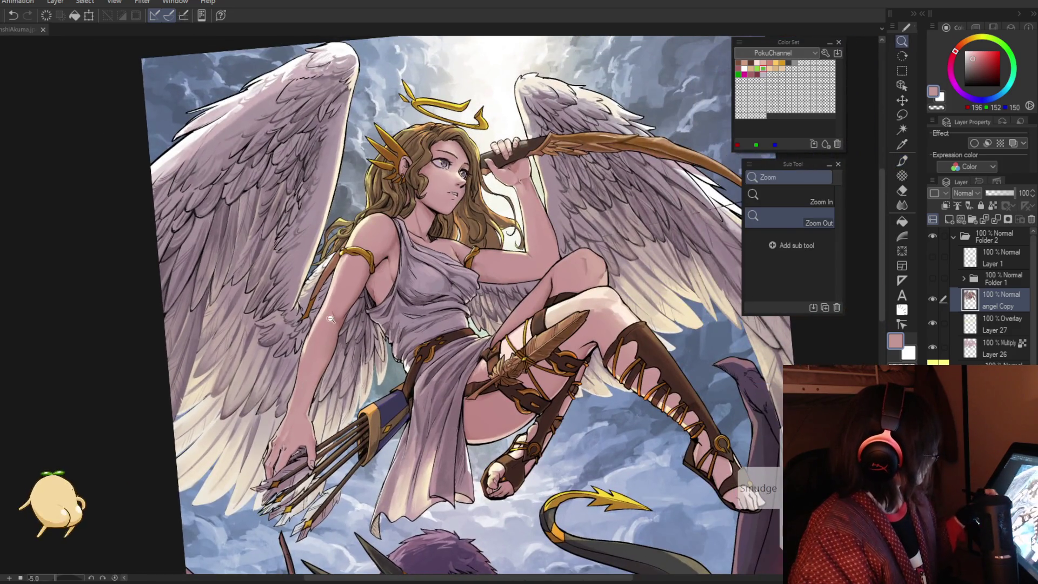
pyautogui.click(331, 320)
pyautogui.keyDown('alt'); pyautogui.click(312, 319); pyautogui.keyUp('alt')
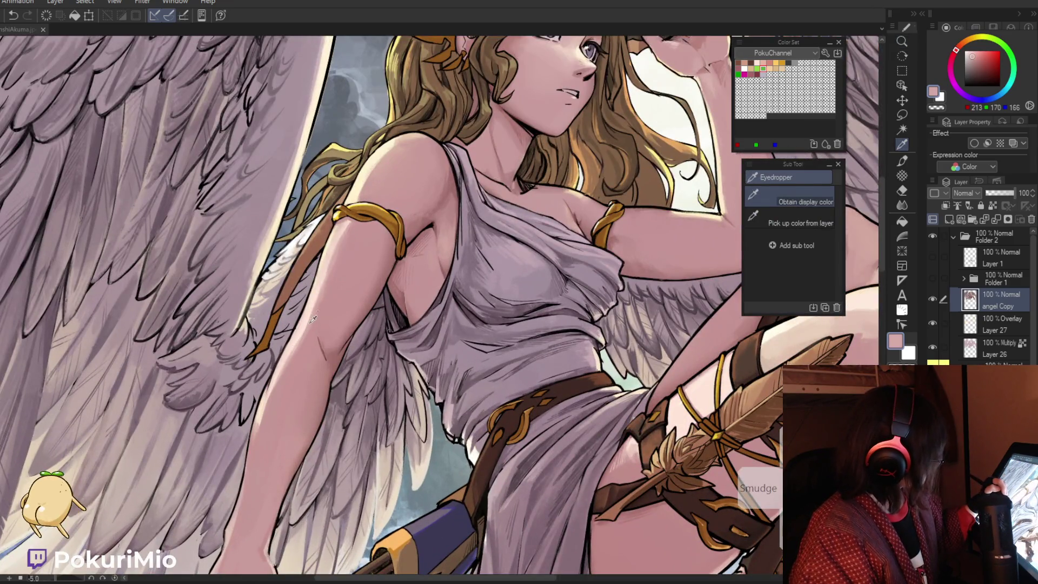
pyautogui.keyDown('alt'); pyautogui.click(366, 301); pyautogui.keyUp('alt')
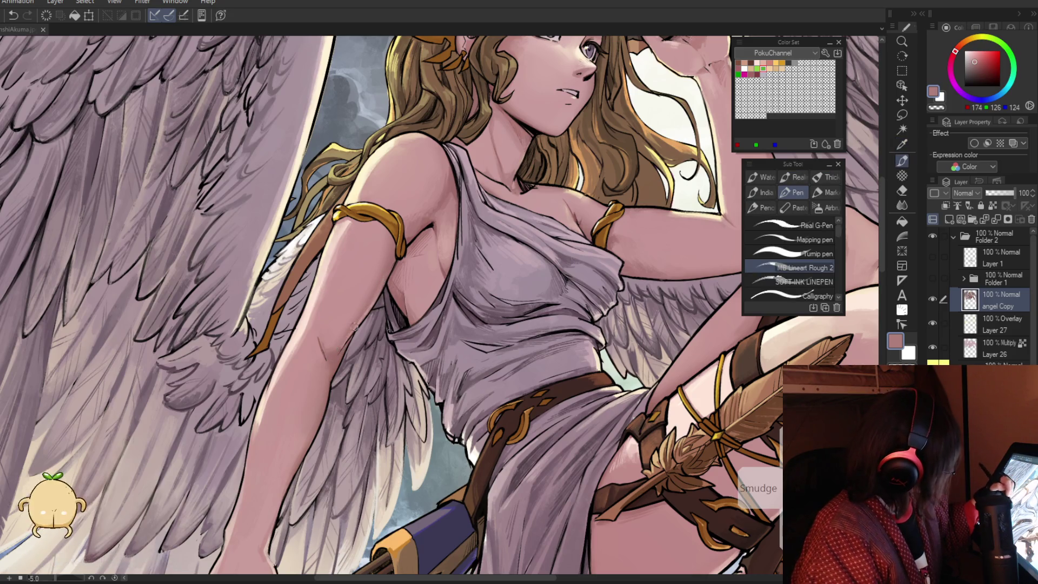
pyautogui.hotkey('ctrl', '0')
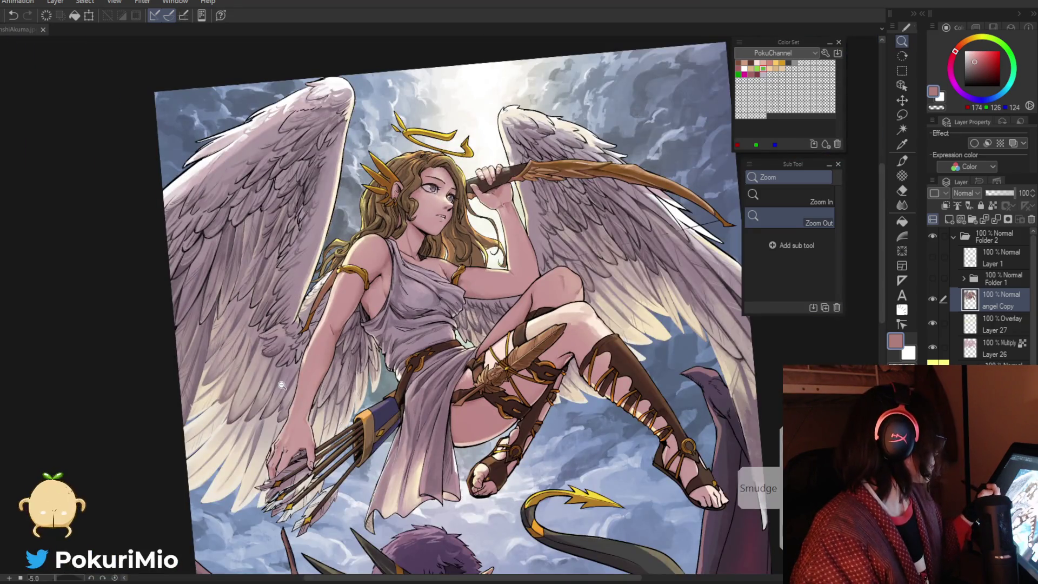
# Sample the arm's shadow, lighter and darker skin tones
pyautogui.click(294, 352)
pyautogui.press('p')
pyautogui.keyDown('alt'); pyautogui.click(314, 304); pyautogui.keyUp('alt')
pyautogui.keyDown('alt'); pyautogui.click(314, 293); pyautogui.keyUp('alt')
pyautogui.keyDown('alt'); pyautogui.click(324, 307); pyautogui.keyUp('alt')
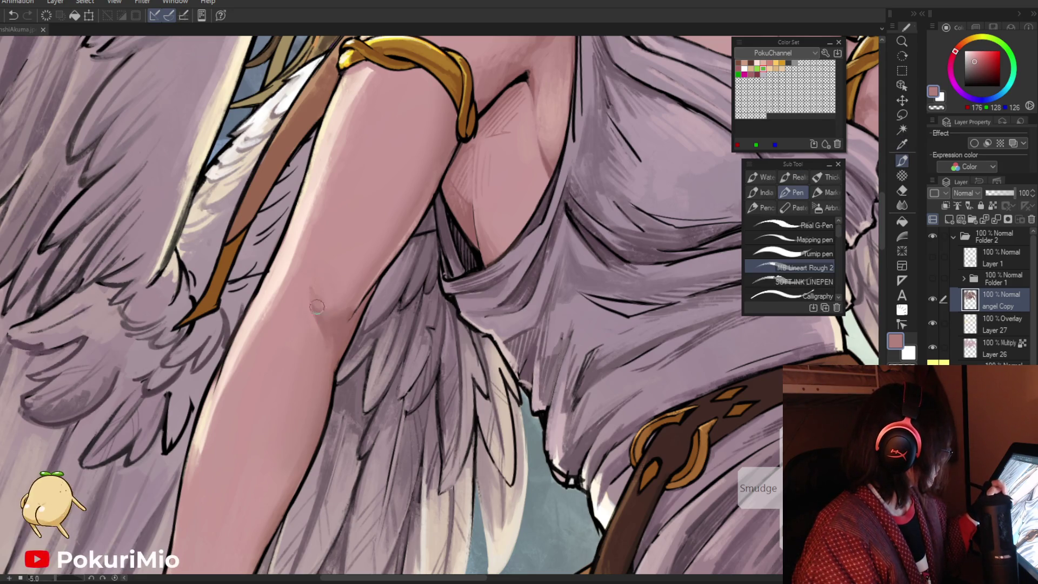
pyautogui.keyDown('alt'); pyautogui.click(330, 312); pyautogui.keyUp('alt')
pyautogui.keyDown('alt'); pyautogui.click(306, 289); pyautogui.keyUp('alt')
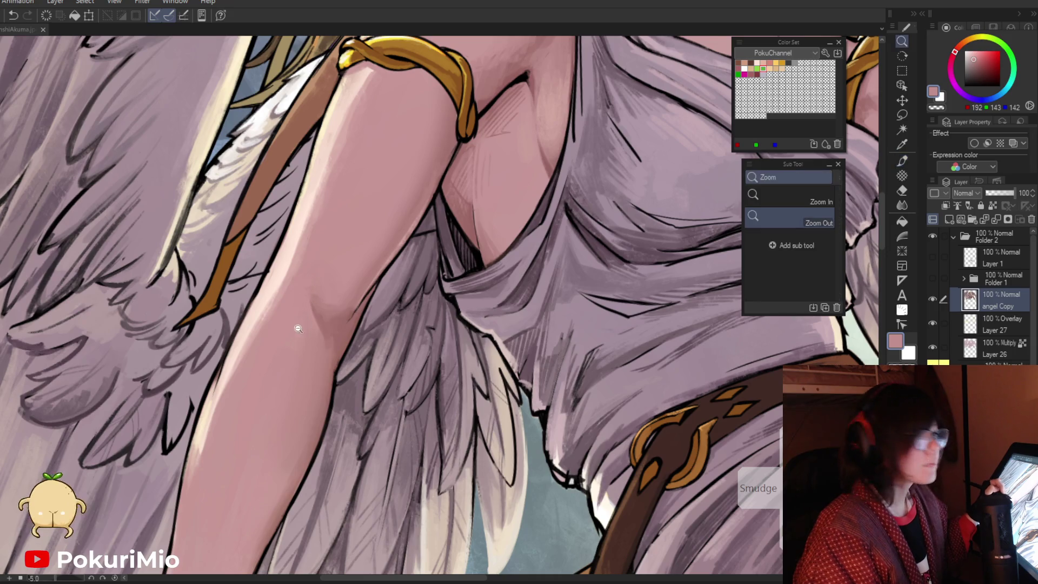
# Pick a deep reddish skin shadow and a darker shade for under the arm
pyautogui.press('/')
pyautogui.keyDown('alt'); pyautogui.click(292, 373); pyautogui.keyUp('alt')
pyautogui.click(286, 406)
pyautogui.click(318, 406)
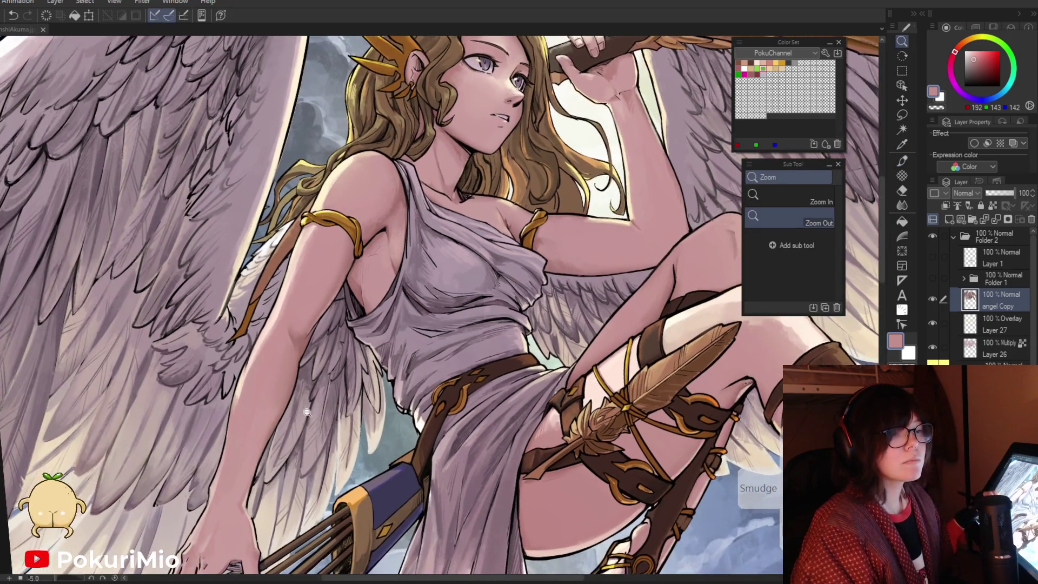
pyautogui.click(275, 349)
pyautogui.keyDown('alt'); pyautogui.click(304, 322); pyautogui.keyUp('alt')
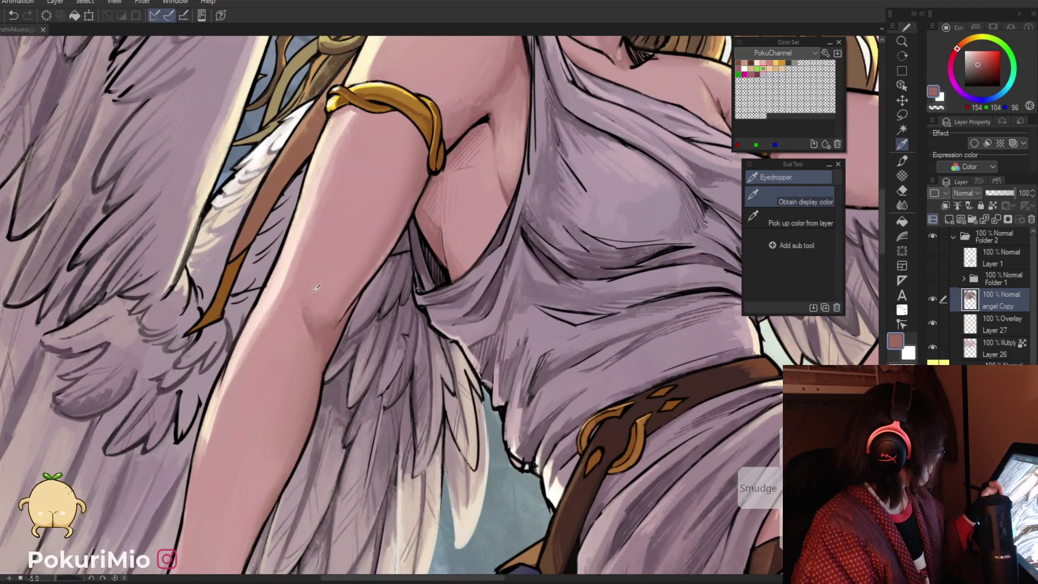
pyautogui.press('p')
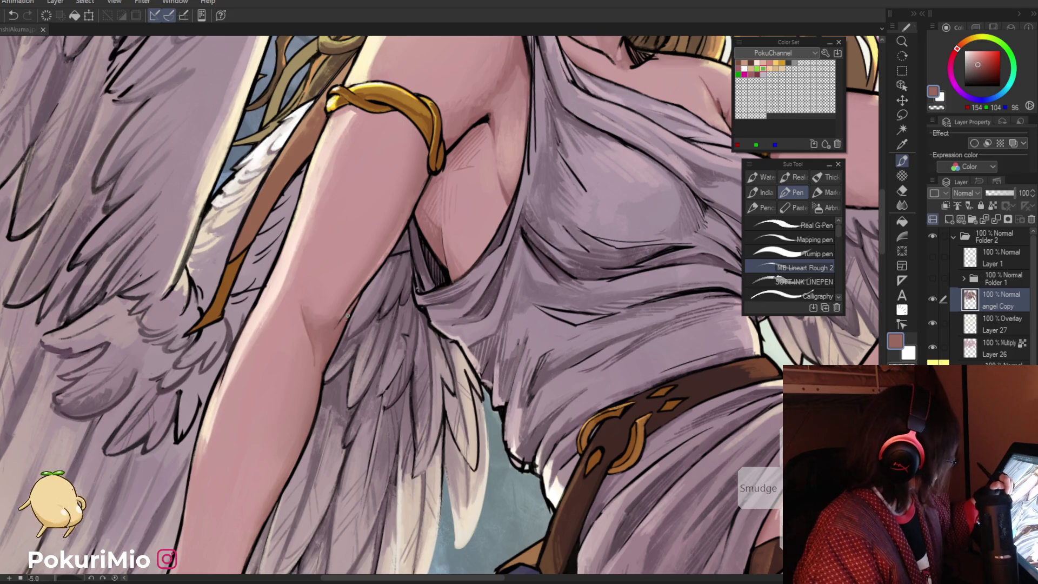
pyautogui.keyDown('alt'); pyautogui.click(506, 106); pyautogui.keyUp('alt')
pyautogui.click(980, 67)
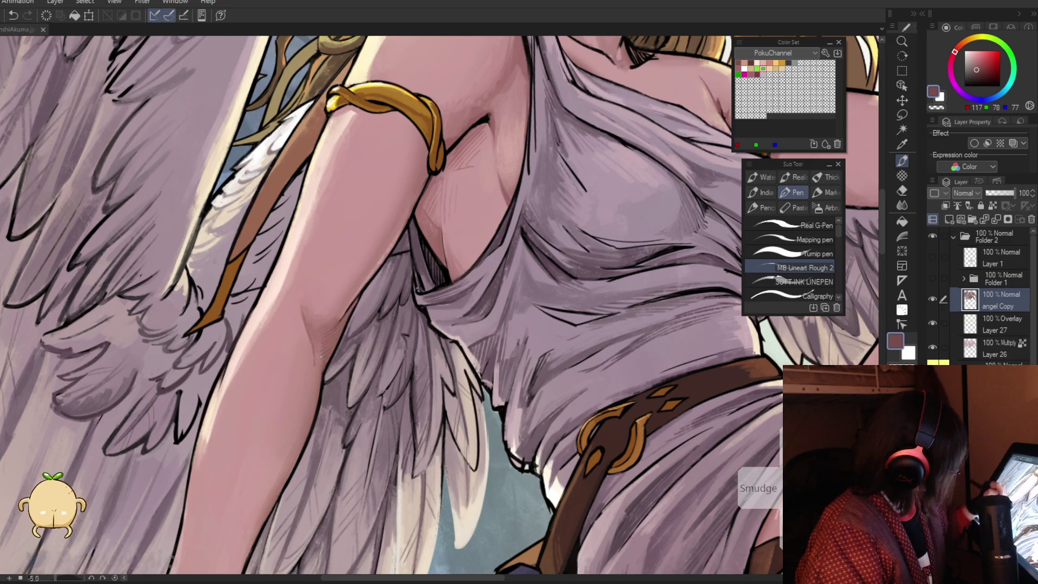
# Sample the pink skin tone by the armband and armpit, then straighten the view
pyautogui.hotkey('ctrl', 'alt', 'space')
pyautogui.click(286, 387)
pyautogui.click(286, 388)
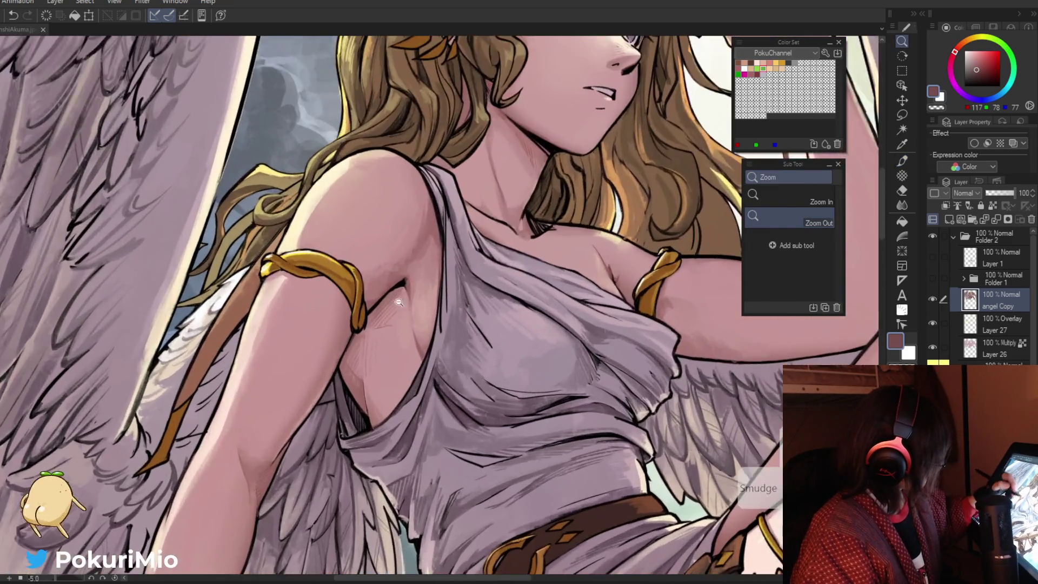
pyautogui.click(381, 273)
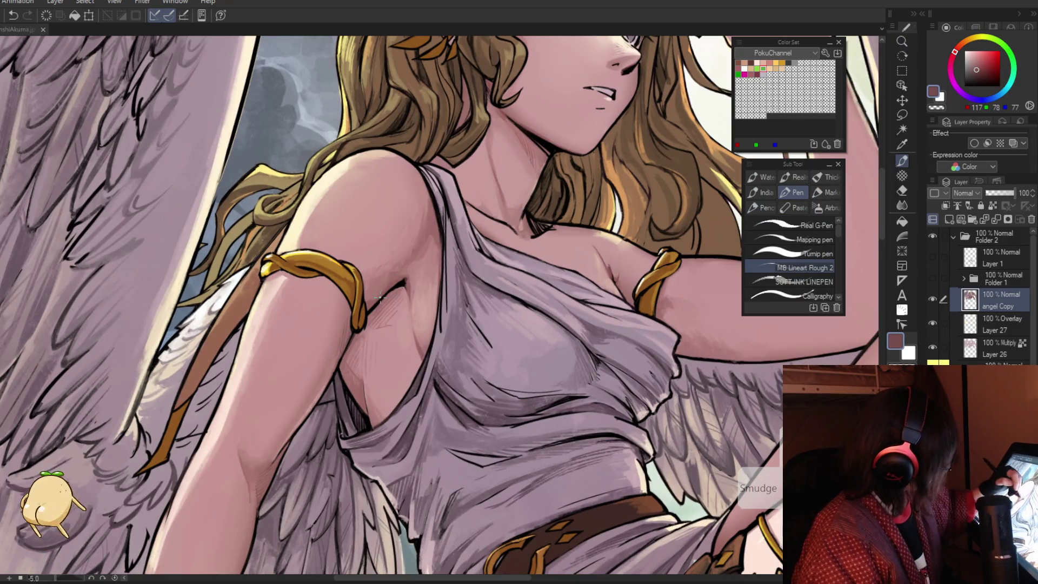
pyautogui.keyDown('alt'); pyautogui.click(379, 296); pyautogui.keyUp('alt')
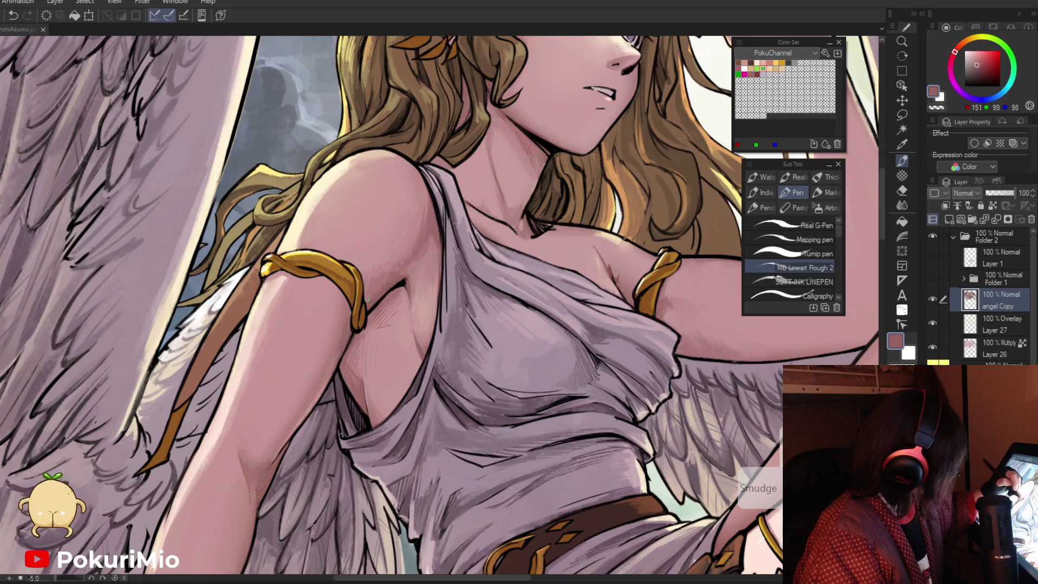
pyautogui.moveTo(364, 290); pyautogui.dragTo(443, 232)
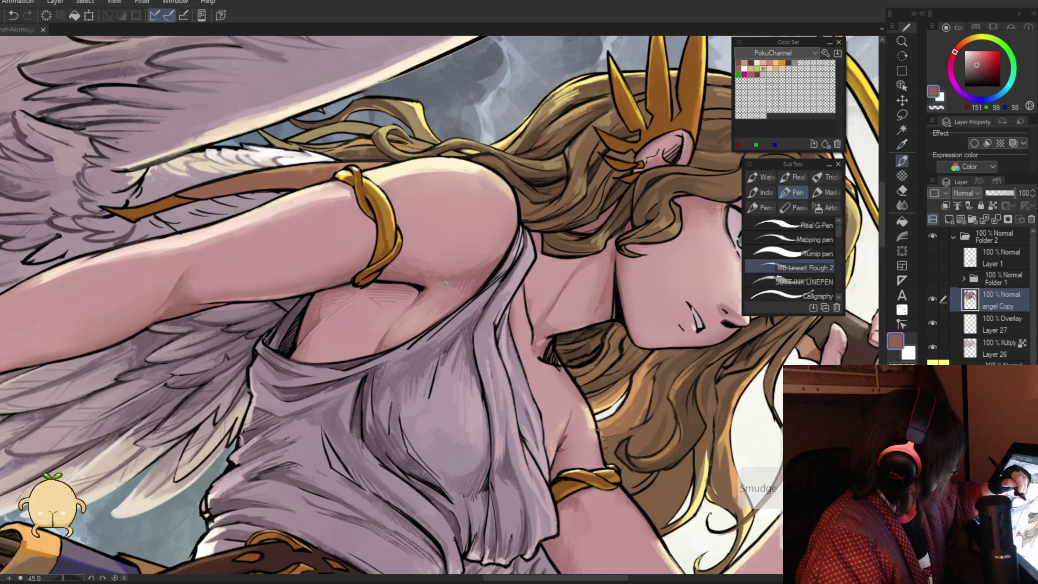
pyautogui.hotkey('ctrl', '0')
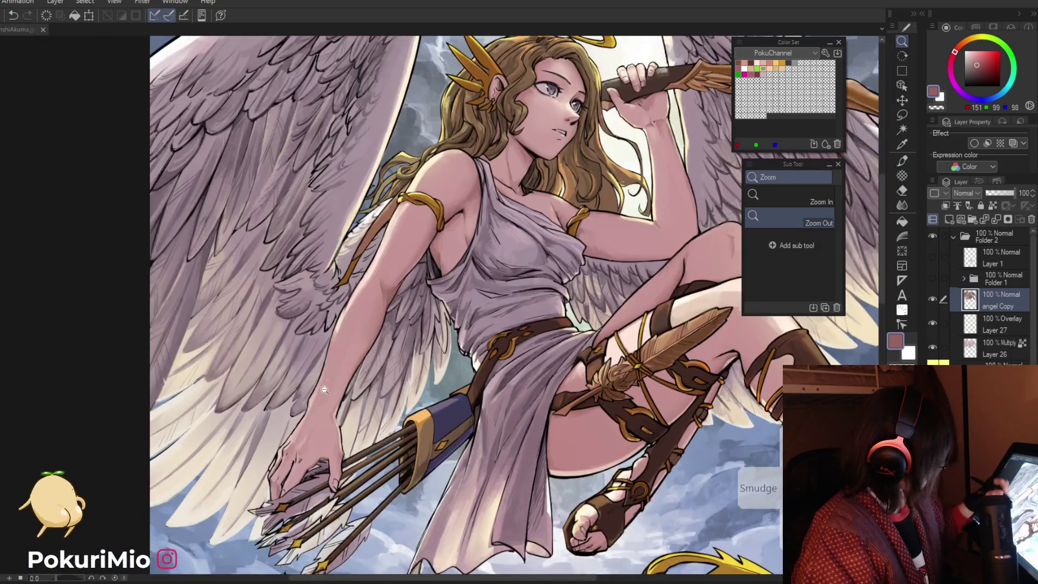
# Frame the legs and draw two faint strokes along the angel's thigh edge
pyautogui.scroll(3, 324, 389)
pyautogui.scroll(-3, 324, 389)
pyautogui.scroll(1, 236, 337)
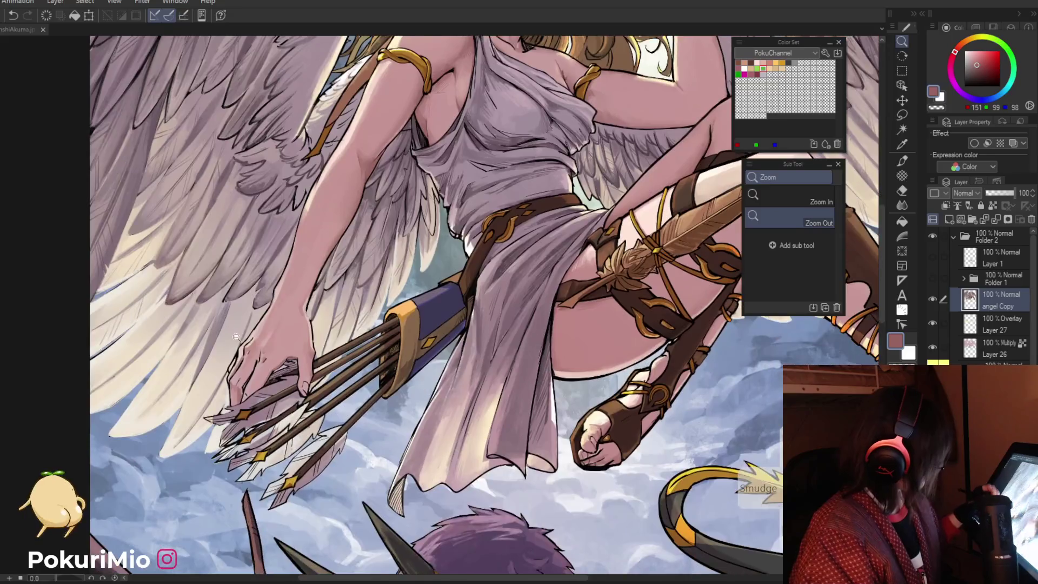
pyautogui.moveTo(233, 377); pyautogui.dragTo(369, 448)
pyautogui.scroll(3, 369, 449)
pyautogui.press('p')
pyautogui.moveTo(402, 338); pyautogui.dragTo(396, 416)
pyautogui.moveTo(396, 358)
pyautogui.mouseDown()
pyautogui.moveTo(395, 418)
pyautogui.moveTo(386, 416)
pyautogui.mouseUp()
pyautogui.press('z')
pyautogui.scroll(-5, 295, 475)
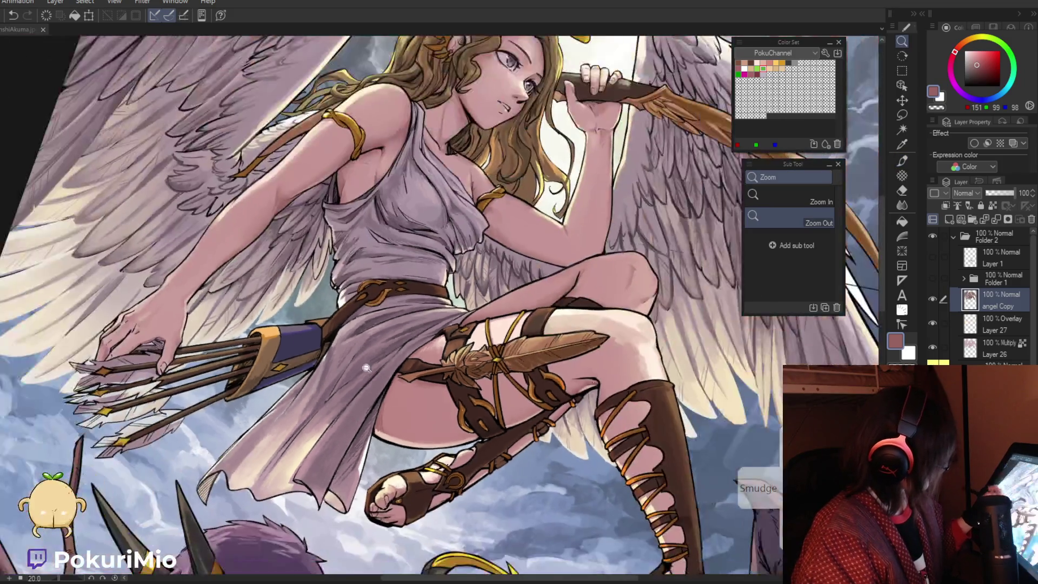
pyautogui.scroll(5, 435, 495)
pyautogui.press('p')
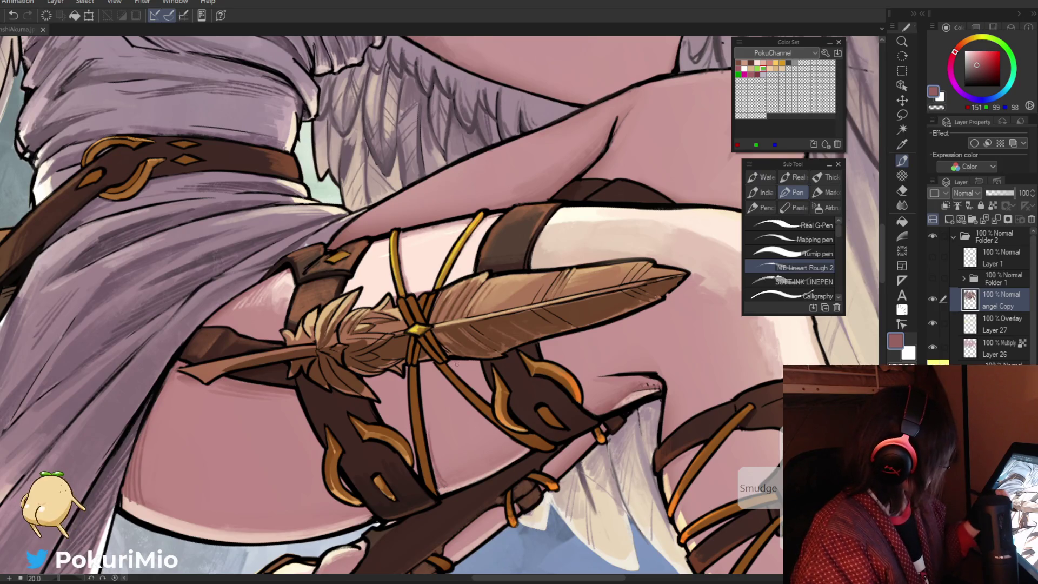
# Add thin line strokes along the right edge of the thigh feather
pyautogui.press('-')
pyautogui.press('-')
pyautogui.press('-')
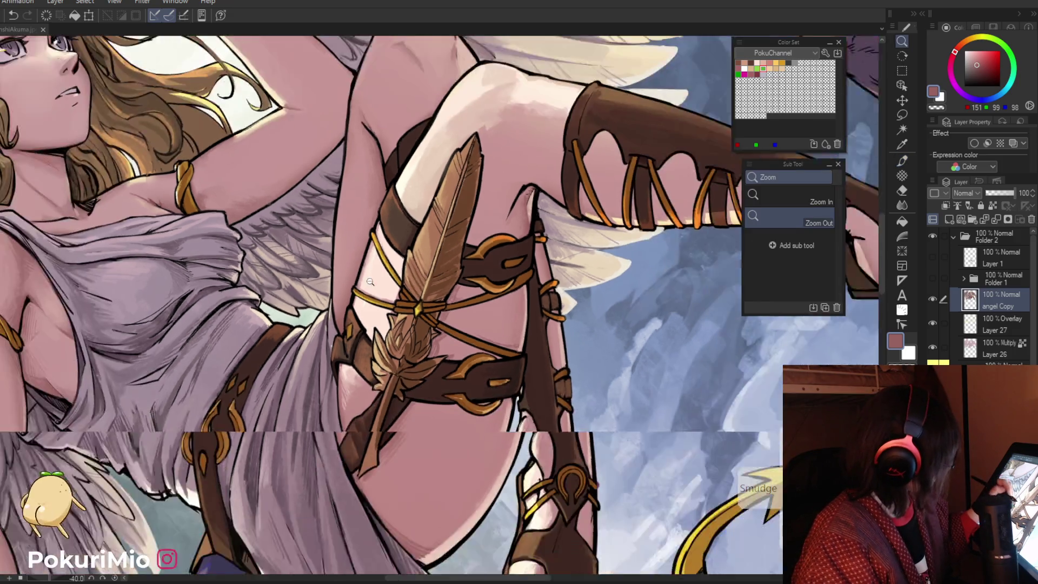
pyautogui.moveTo(483, 378); pyautogui.dragTo(338, 369)
pyautogui.moveTo(458, 306)
pyautogui.mouseDown()
pyautogui.moveTo(471, 277)
pyautogui.moveTo(429, 356)
pyautogui.mouseUp()
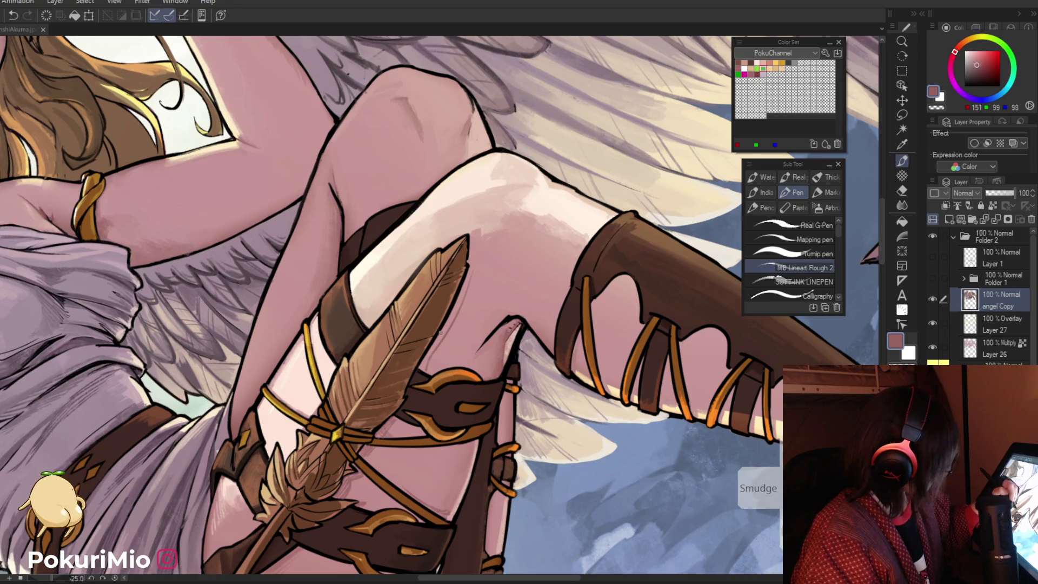
pyautogui.moveTo(465, 287); pyautogui.dragTo(437, 341)
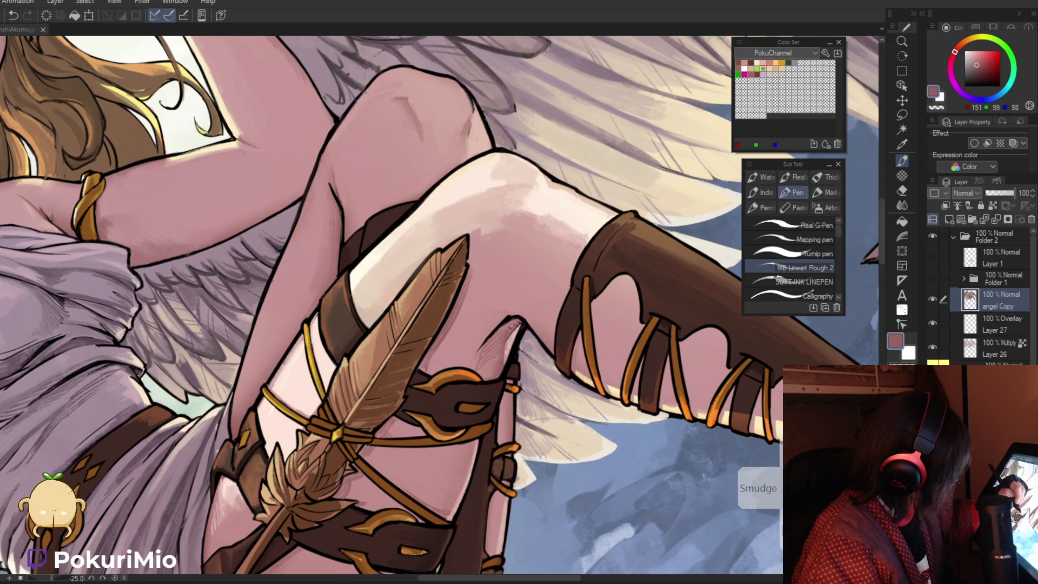
pyautogui.scroll(-5, 487, 374)
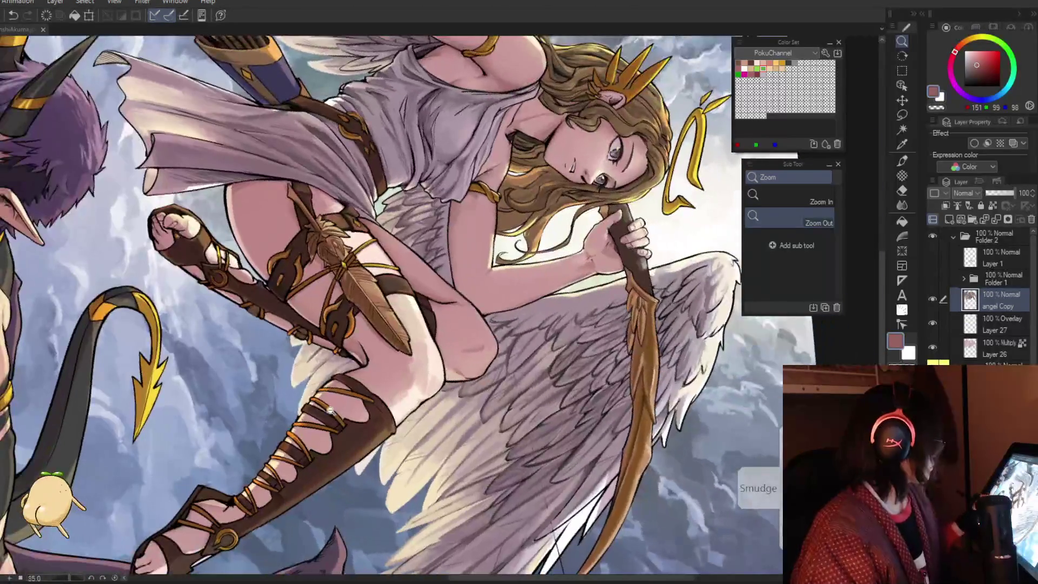
pyautogui.scroll(5, 394, 382)
pyautogui.scroll(2, 394, 382)
# Sample thigh pink, line black and dark and light strap browns to shade the thigh strap
pyautogui.press('p')
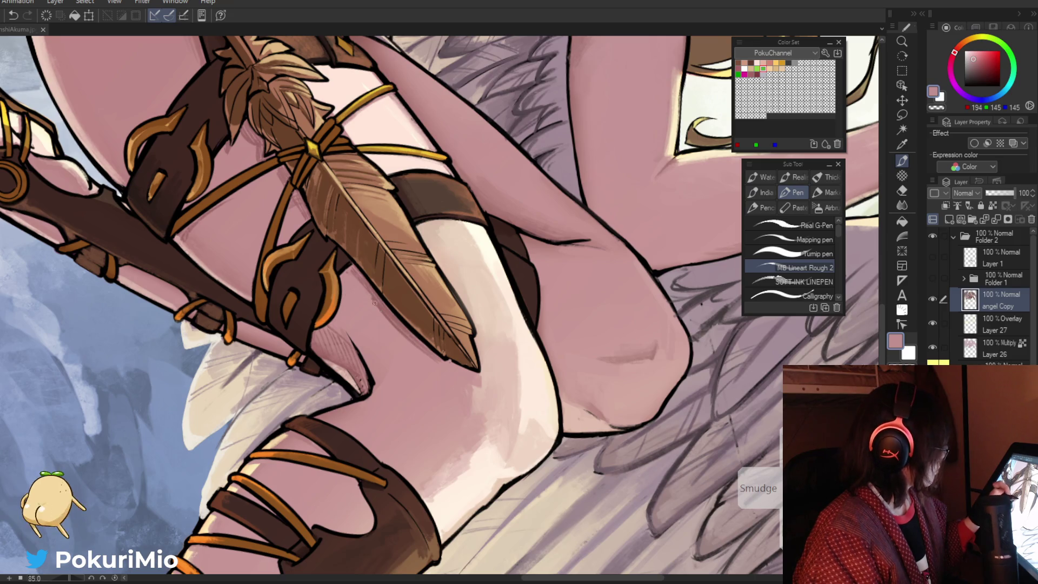
pyautogui.keyDown('alt'); pyautogui.click(349, 272); pyautogui.keyUp('alt')
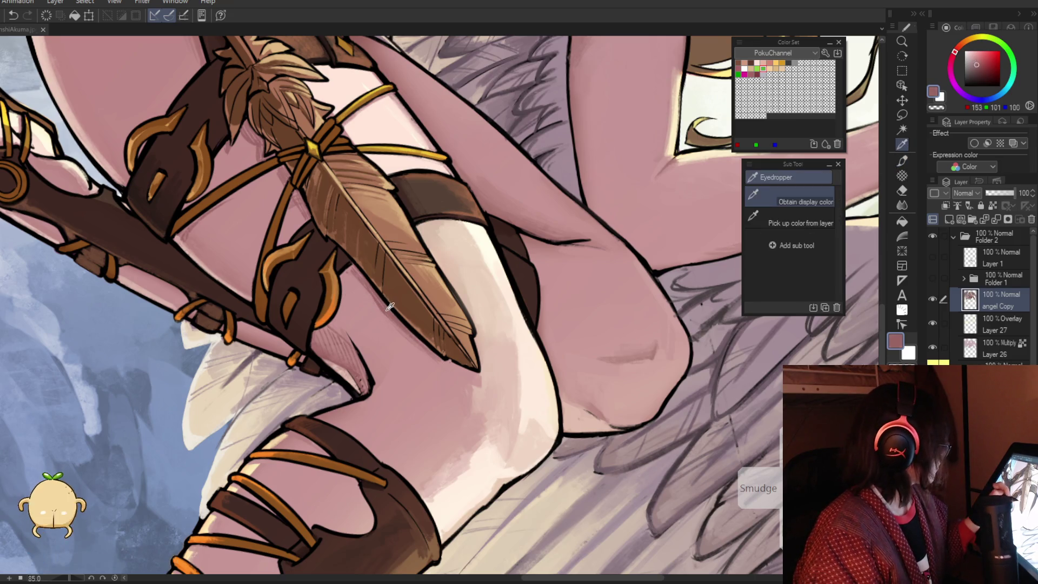
pyautogui.keyDown('alt'); pyautogui.click(349, 273); pyautogui.keyUp('alt')
pyautogui.moveTo(346, 271); pyautogui.dragTo(282, 482)
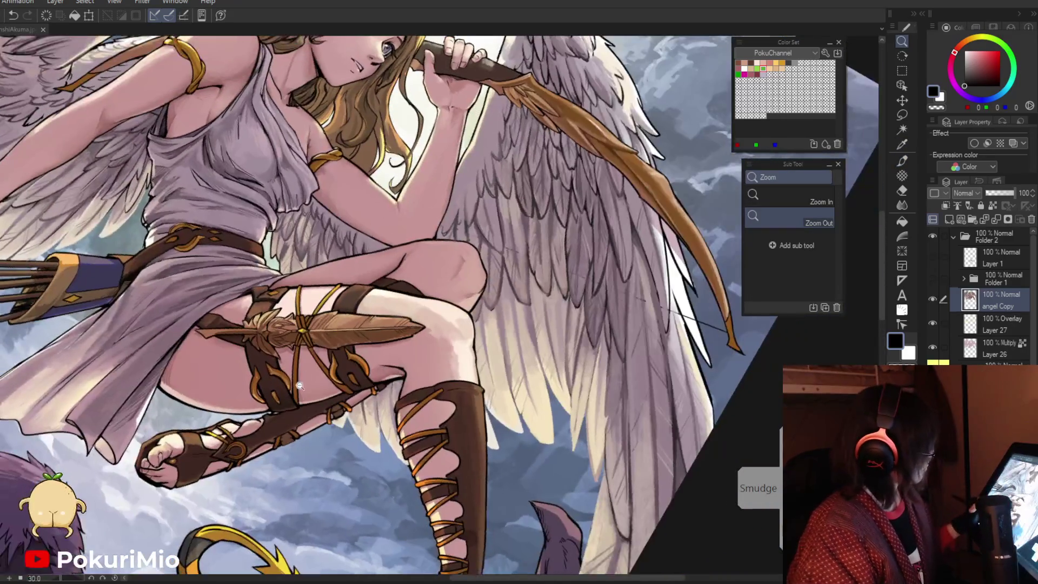
pyautogui.keyDown('alt'); pyautogui.click(348, 349); pyautogui.keyUp('alt')
pyautogui.click(348, 350)
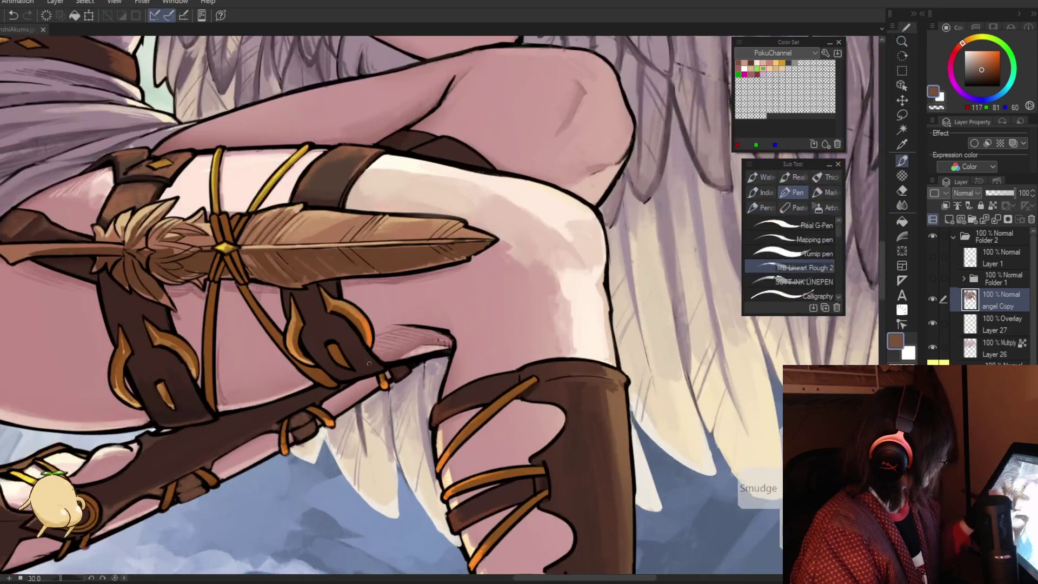
pyautogui.keyDown('alt'); pyautogui.click(361, 366); pyautogui.keyUp('alt')
pyautogui.moveTo(360, 369)
pyautogui.mouseDown()
pyautogui.moveTo(438, 376)
pyautogui.moveTo(465, 342)
pyautogui.moveTo(401, 357)
pyautogui.mouseUp()
pyautogui.keyDown('alt'); pyautogui.click(438, 376); pyautogui.keyUp('alt')
# Sample the lower boot's browns and ink a short dark line along its strap
pyautogui.scroll(-5, 487, 352)
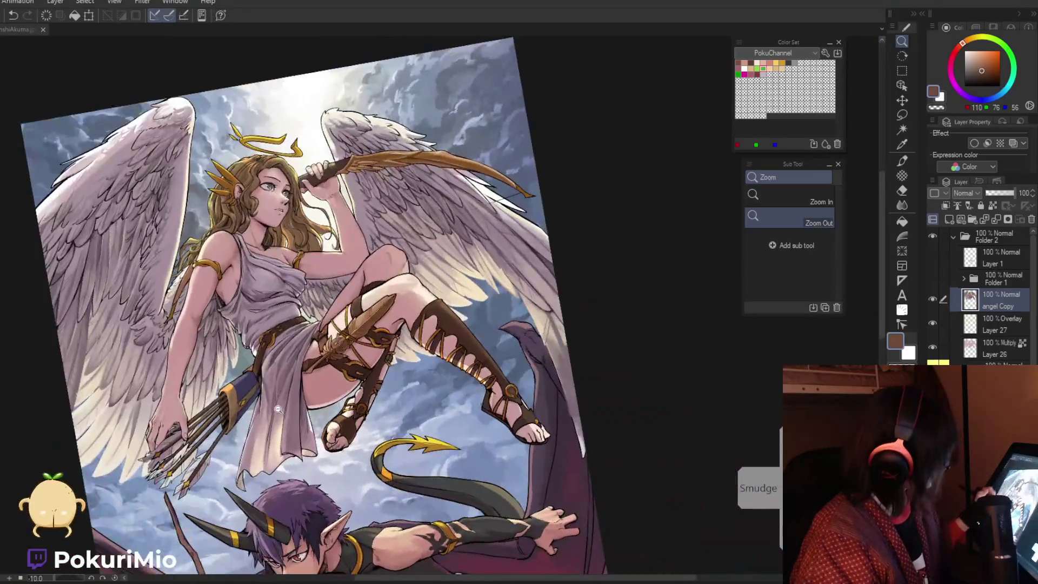
pyautogui.scroll(5, 401, 358)
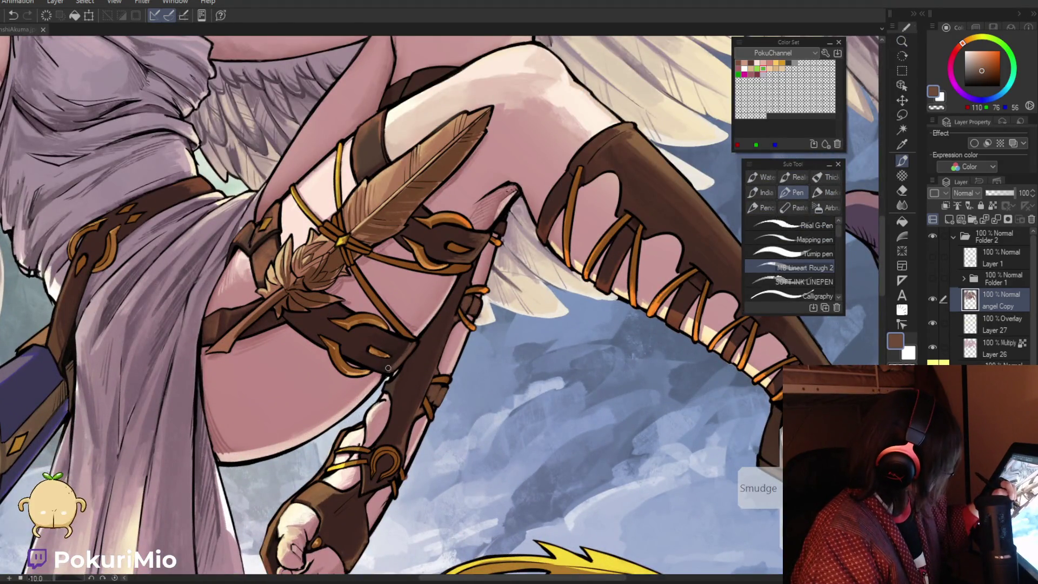
pyautogui.scroll(-5, 388, 368)
pyautogui.press('j')
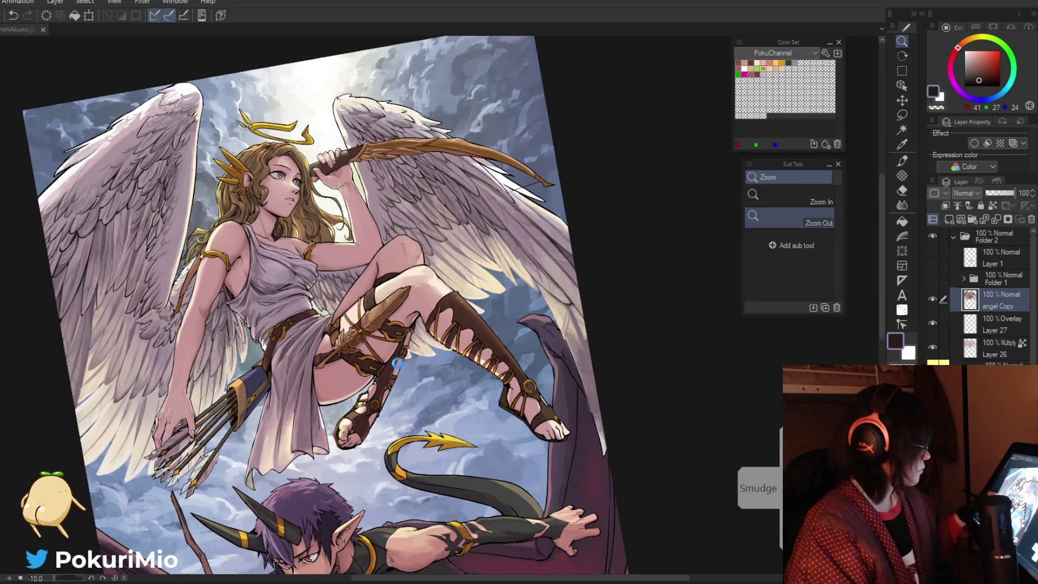
pyautogui.moveTo(426, 445)
pyautogui.mouseDown()
pyautogui.moveTo(433, 379)
pyautogui.moveTo(438, 430)
pyautogui.moveTo(406, 456)
pyautogui.mouseUp()
pyautogui.press('p')
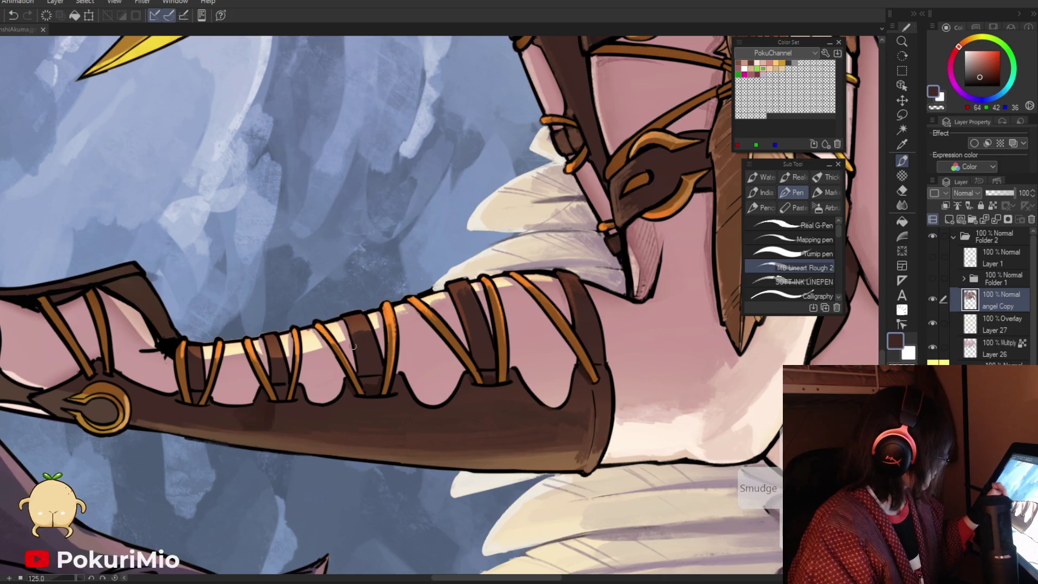
pyautogui.keyDown('alt'); pyautogui.click(356, 323); pyautogui.keyUp('alt')
pyautogui.keyDown('alt'); pyautogui.click(357, 322); pyautogui.keyUp('alt')
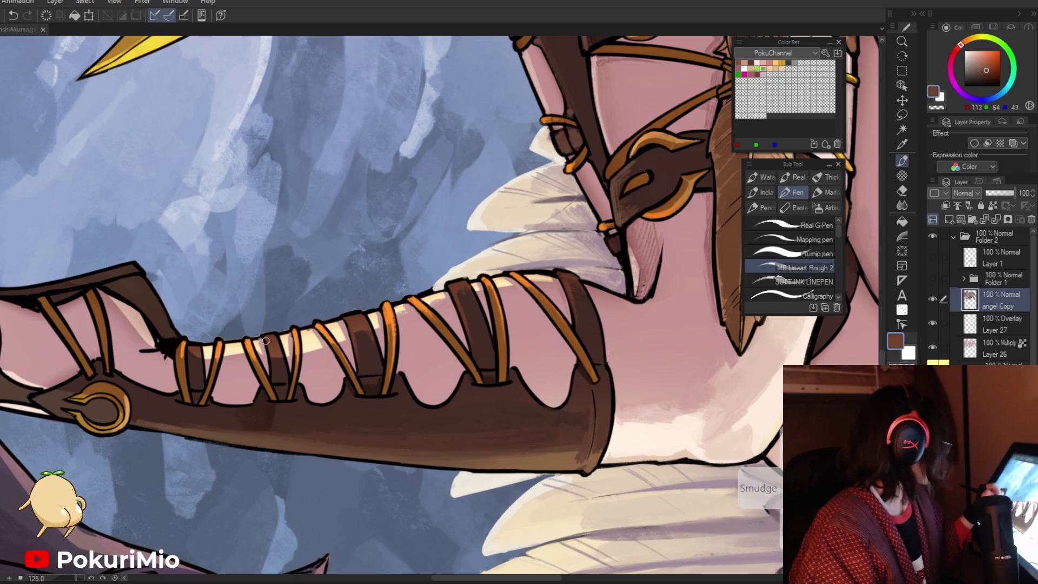
pyautogui.keyDown('alt'); pyautogui.click(260, 335); pyautogui.keyUp('alt')
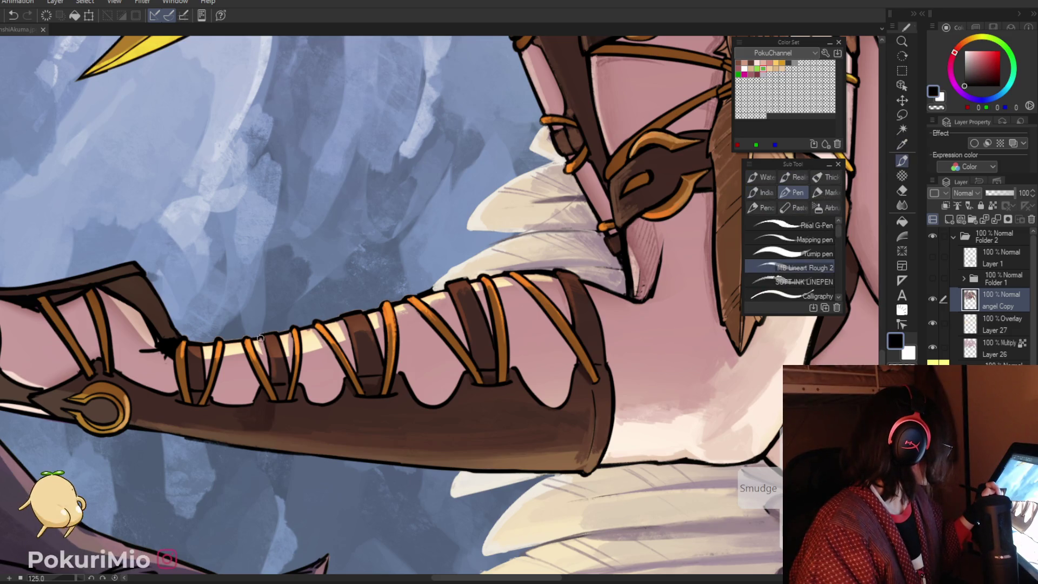
pyautogui.moveTo(260, 336); pyautogui.dragTo(266, 368)
# Resample boot brown and outline black, then zoom out to view the whole angel
pyautogui.keyDown('alt'); pyautogui.click(283, 357); pyautogui.keyUp('alt')
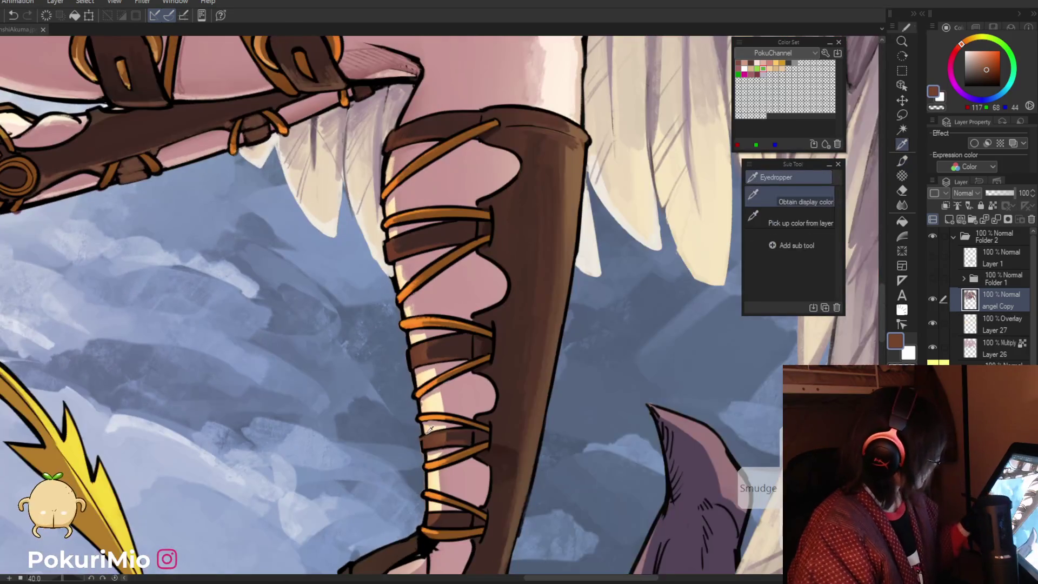
pyautogui.keyDown('alt'); pyautogui.click(421, 432); pyautogui.keyUp('alt')
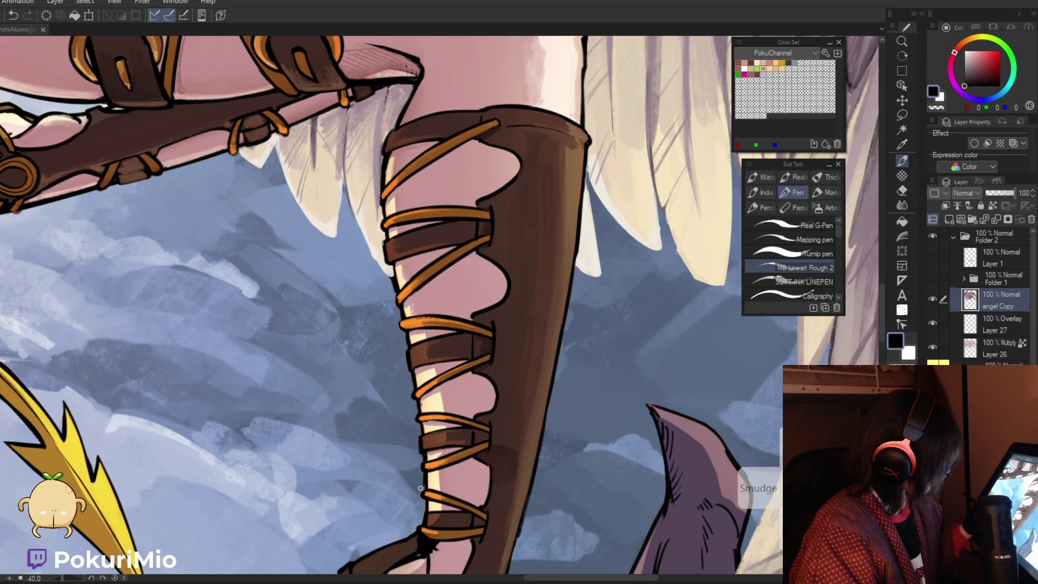
pyautogui.press('/')
pyautogui.keyDown('alt'); pyautogui.click(400, 463); pyautogui.keyUp('alt')
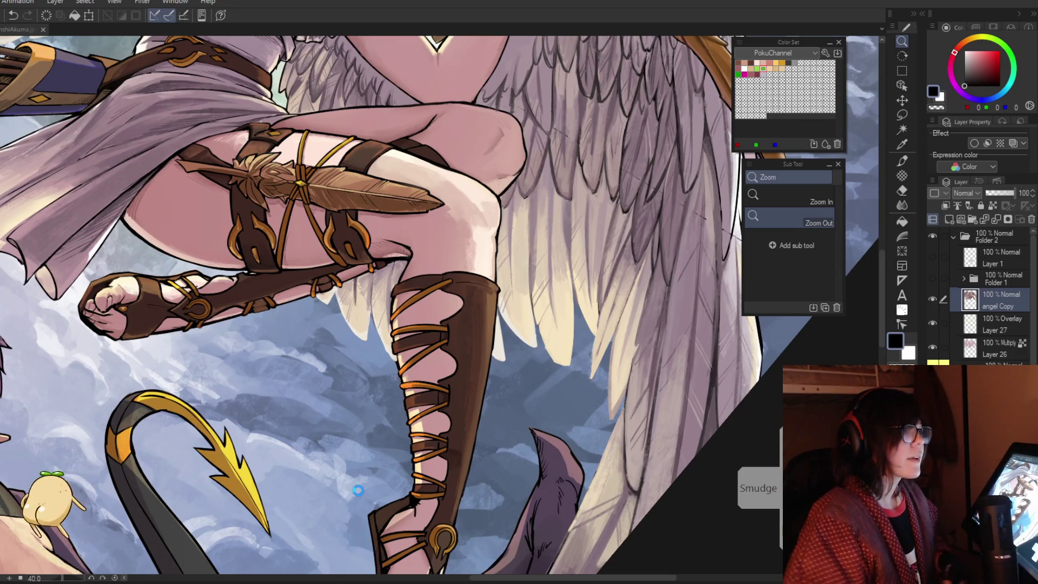
pyautogui.hotkey('ctrl', 's')
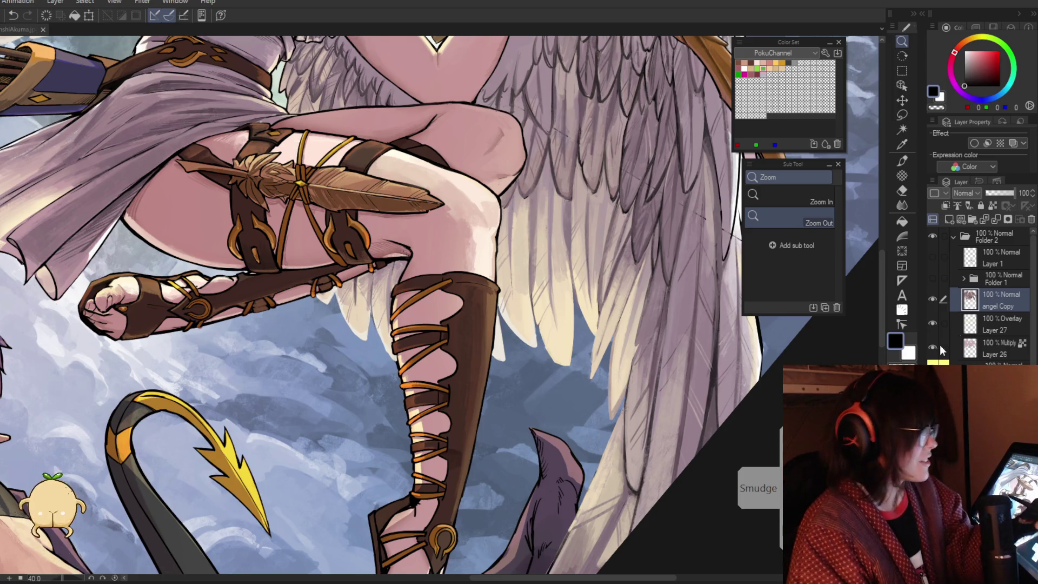
pyautogui.scroll(-10, 377, 224)
# Sample the boot's brown and the darker brown beside the laces
pyautogui.scroll(5, 377, 223)
pyautogui.press('i')
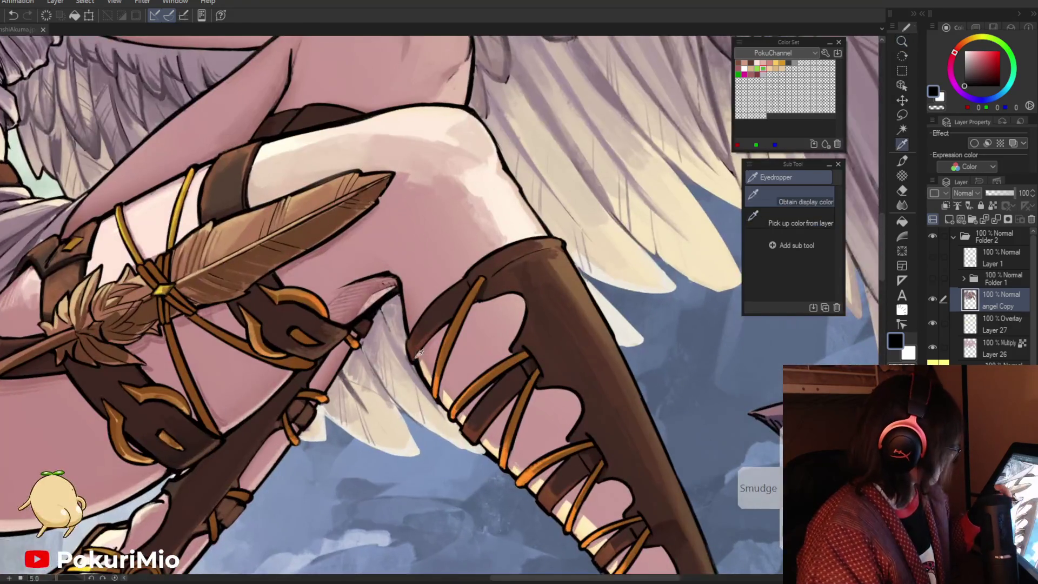
pyautogui.click(472, 429)
pyautogui.press('p')
pyautogui.press('i')
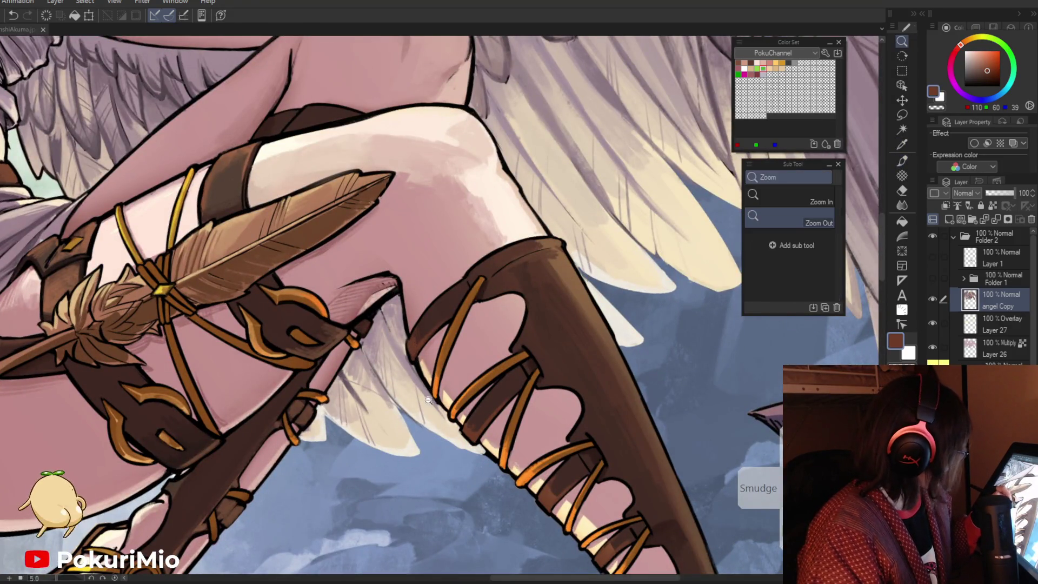
pyautogui.scroll(-5, 414, 348)
pyautogui.scroll(8, 477, 337)
pyautogui.click(476, 336)
pyautogui.press('p')
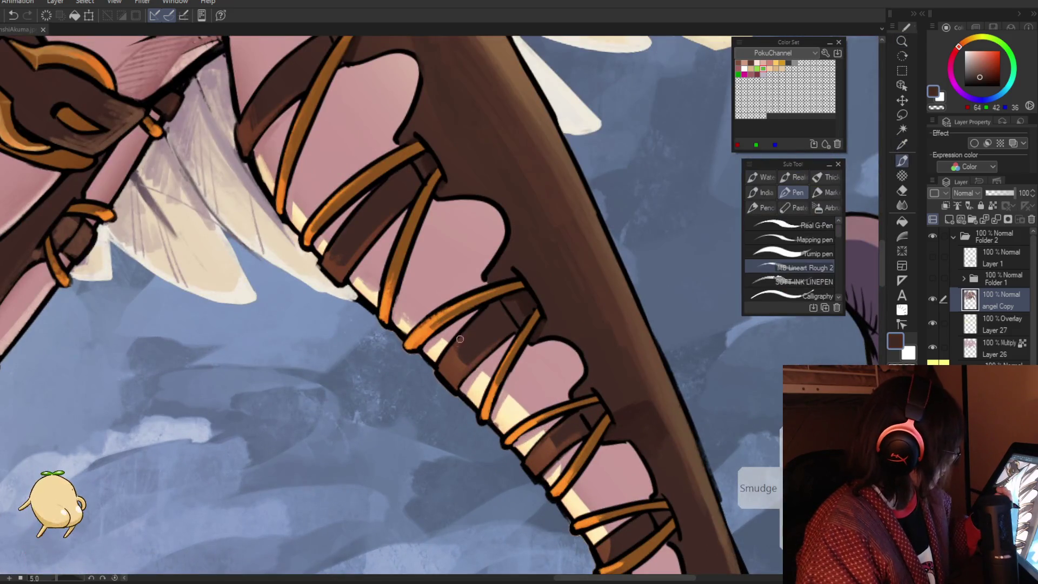
# Sample mid, darker and near-black browns from the boot for shading
pyautogui.press('i')
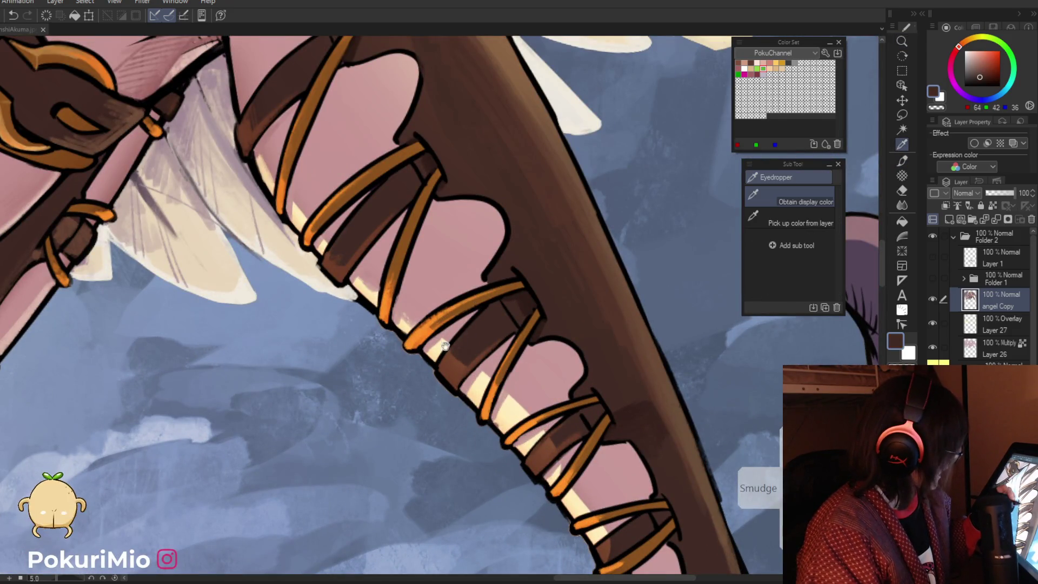
pyautogui.moveTo(445, 346); pyautogui.dragTo(378, 354)
pyautogui.click(393, 382)
pyautogui.press('p')
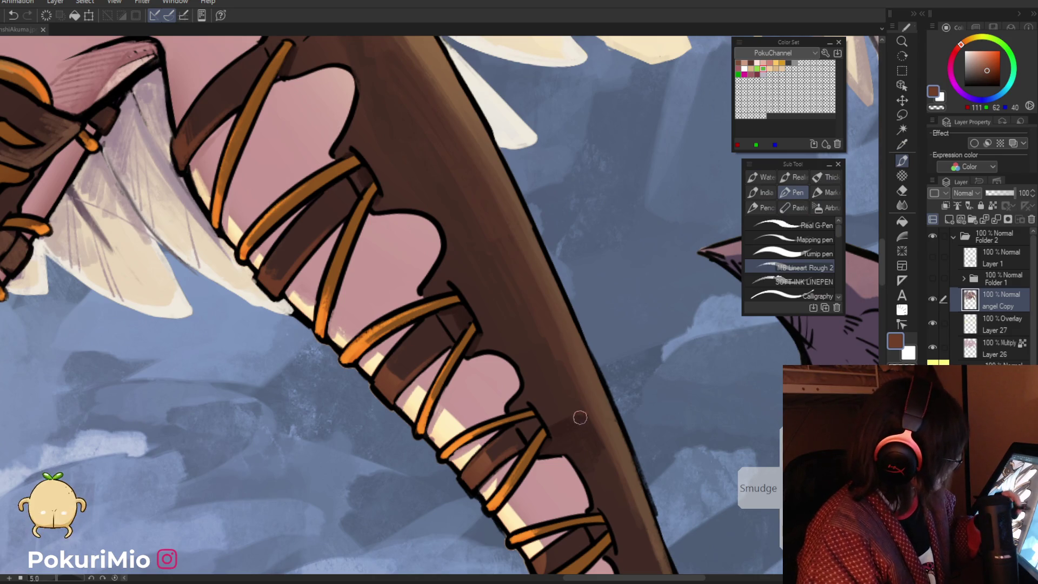
pyautogui.moveTo(580, 418); pyautogui.dragTo(562, 370)
pyautogui.keyDown('alt'); pyautogui.click(546, 383); pyautogui.keyUp('alt')
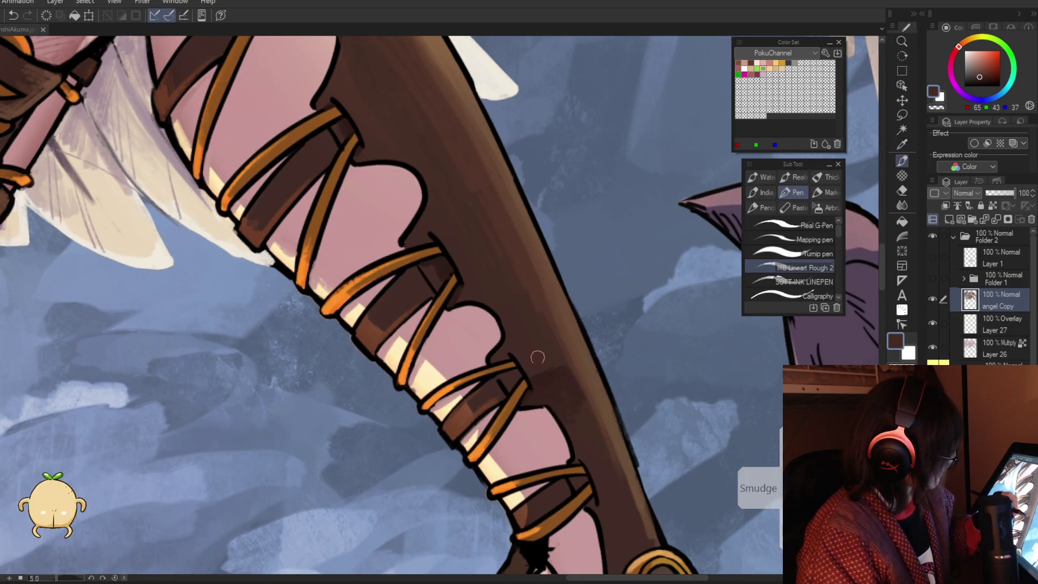
pyautogui.keyDown('alt'); pyautogui.click(563, 379); pyautogui.keyUp('alt')
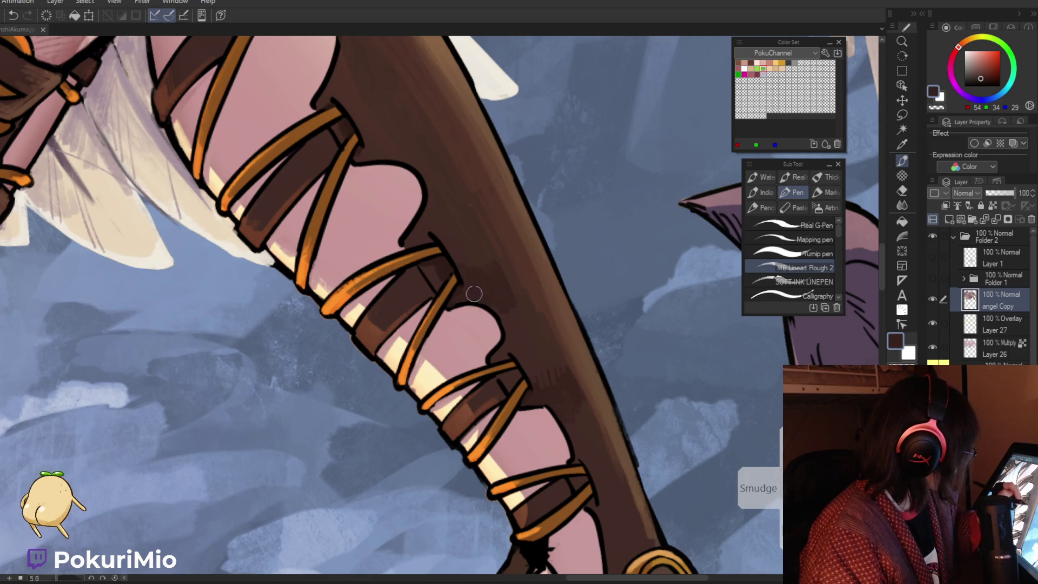
pyautogui.keyDown('alt'); pyautogui.click(514, 303); pyautogui.keyUp('alt')
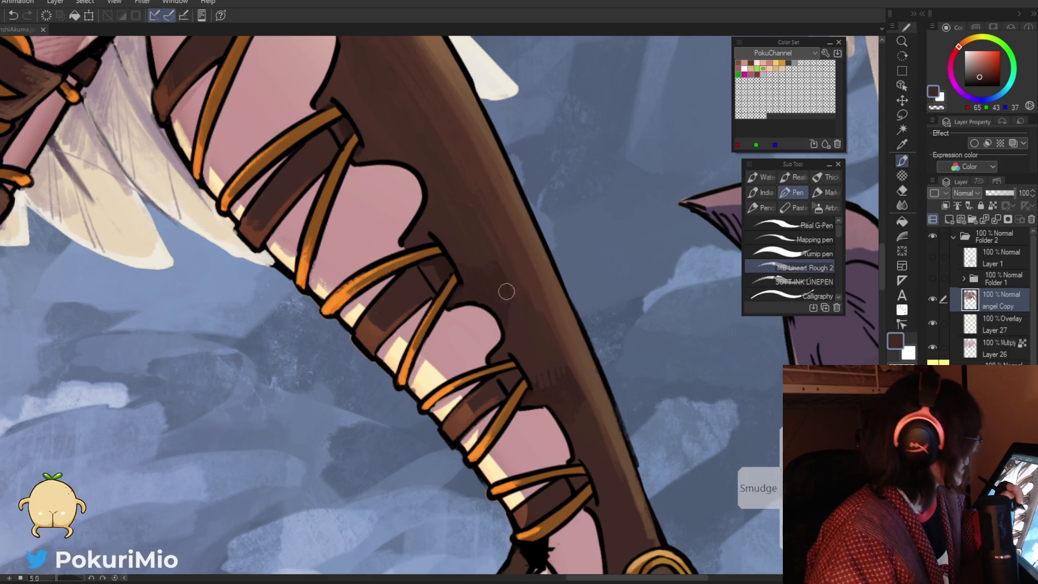
pyautogui.moveTo(505, 290)
pyautogui.mouseDown()
pyautogui.moveTo(380, 292)
pyautogui.moveTo(420, 317)
pyautogui.moveTo(447, 280)
pyautogui.mouseUp()
pyautogui.keyDown('alt'); pyautogui.click(581, 352); pyautogui.keyUp('alt')
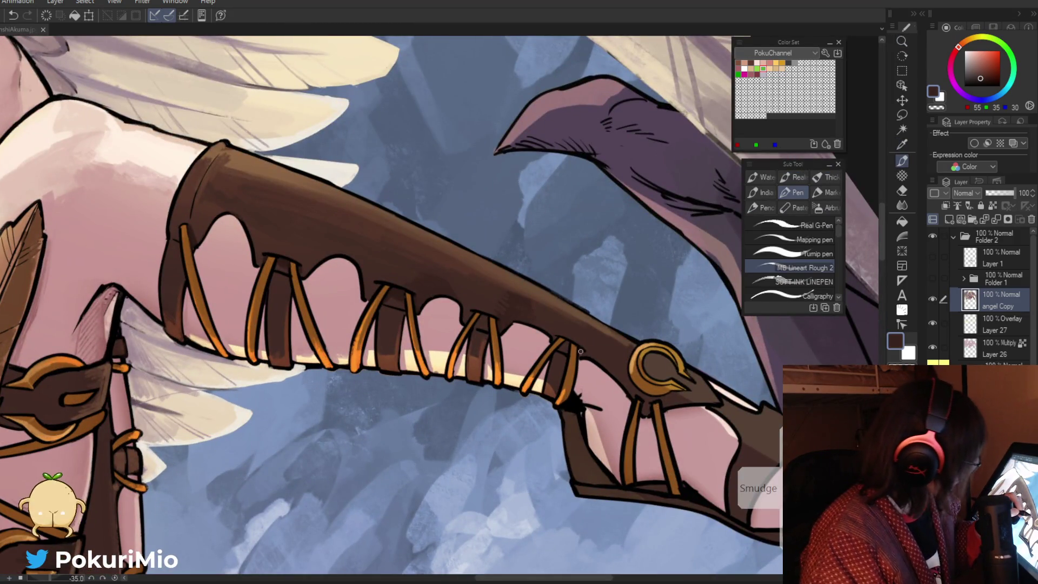
pyautogui.keyDown('alt'); pyautogui.click(583, 353); pyautogui.keyUp('alt')
# Rotate the leg horizontal and darken the boot strap shading with dark brown
pyautogui.hotkey('ctrl', 'space')
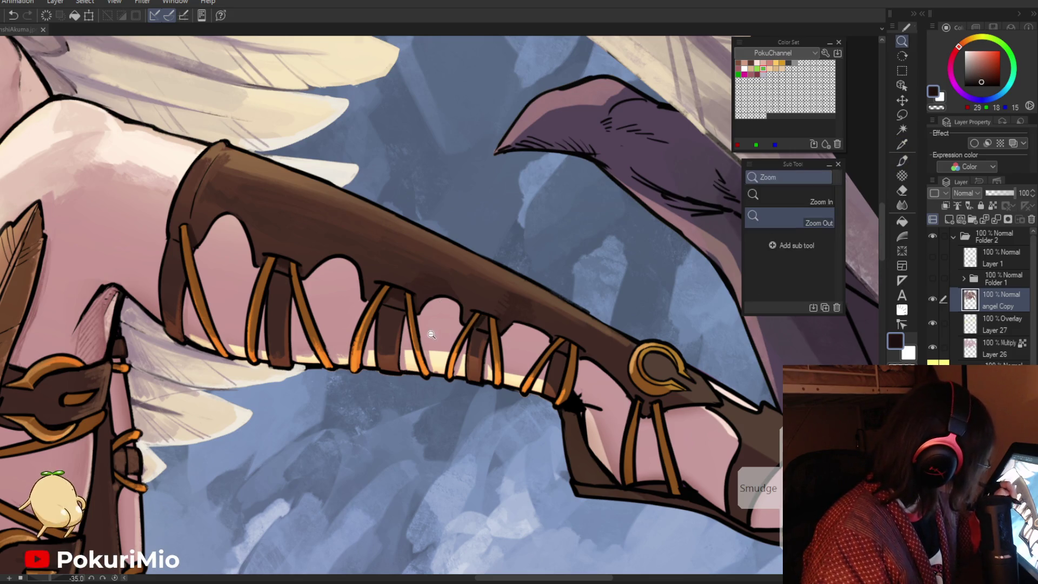
pyautogui.moveTo(476, 328); pyautogui.dragTo(411, 302)
pyautogui.scroll(5, 402, 297)
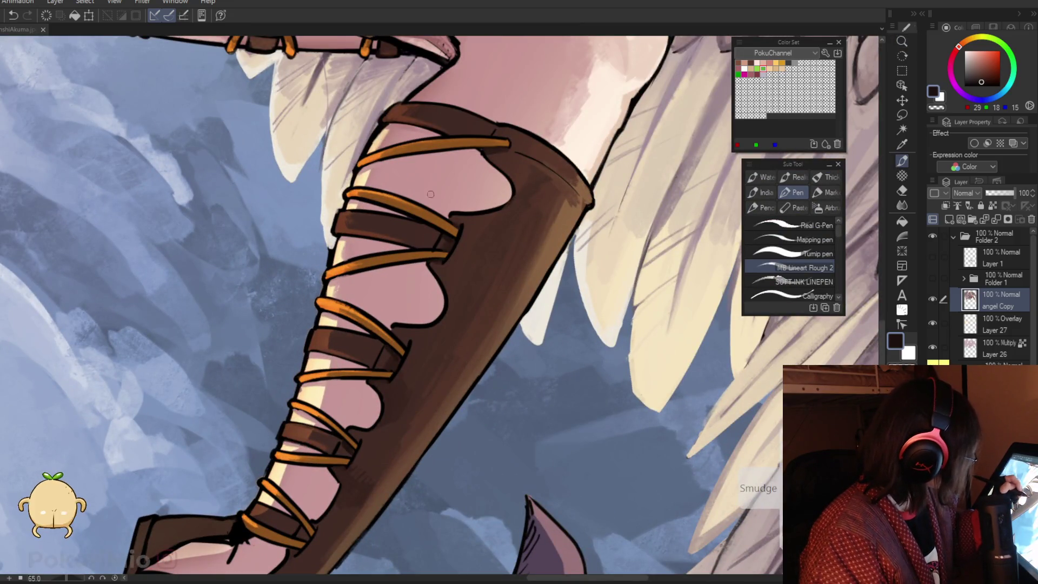
pyautogui.moveTo(479, 149); pyautogui.dragTo(237, 325)
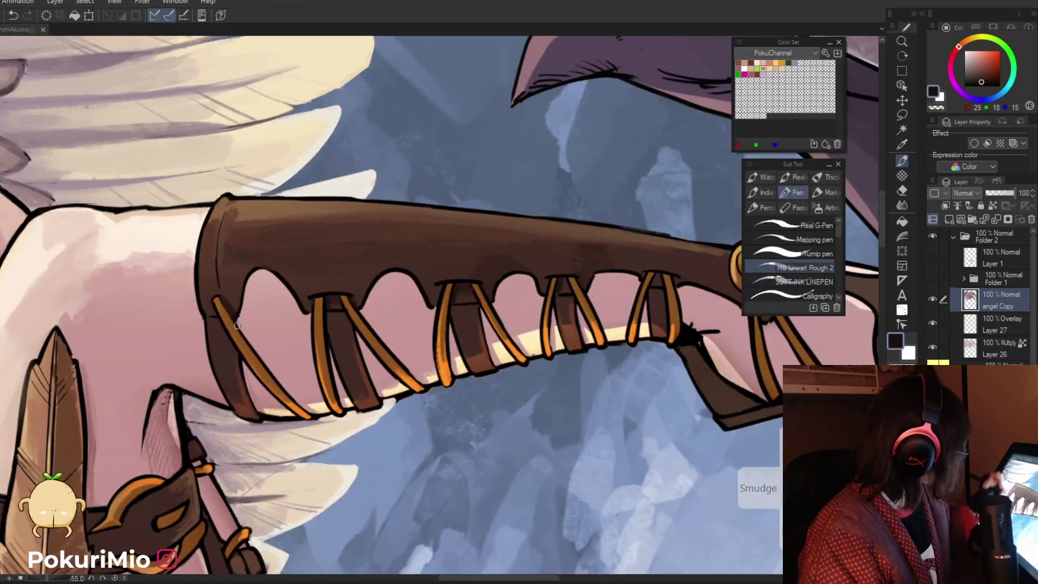
pyautogui.keyDown('alt'); pyautogui.click(337, 319); pyautogui.keyUp('alt')
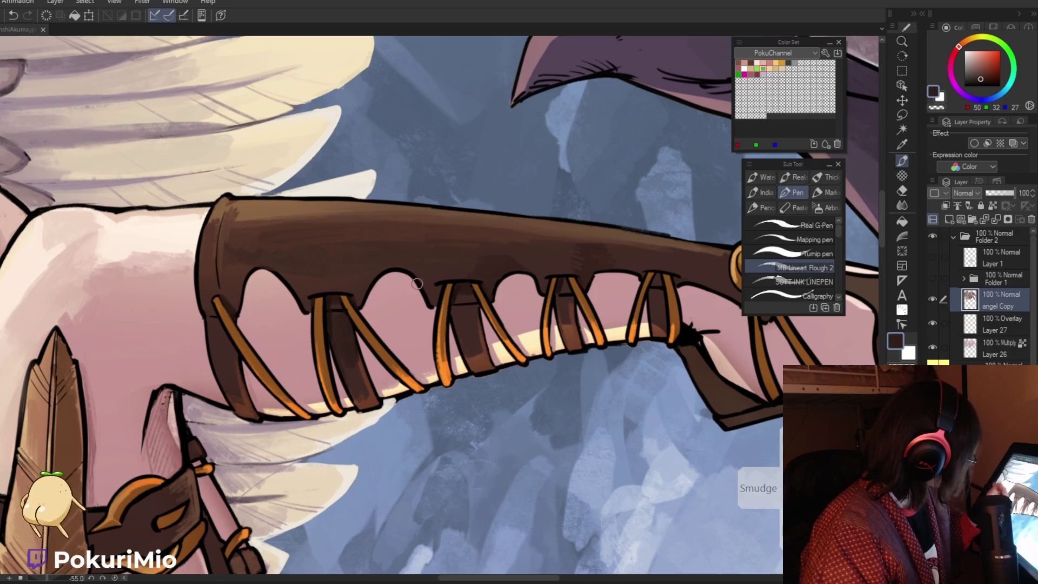
pyautogui.moveTo(453, 309); pyautogui.dragTo(463, 334)
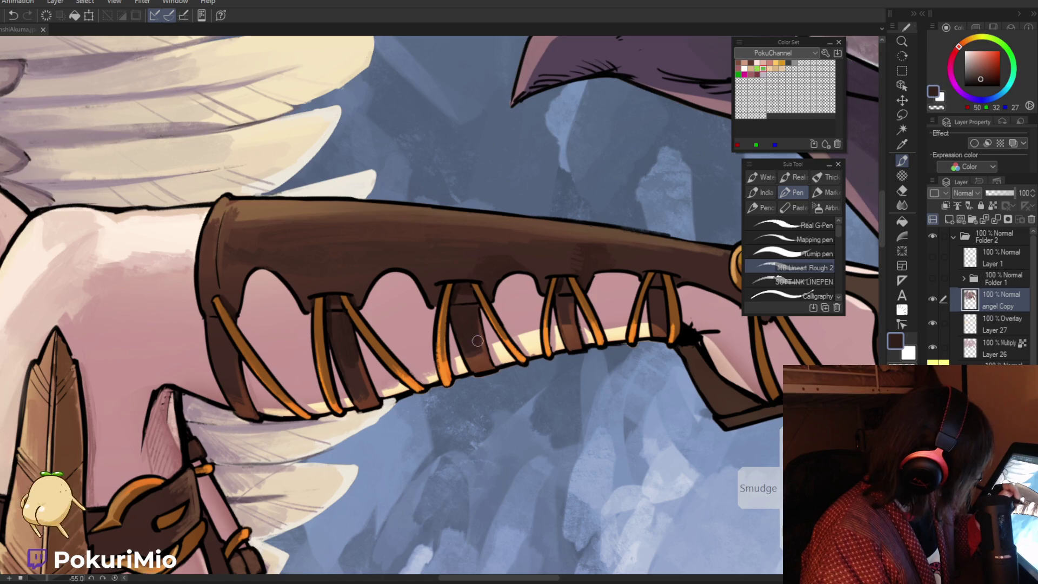
pyautogui.scroll(-3, 465, 306)
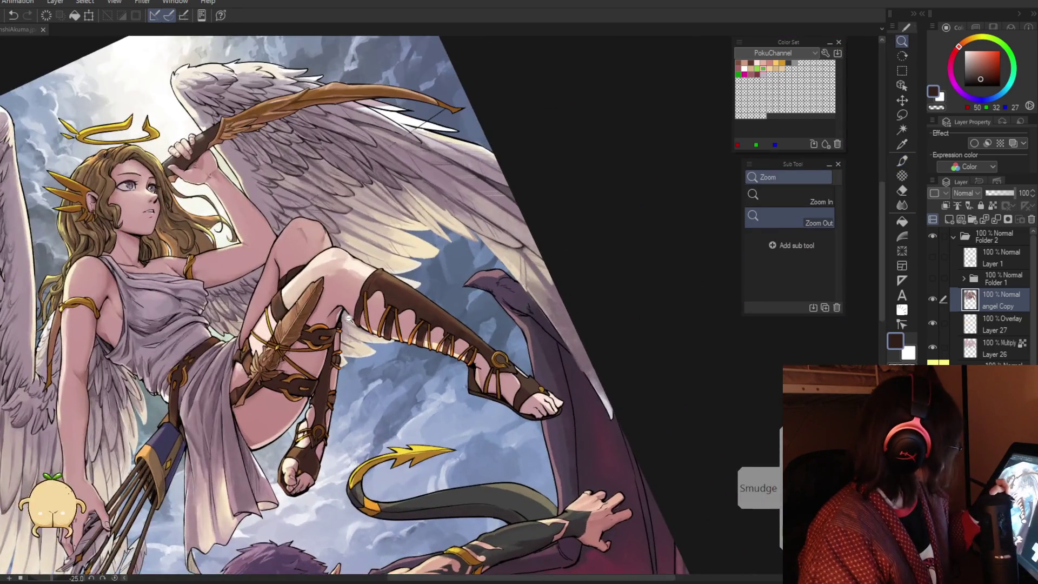
# Zoom onto the thigh and hanging boot, sampling light and dark skin pinks and outline black
pyautogui.scroll(3, 373, 306)
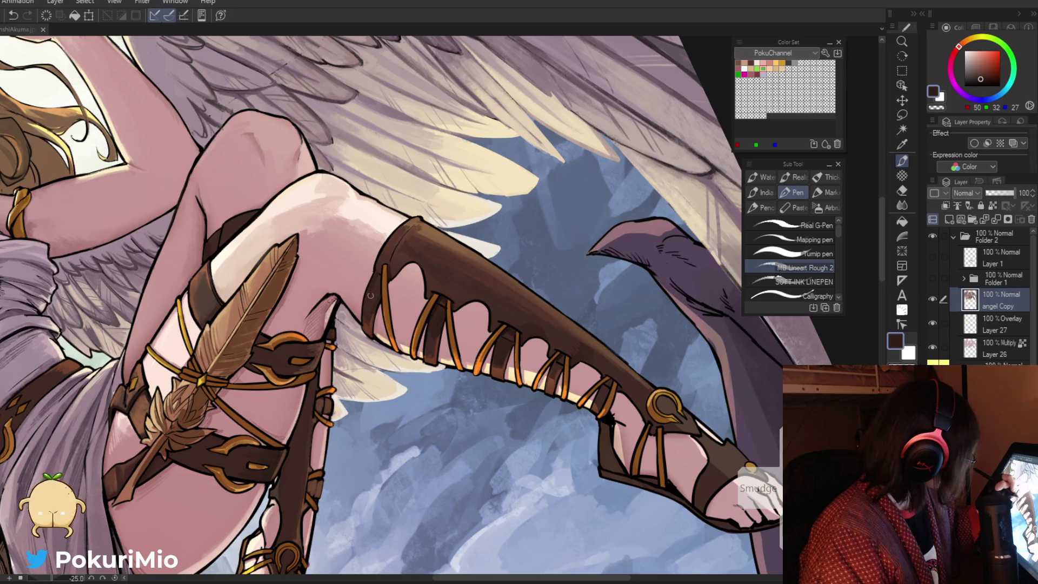
pyautogui.keyDown('alt'); pyautogui.click(374, 264); pyautogui.keyUp('alt')
pyautogui.hotkey('ctrl', 'space')
pyautogui.moveTo(370, 296); pyautogui.dragTo(441, 277)
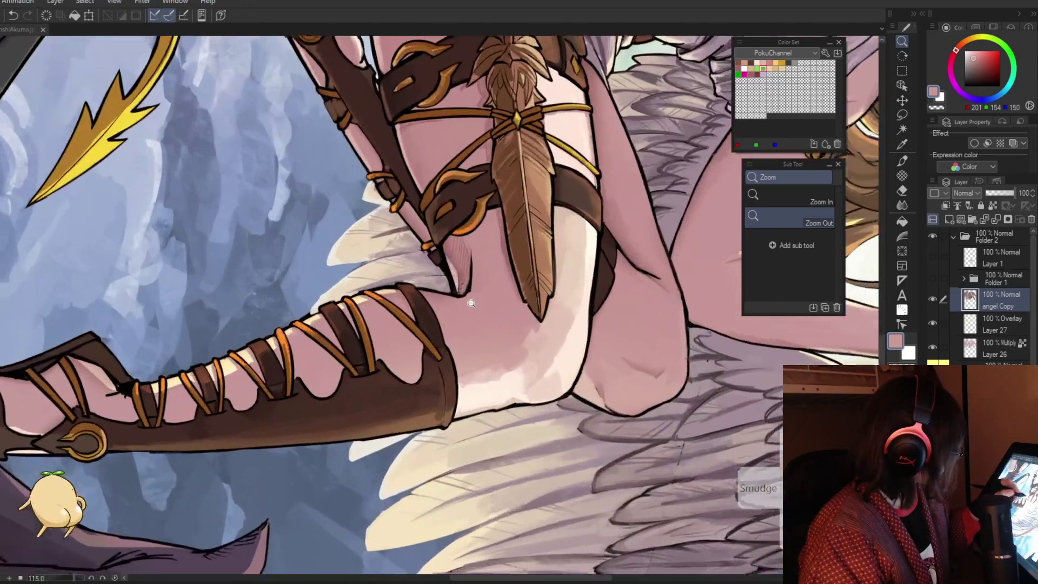
pyautogui.press('alt')
pyautogui.click(463, 272)
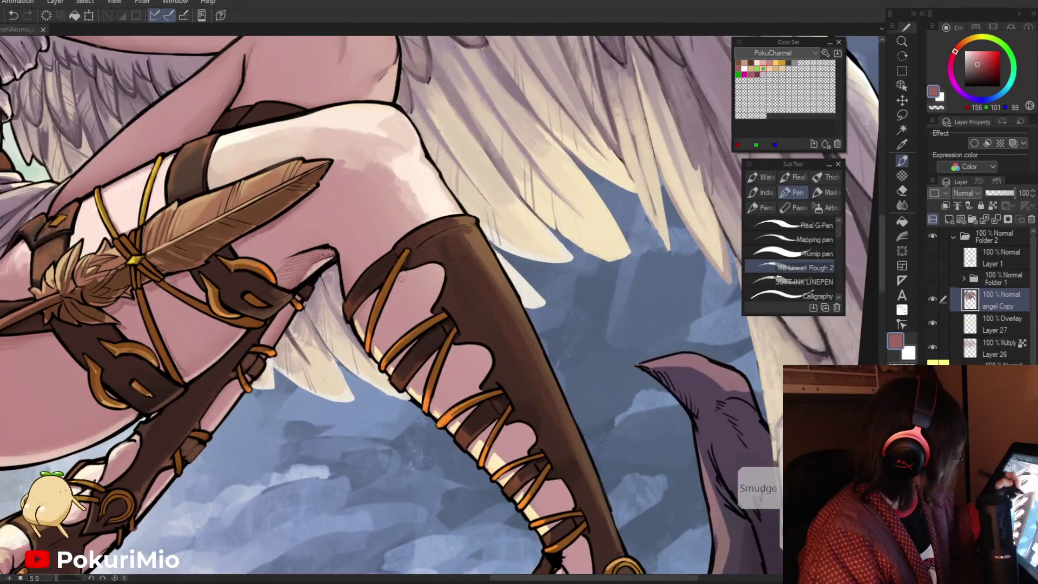
pyautogui.moveTo(401, 279); pyautogui.dragTo(417, 224)
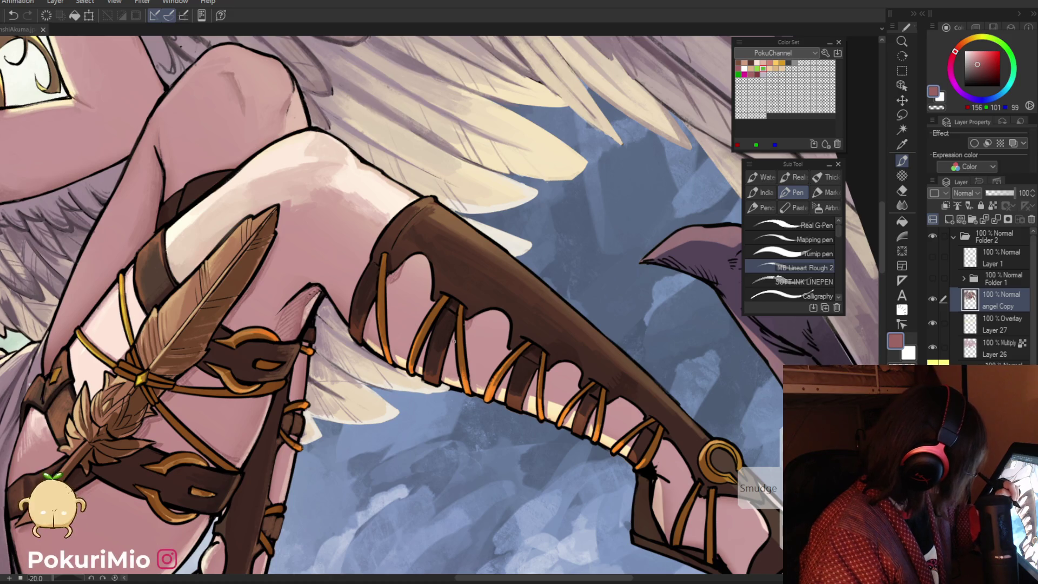
pyautogui.keyDown('alt'); pyautogui.click(454, 325); pyautogui.keyUp('alt')
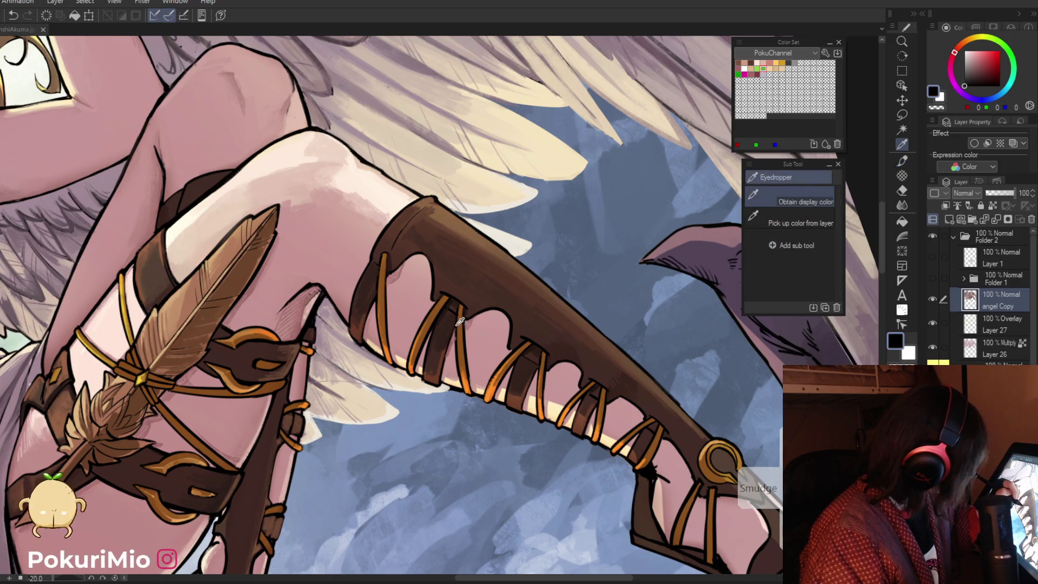
pyautogui.hotkey('ctrl', 'space')
pyautogui.moveTo(448, 352); pyautogui.dragTo(411, 260)
# Touch up the skin between the lower boot laces using sampled light and mid skin pinks
pyautogui.keyDown('alt'); pyautogui.click(411, 260); pyautogui.keyUp('alt')
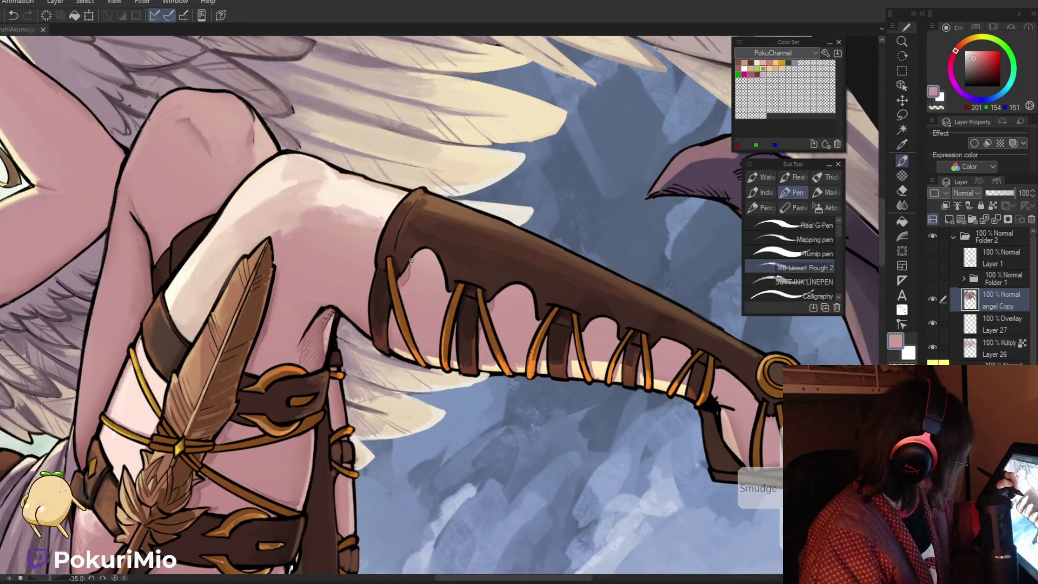
pyautogui.keyDown('alt'); pyautogui.click(395, 305); pyautogui.keyUp('alt')
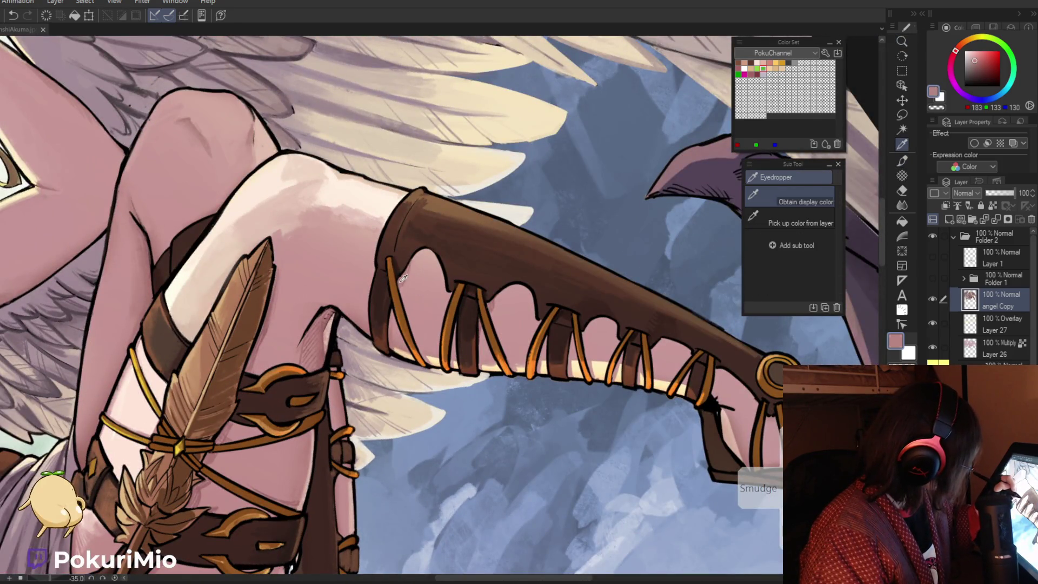
pyautogui.keyDown('alt'); pyautogui.click(387, 310); pyautogui.keyUp('alt')
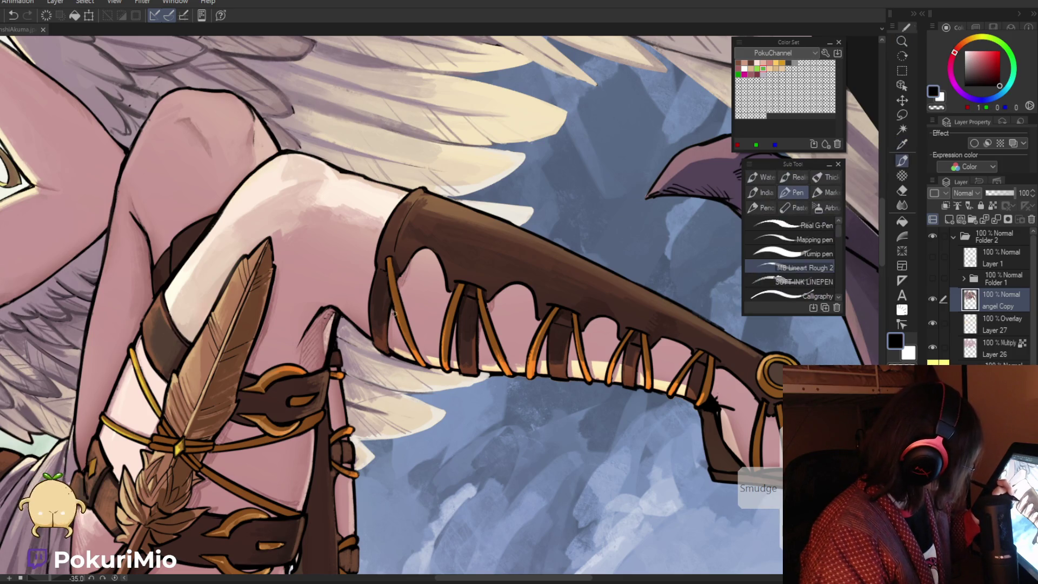
pyautogui.keyDown('alt'); pyautogui.click(377, 281); pyautogui.keyUp('alt')
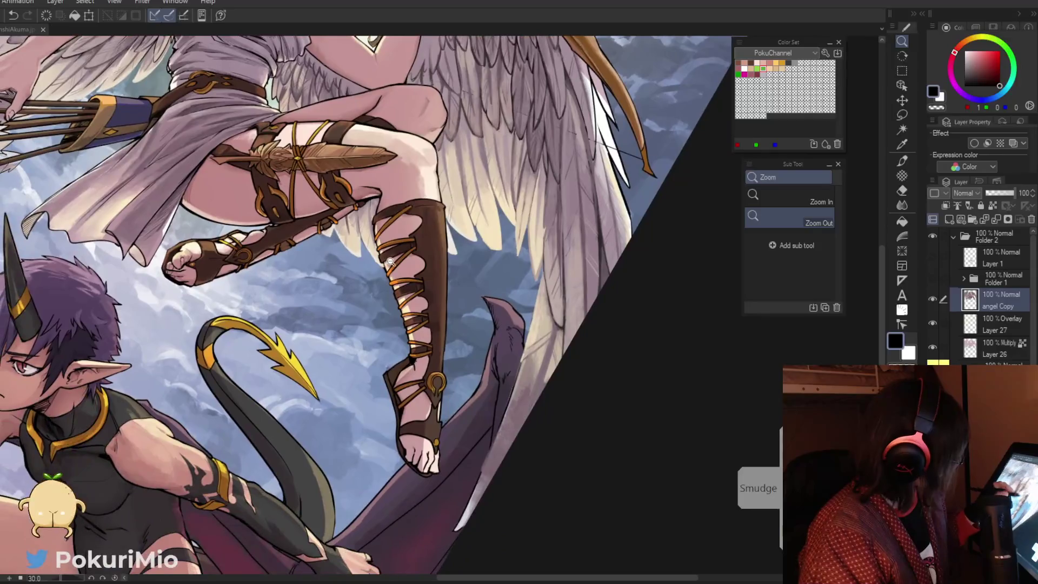
pyautogui.click(377, 281)
pyautogui.keyDown('alt'); pyautogui.click(353, 175); pyautogui.keyUp('alt')
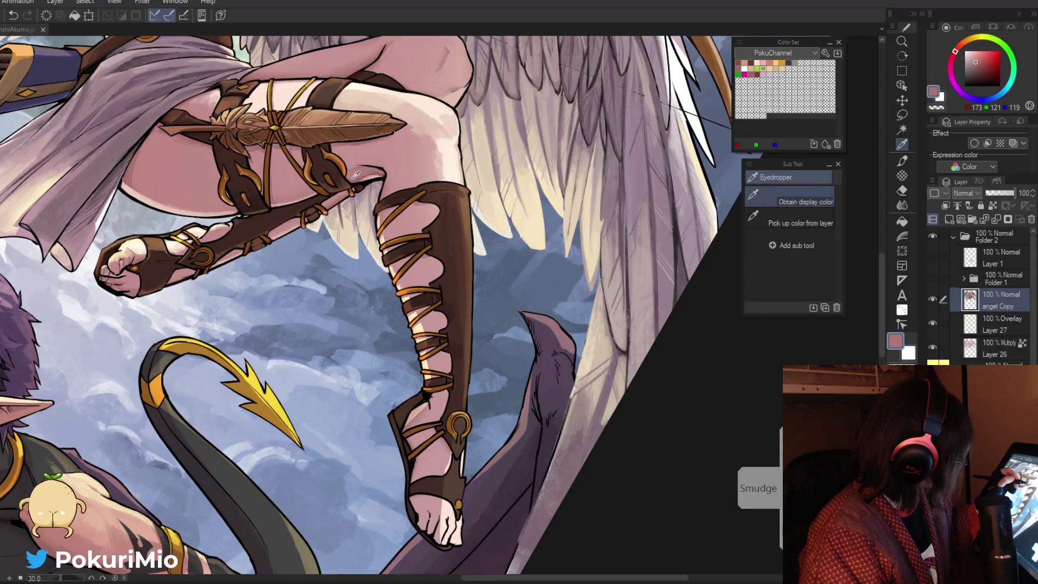
pyautogui.click(415, 385)
pyautogui.press('p')
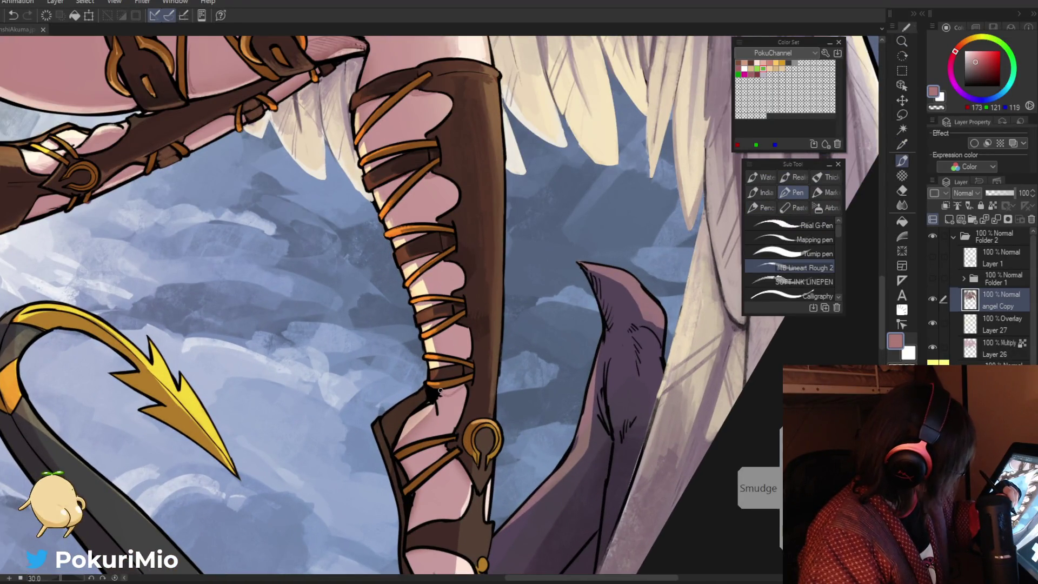
pyautogui.keyDown('alt'); pyautogui.click(437, 397); pyautogui.keyUp('alt')
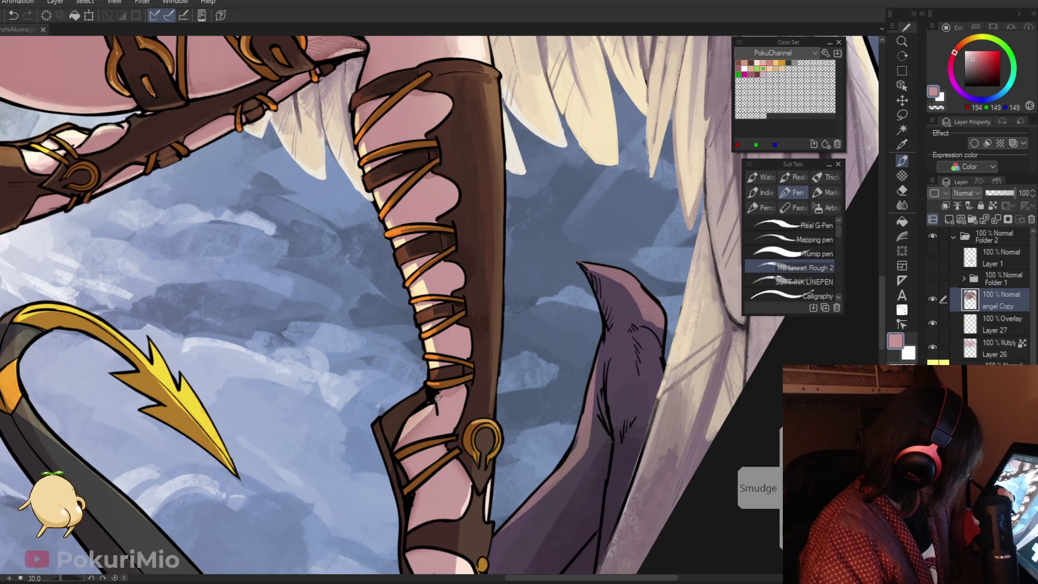
pyautogui.keyDown('alt'); pyautogui.click(438, 398); pyautogui.keyUp('alt')
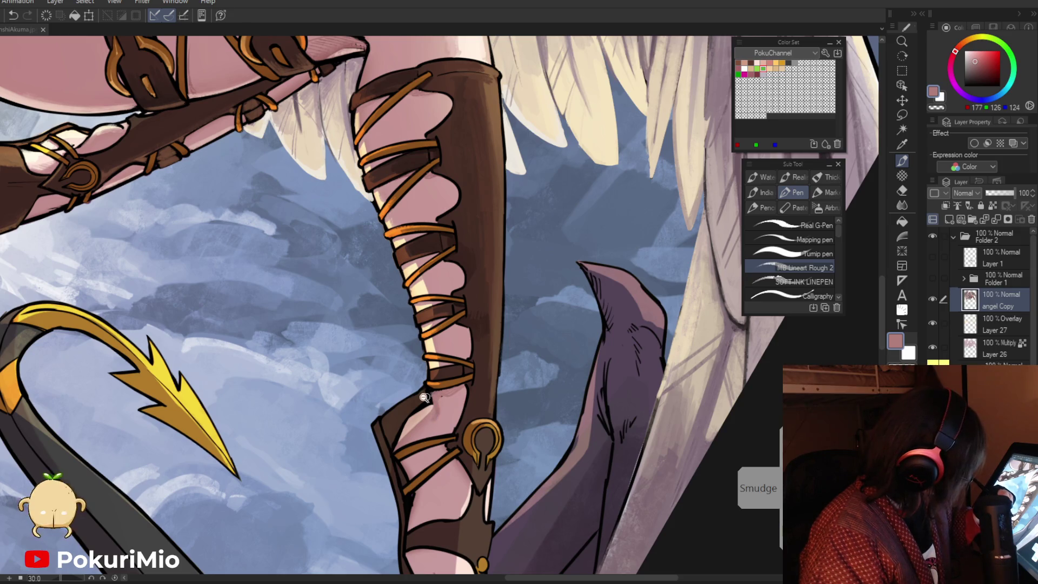
pyautogui.press('/')
pyautogui.moveTo(425, 397); pyautogui.dragTo(455, 360)
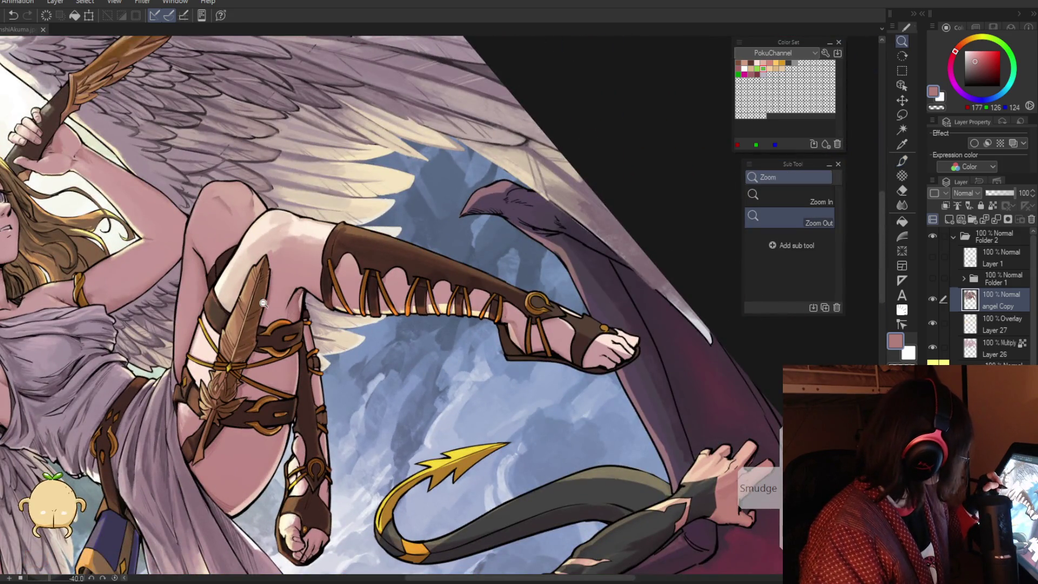
# Zoom in on the sandaled foot and paint a deep pink shadow stroke on the ankle
pyautogui.click(263, 303)
pyautogui.keyDown('alt'); pyautogui.click(319, 308); pyautogui.keyUp('alt')
pyautogui.moveTo(335, 321); pyautogui.dragTo(413, 269)
pyautogui.press('p')
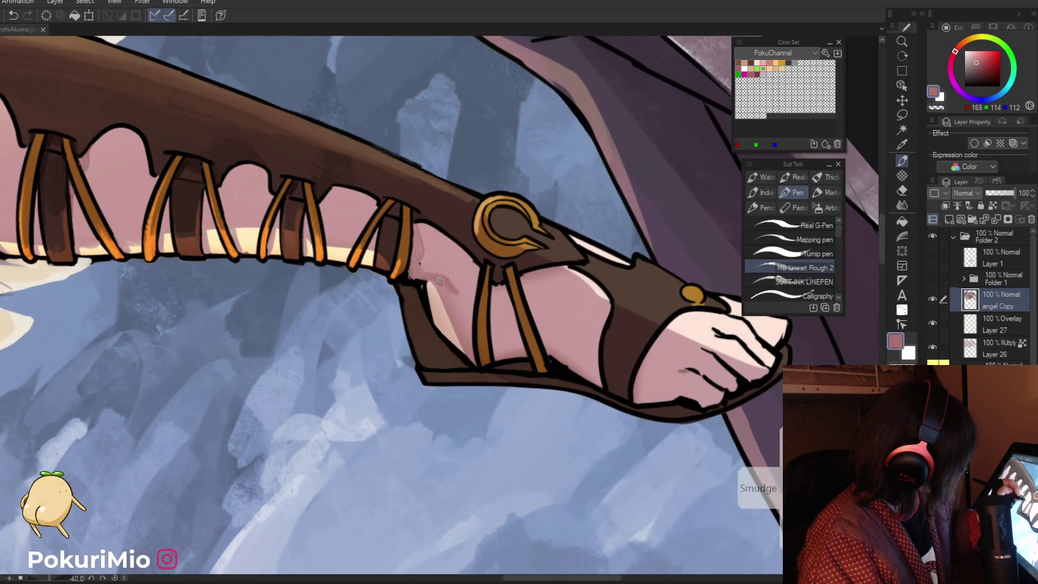
pyautogui.keyDown('alt'); pyautogui.click(451, 293); pyautogui.keyUp('alt')
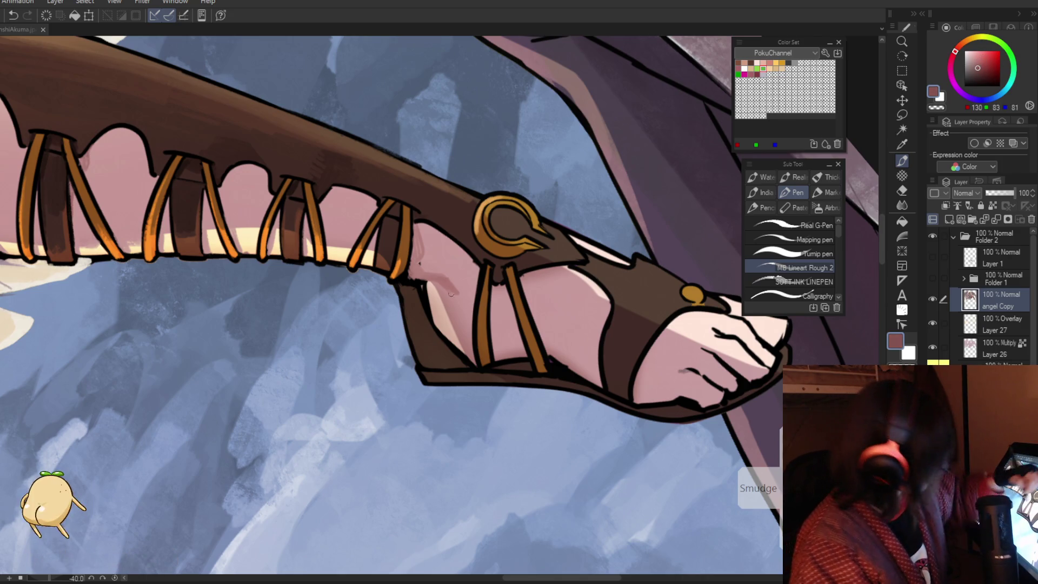
pyautogui.moveTo(451, 294)
pyautogui.mouseDown()
pyautogui.moveTo(426, 280)
pyautogui.moveTo(432, 319)
pyautogui.moveTo(401, 345)
pyautogui.mouseUp()
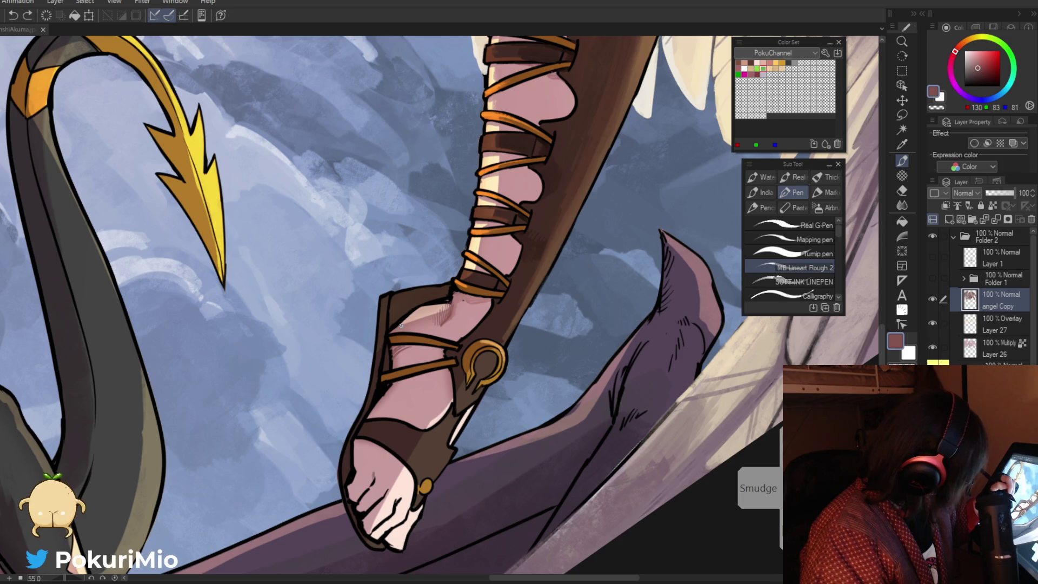
# Darken the inner ankle, the inner leg edge, and the skin along the sandal strap
pyautogui.moveTo(449, 297)
pyautogui.mouseDown()
pyautogui.moveTo(432, 311)
pyautogui.moveTo(442, 332)
pyautogui.moveTo(431, 345)
pyautogui.mouseUp()
pyautogui.scroll(3, 433, 311)
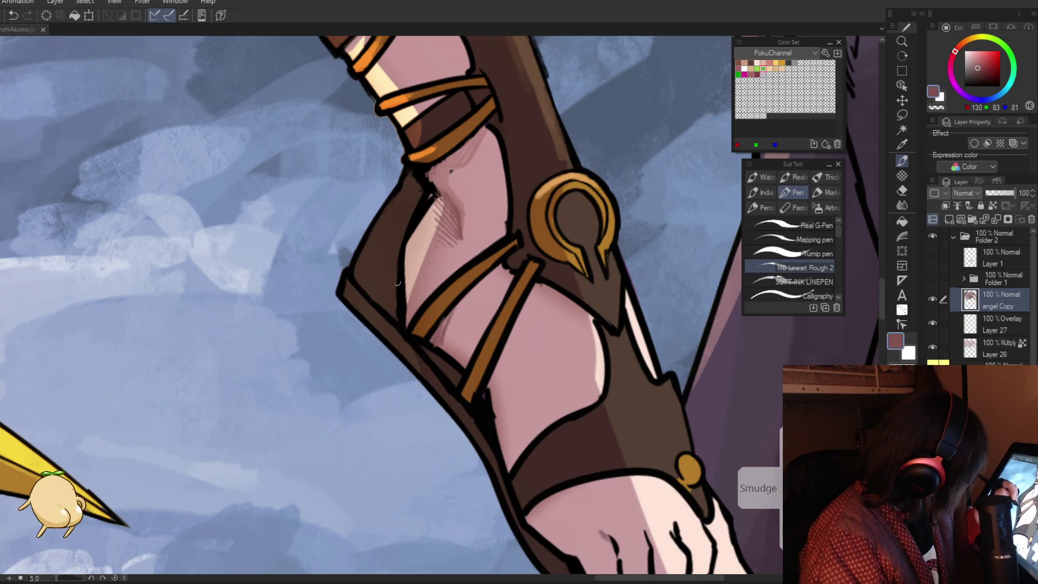
pyautogui.moveTo(406, 297)
pyautogui.mouseDown()
pyautogui.moveTo(409, 238)
pyautogui.moveTo(407, 327)
pyautogui.mouseUp()
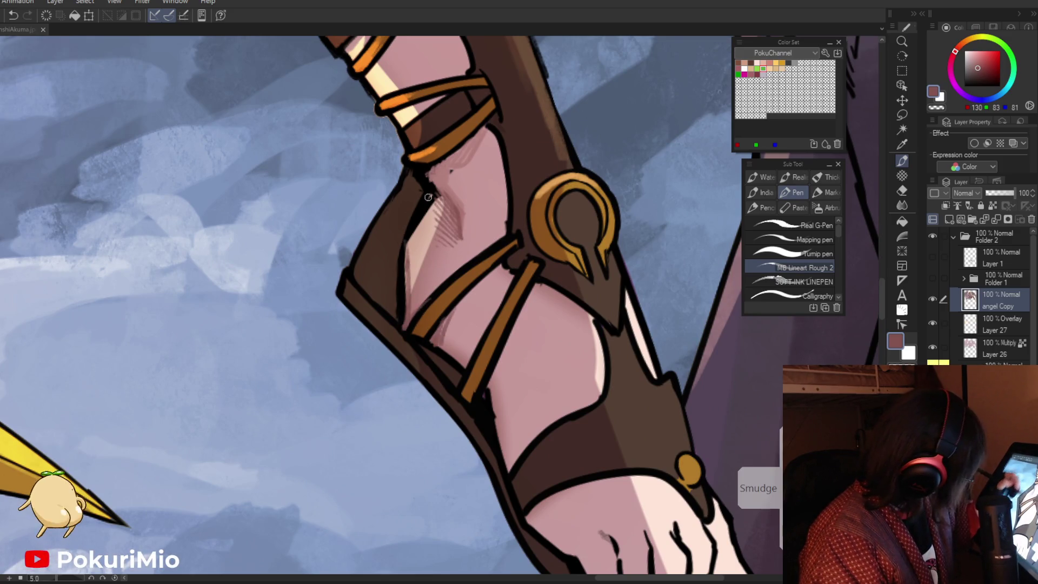
pyautogui.moveTo(435, 212); pyautogui.dragTo(406, 244)
pyautogui.moveTo(439, 196); pyautogui.dragTo(406, 247)
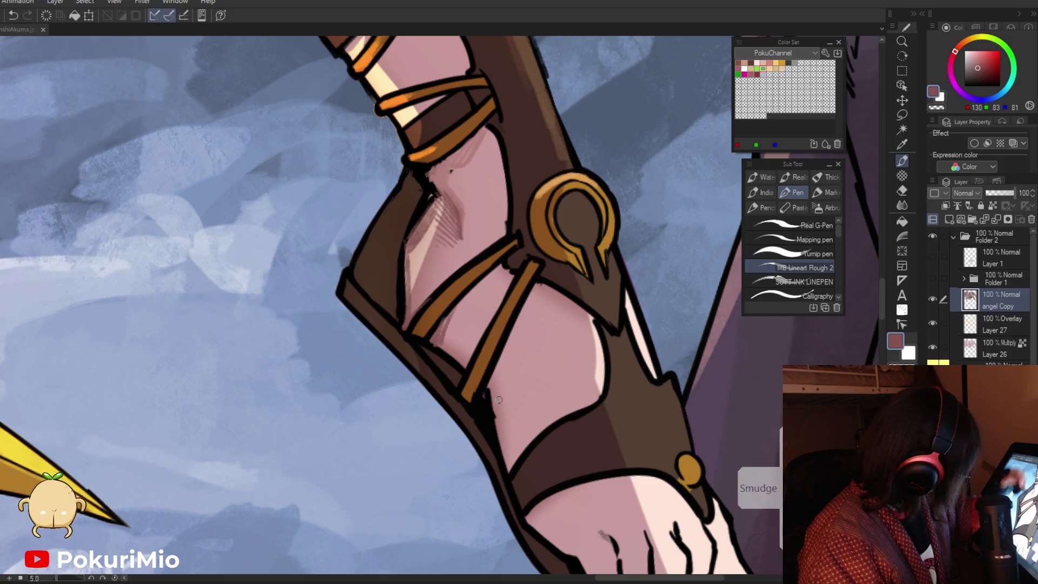
pyautogui.moveTo(508, 335)
pyautogui.mouseDown()
pyautogui.moveTo(491, 408)
pyautogui.moveTo(374, 214)
pyautogui.mouseUp()
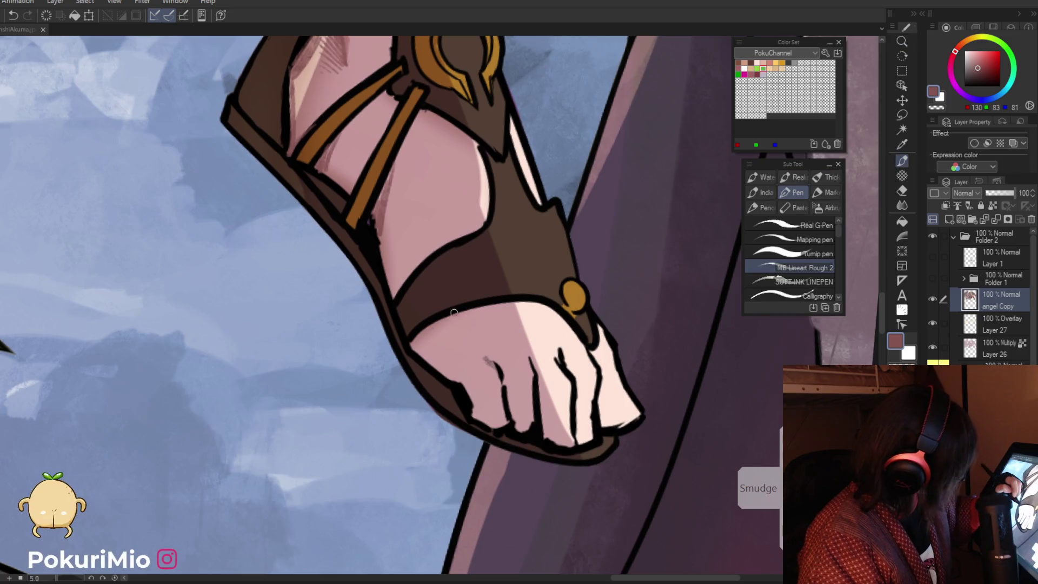
# Add brown shading along the boot's calf edge
pyautogui.moveTo(412, 340)
pyautogui.mouseDown()
pyautogui.moveTo(358, 328)
pyautogui.moveTo(373, 305)
pyautogui.moveTo(356, 263)
pyautogui.mouseUp()
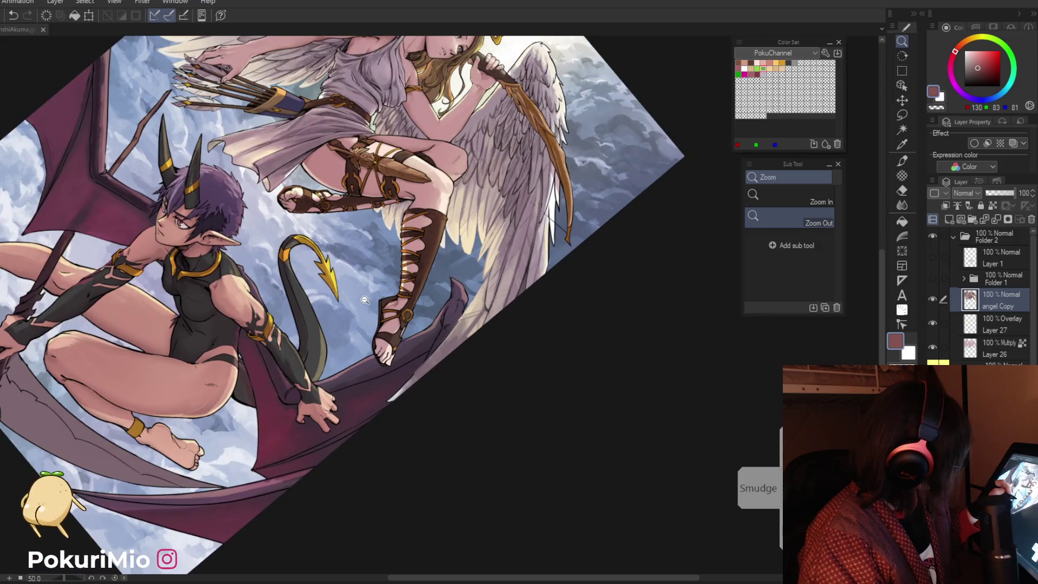
pyautogui.click(444, 330)
pyautogui.click(445, 307)
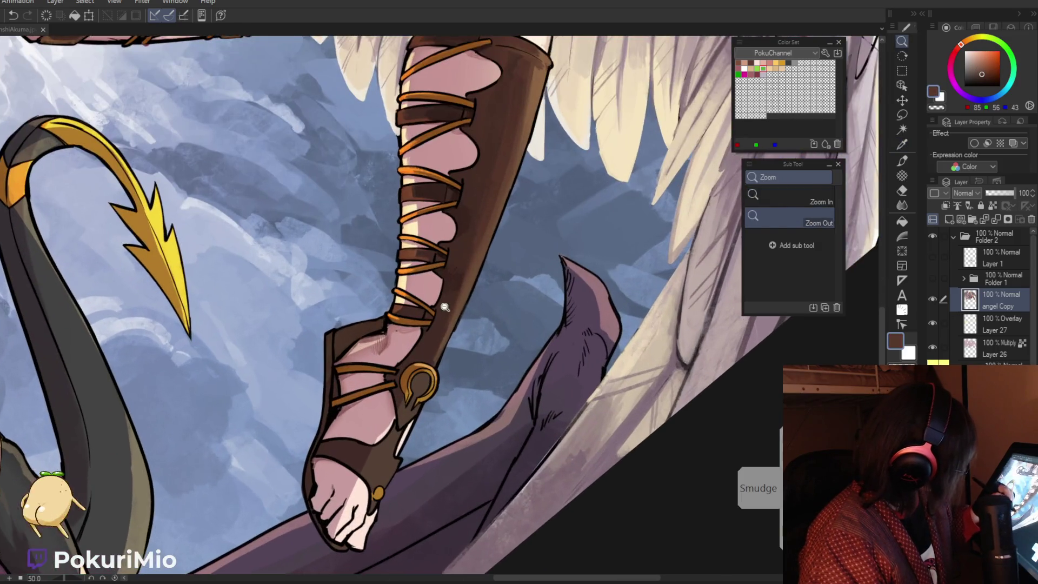
pyautogui.press('p')
pyautogui.moveTo(456, 309)
pyautogui.mouseDown()
pyautogui.moveTo(463, 231)
pyautogui.moveTo(432, 360)
pyautogui.mouseUp()
pyautogui.moveTo(482, 240)
pyautogui.mouseDown()
pyautogui.moveTo(441, 344)
pyautogui.moveTo(389, 343)
pyautogui.moveTo(432, 401)
pyautogui.moveTo(437, 349)
pyautogui.mouseUp()
pyautogui.press('/')
pyautogui.press('p')
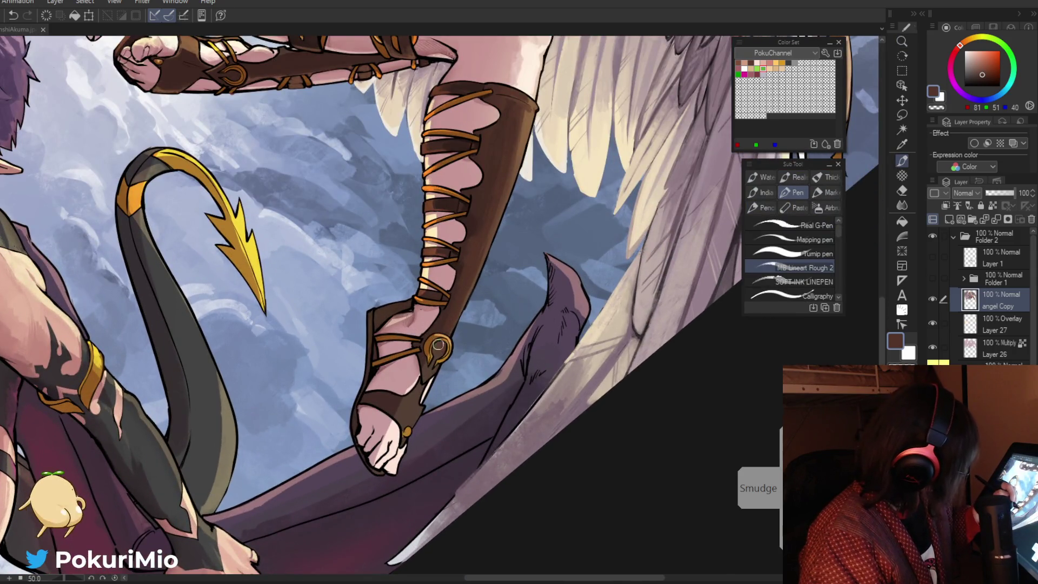